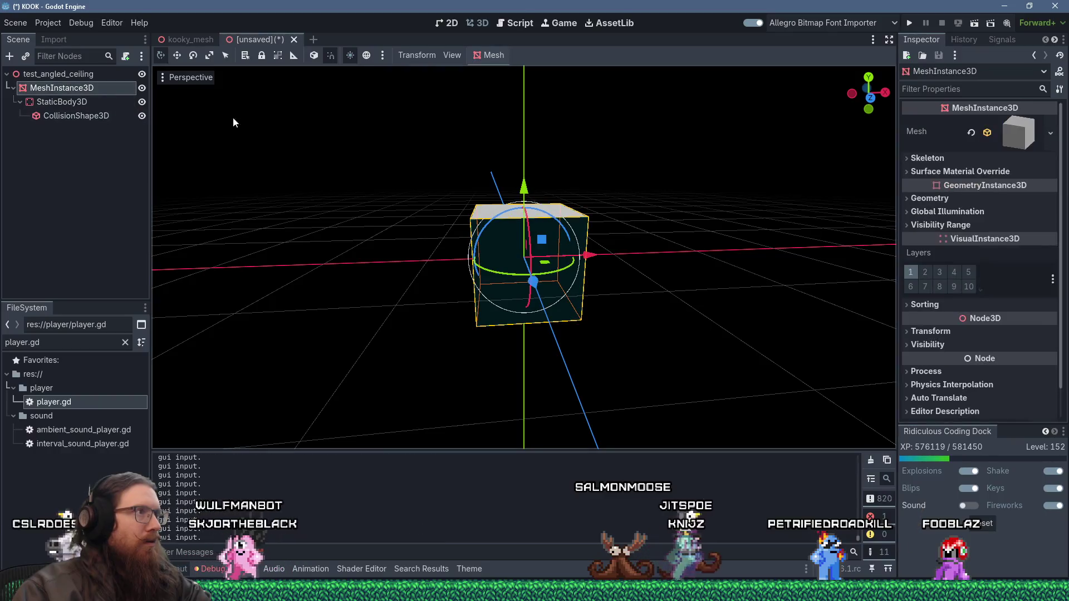
- Scale the cube flat, wider along X and deeper into a wide floor slab
click(209, 58)
drag(529, 192, 523, 226)
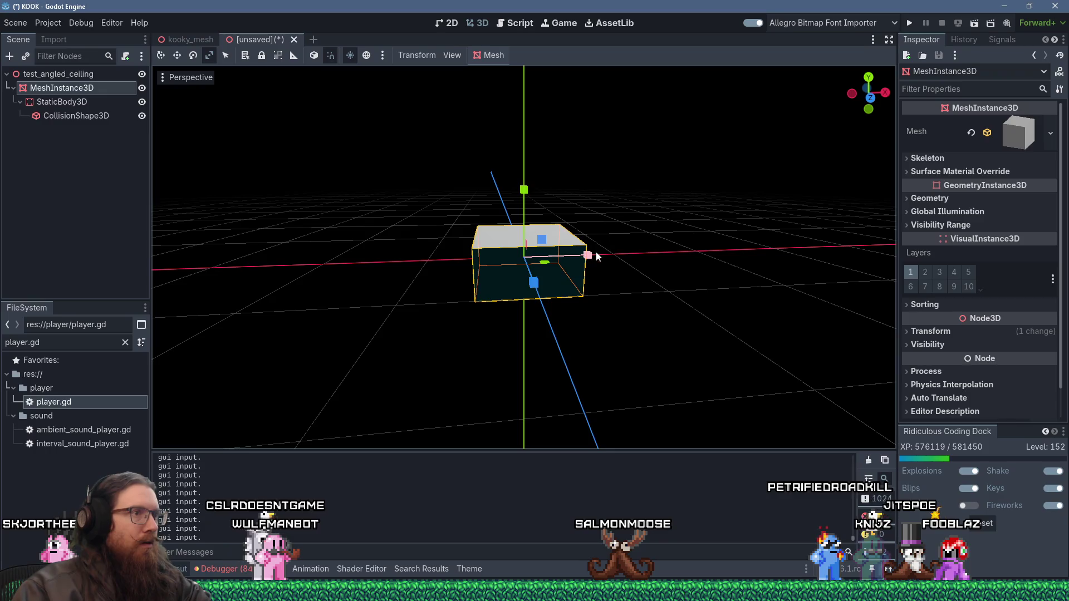
drag(590, 255, 768, 254)
mouse_move(534, 283)
mouse_down()
mouse_move(572, 430)
mouse_move(553, 345)
mouse_move(399, 346)
mouse_up()
scroll(554, 345, down, 5)
scroll(400, 346, up, 2)
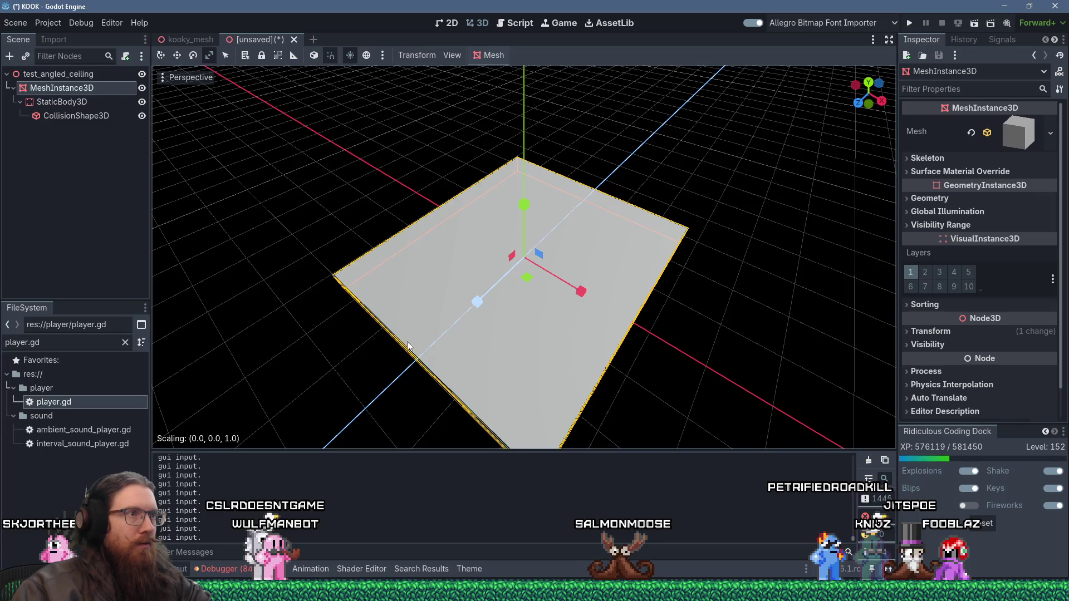
- Duplicate the slab mesh node and raise the copy above the floor as a ceiling slab
click(83, 80)
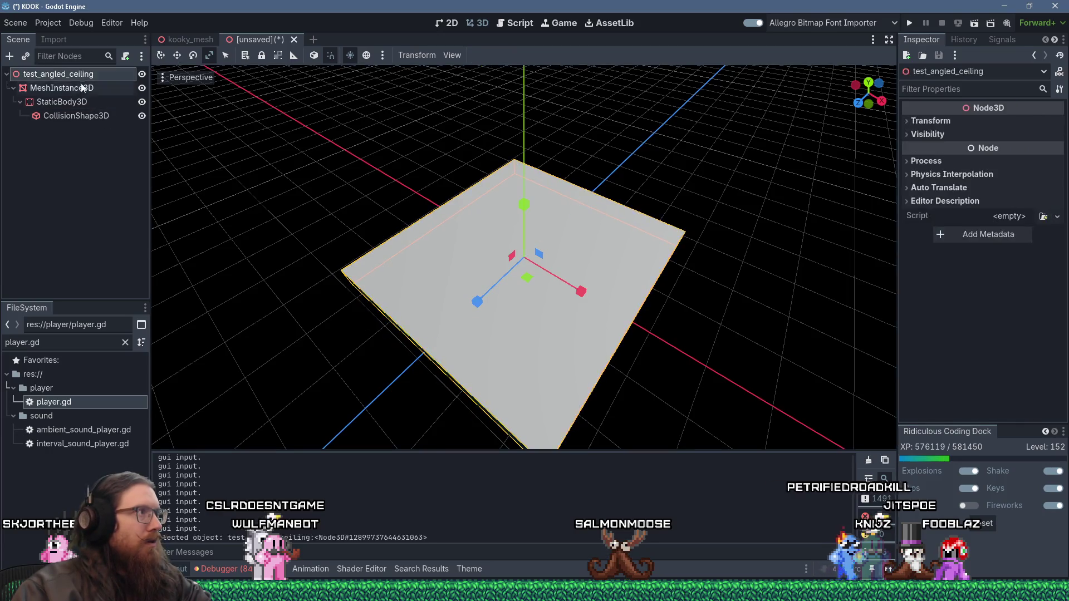
right_click(80, 87)
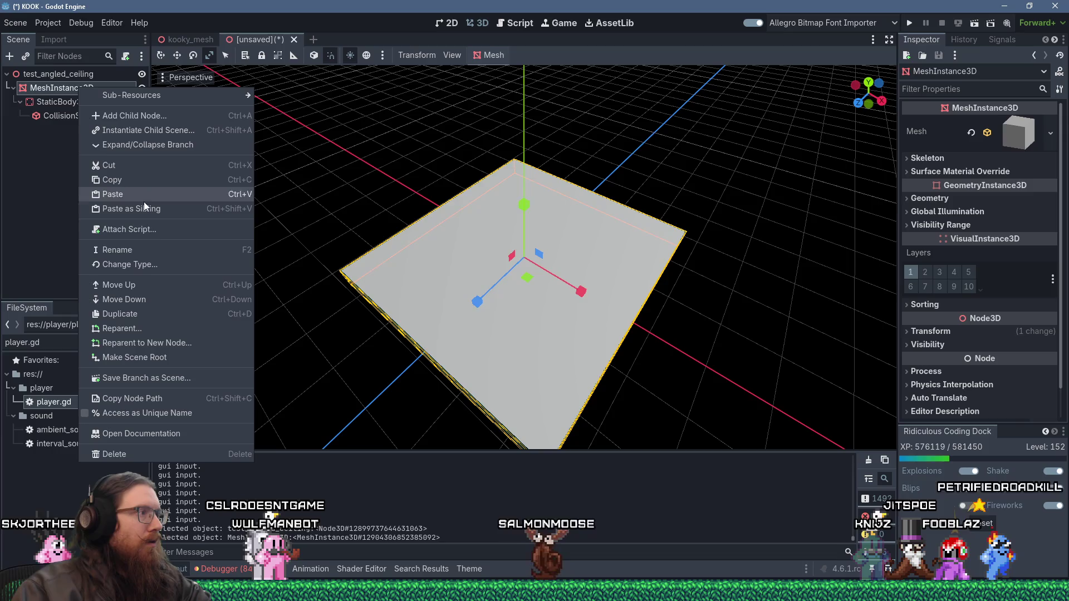
click(151, 313)
drag(221, 227, 172, 174)
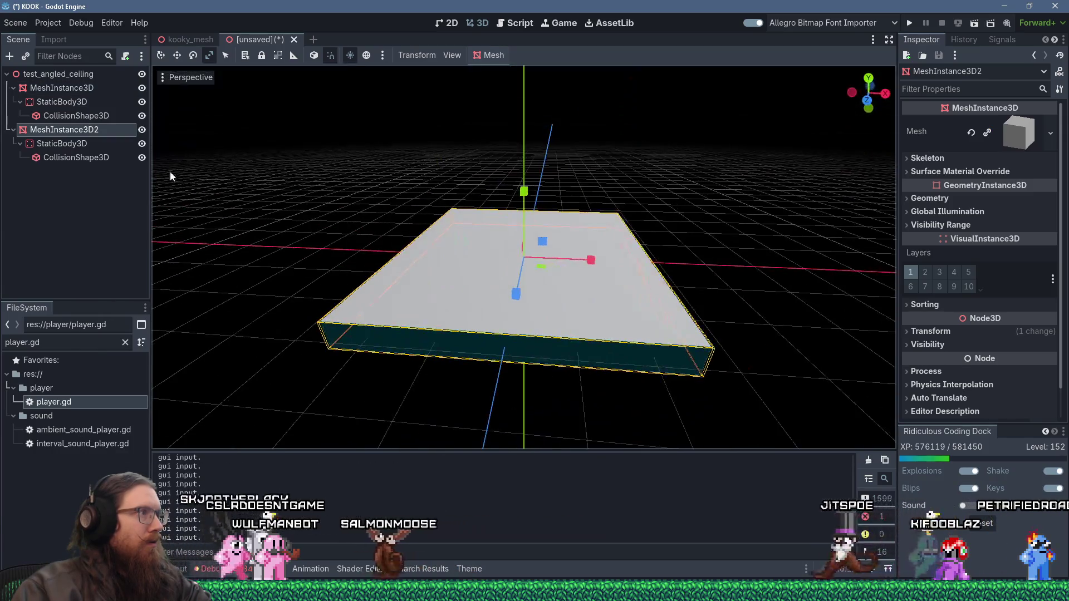
drag(530, 244, 545, 209)
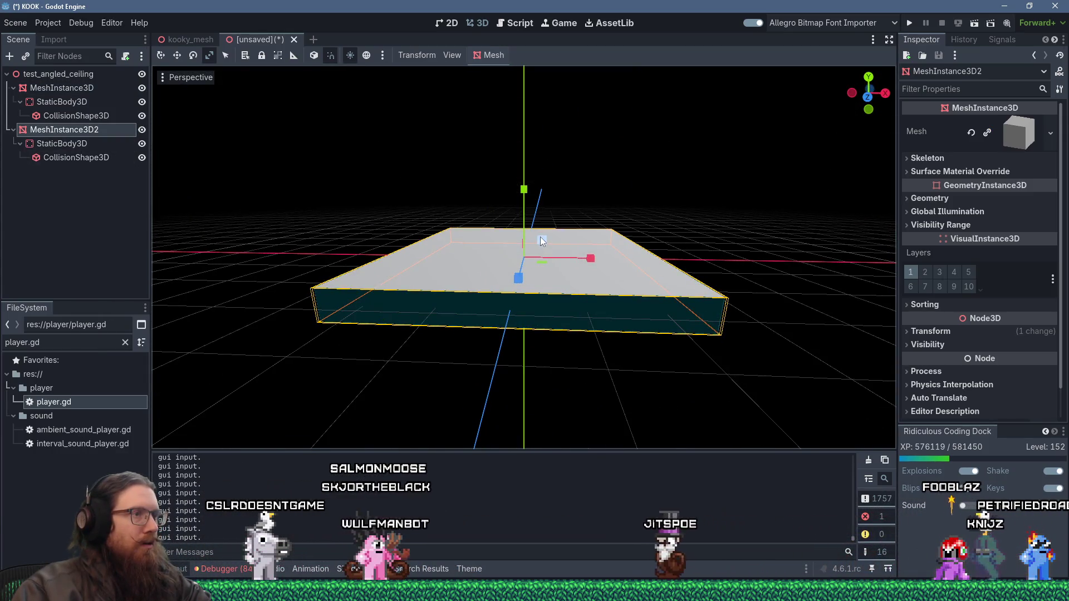
key(q)
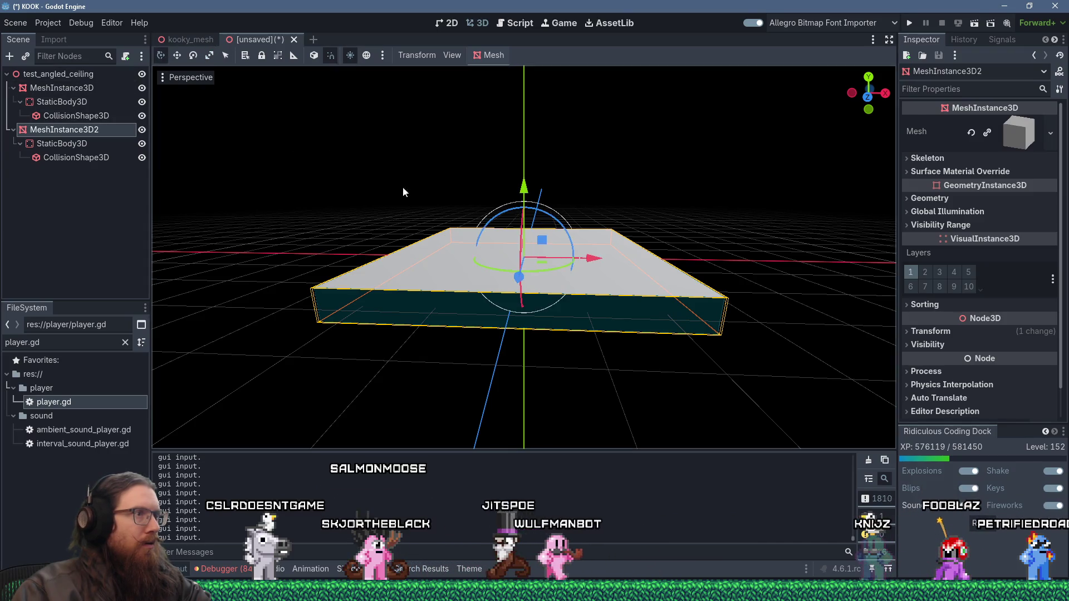
mouse_move(546, 240)
mouse_down()
mouse_move(548, 153)
mouse_move(547, 195)
mouse_move(439, 178)
mouse_move(517, 190)
mouse_move(462, 184)
mouse_up()
click(76, 79)
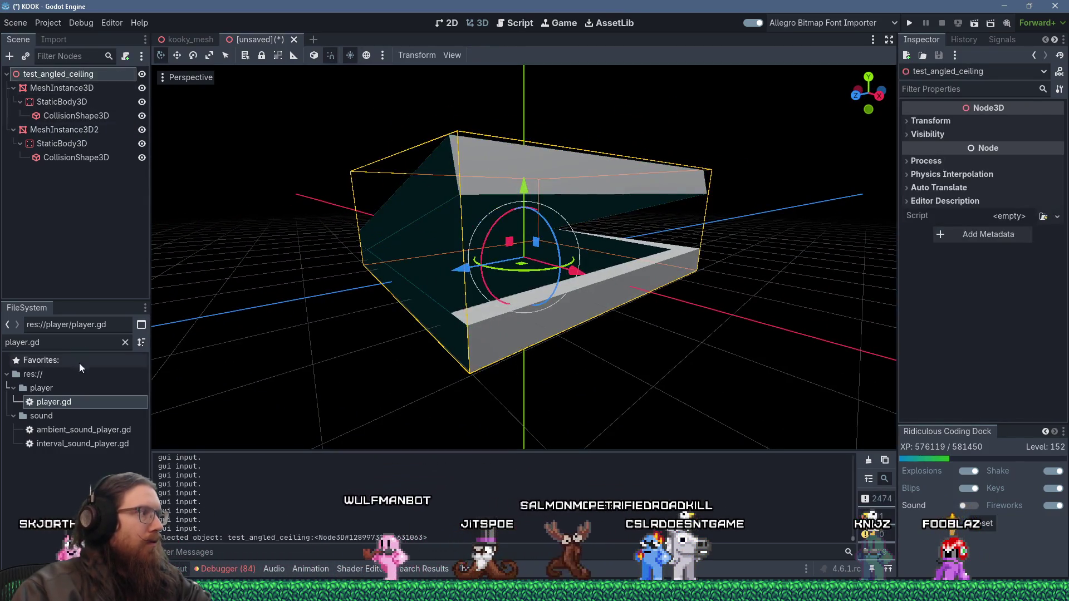
- Add an OmniLight3D and position it between the two slabs
key(ctrl+a)
text(stati)
text(omni)
key(Return)
mouse_move(444, 226)
mouse_down()
mouse_move(486, 222)
mouse_move(406, 220)
mouse_up()
scroll(416, 239, up, 3)
scroll(417, 239, up, 3)
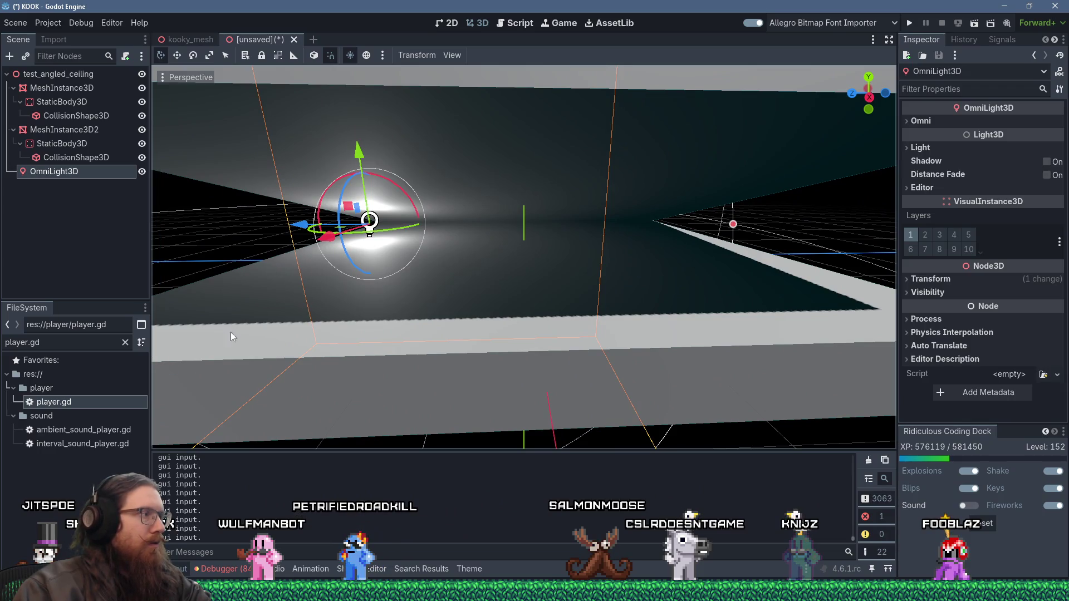
- Filter the FileSystem for 'spawn', add player_spawn_point.tscn, and bring up Save Scene As
key(BackSpace)
key(BackSpace)
key(BackSpace)
text(spawn)
click(65, 417)
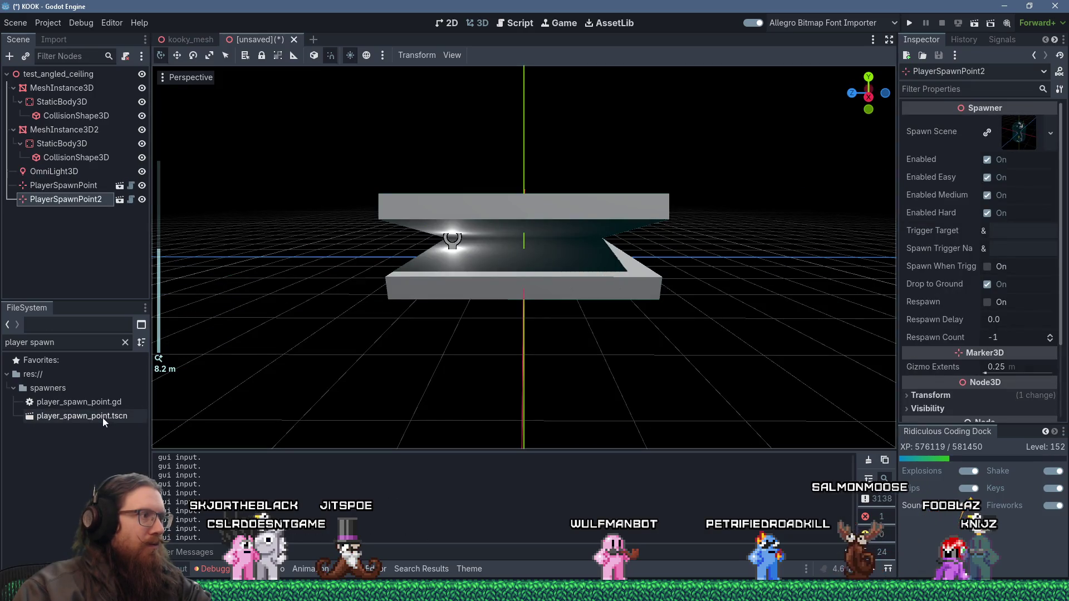
key(ctrl+s)
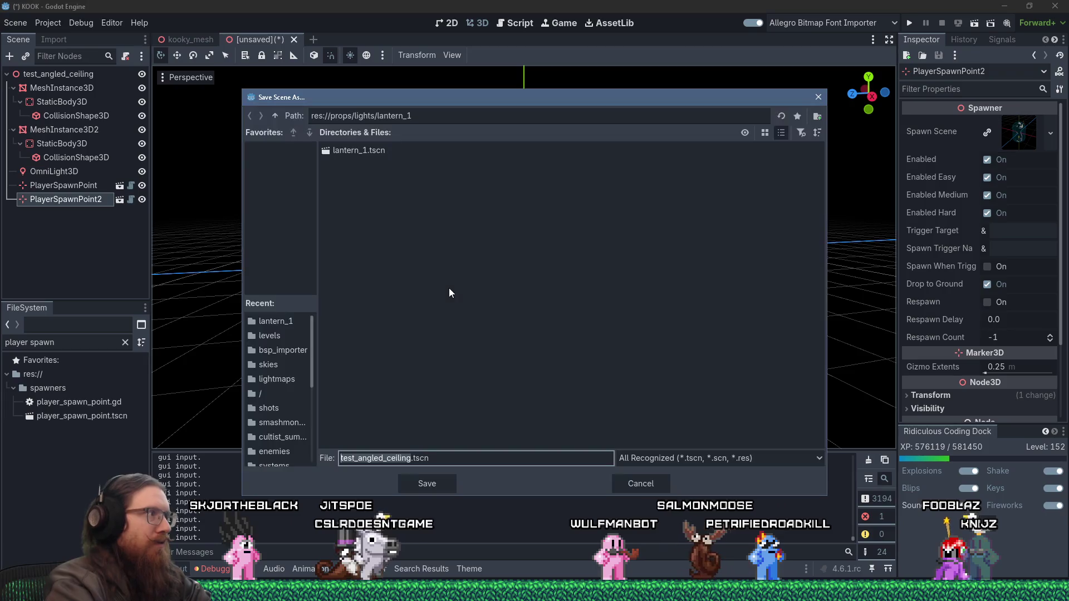
- Save the scene as test_angled_ceiling.tscn in the res://levels folder
click(275, 116)
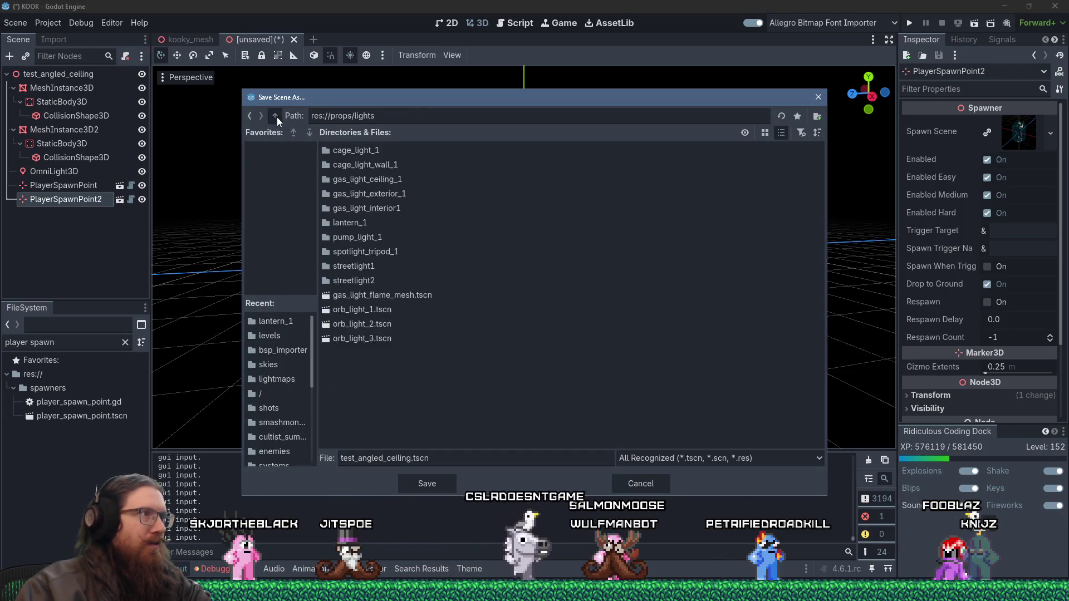
click(275, 117)
scroll(357, 222, down, 2)
scroll(358, 215, up, 2)
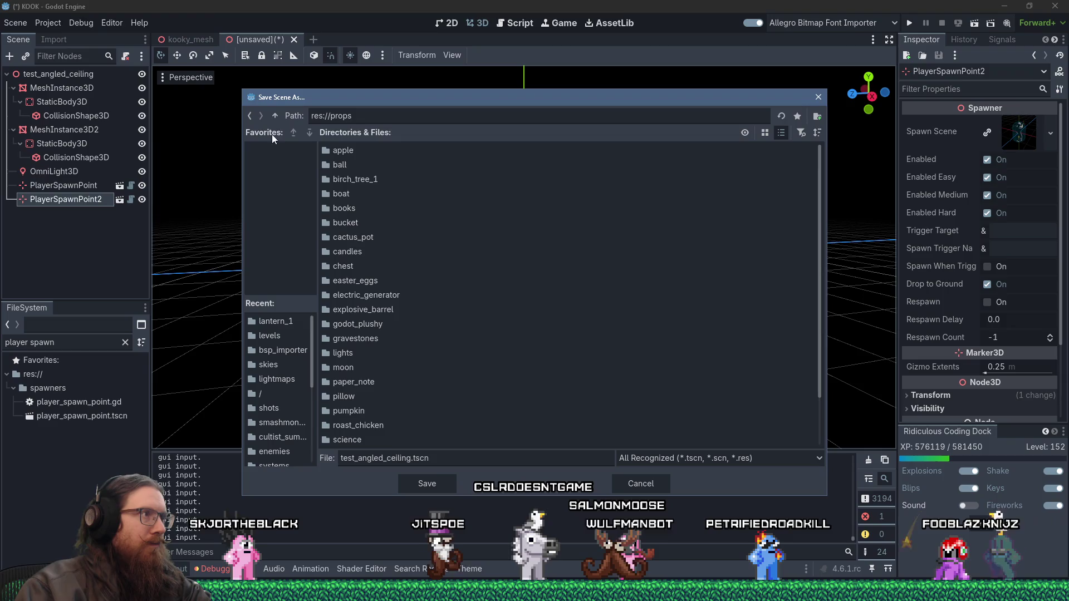
click(275, 116)
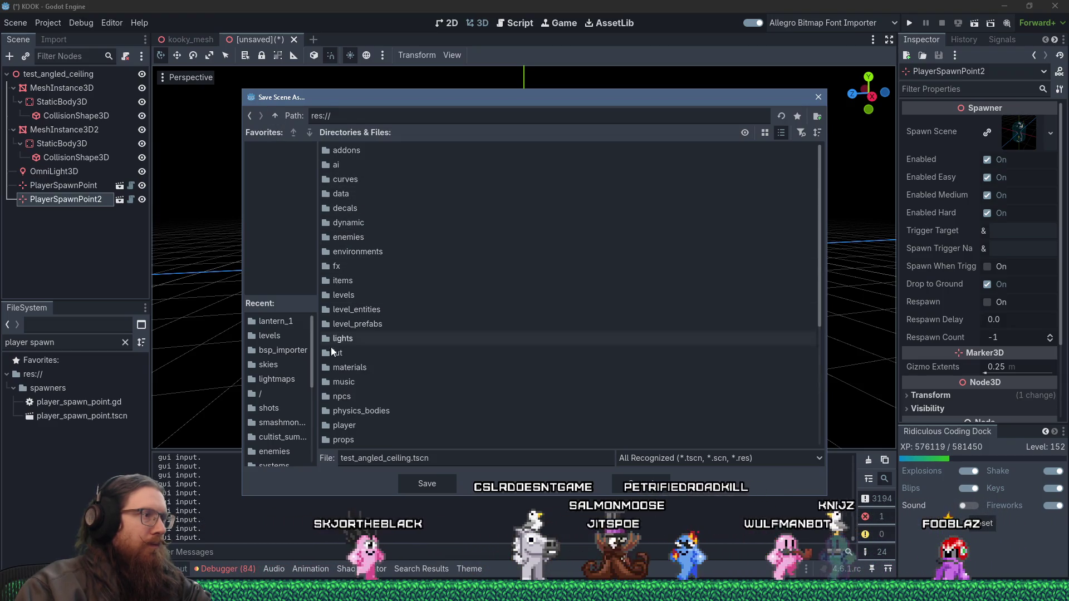
double_click(344, 295)
click(412, 483)
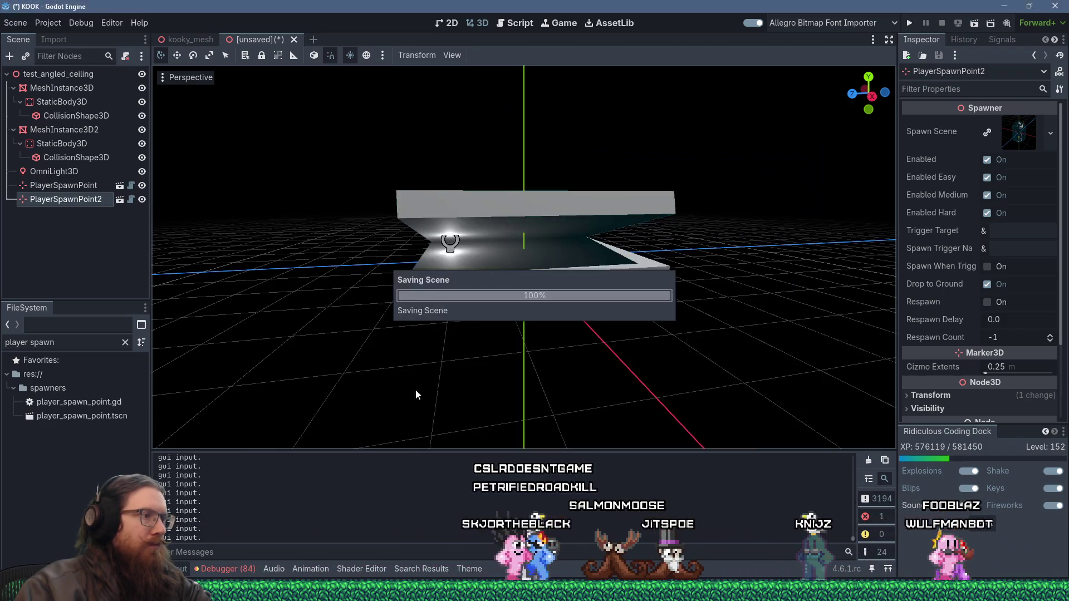
- Place a third player spawn point between the slabs
scroll(456, 252, up, 5)
mouse_move(100, 416)
mouse_down()
mouse_move(442, 308)
mouse_move(497, 309)
mouse_up()
scroll(497, 309, down, 5)
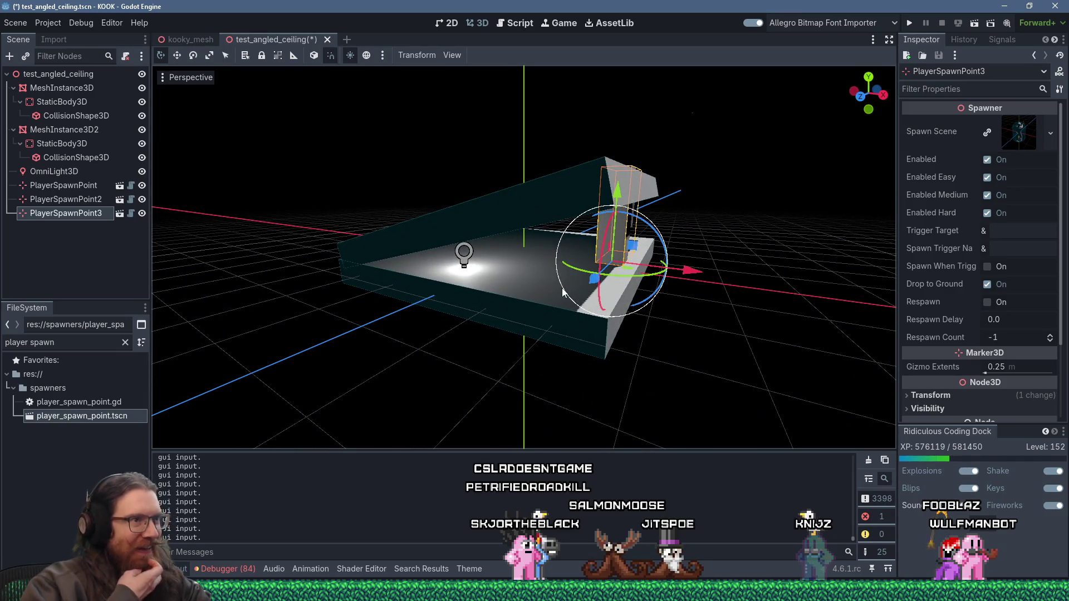
- Stretch the floor slab longer along X
click(497, 240)
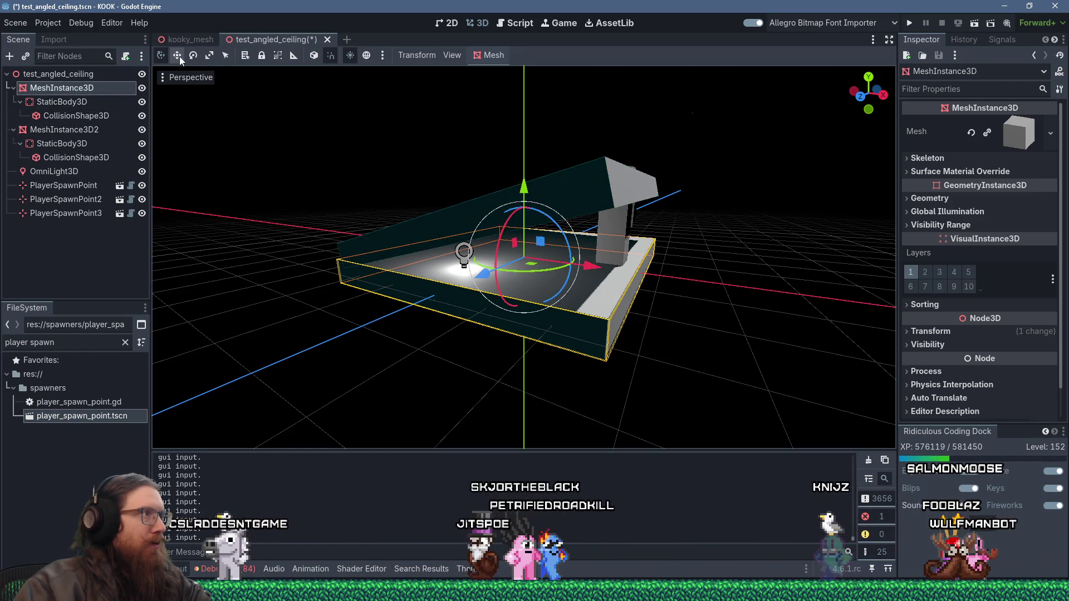
click(208, 58)
mouse_move(591, 266)
mouse_down()
mouse_move(607, 282)
mouse_move(880, 293)
mouse_up()
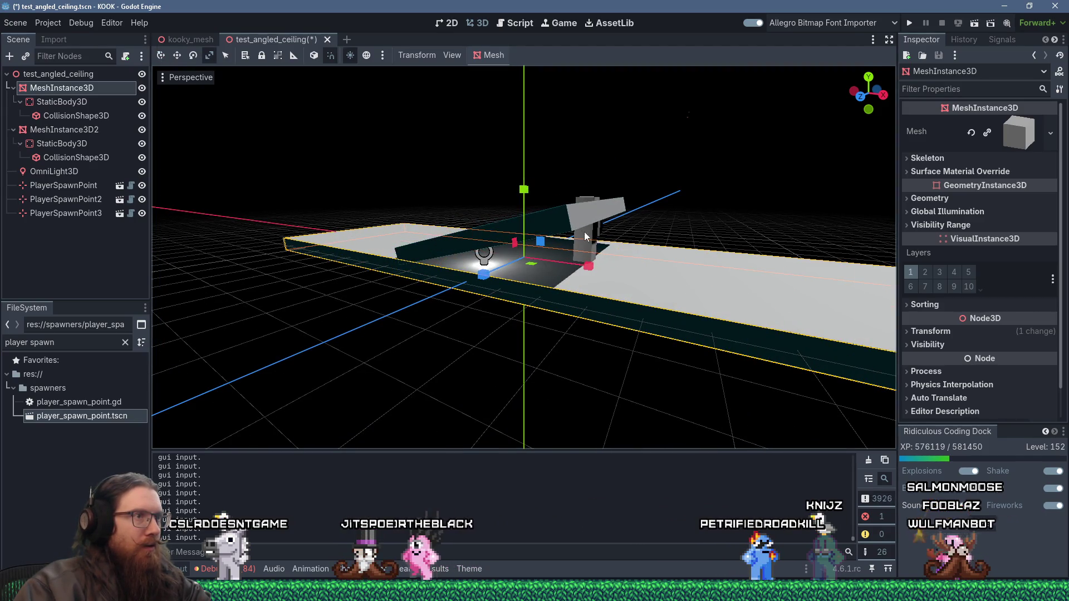
- Enlarge the tilted ceiling slab MeshInstance3D2 longer, thicker and wider in local space
click(569, 222)
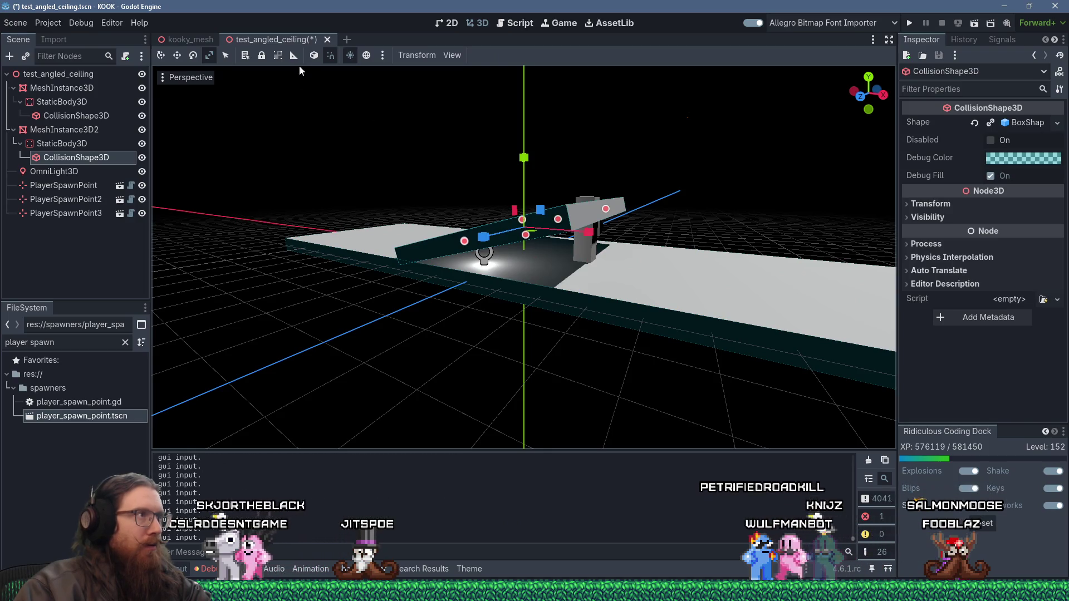
click(314, 55)
mouse_move(588, 212)
mouse_down()
mouse_move(810, 188)
mouse_move(764, 188)
mouse_up()
right_click(764, 188)
click(52, 132)
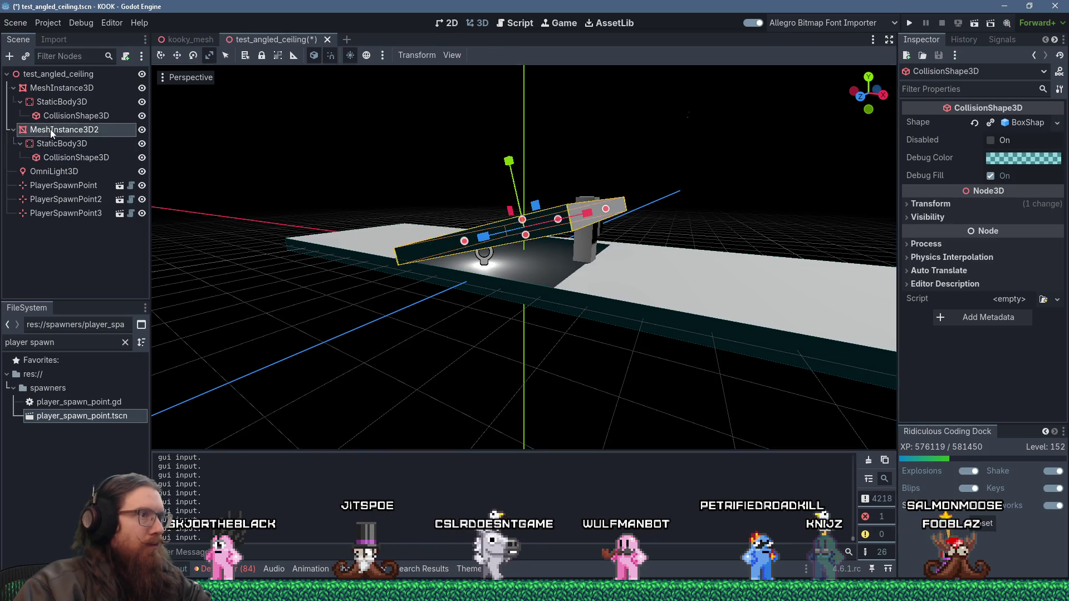
mouse_move(588, 212)
mouse_down()
mouse_move(717, 186)
mouse_move(834, 195)
mouse_up()
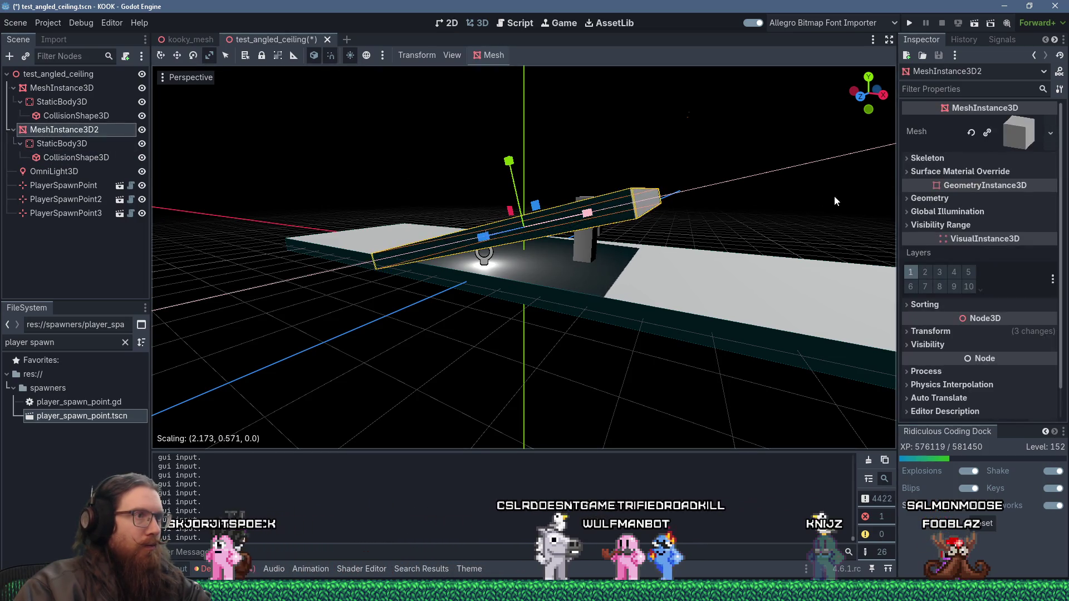
scroll(675, 234, down, 2)
mouse_move(589, 249)
mouse_down()
mouse_move(847, 251)
mouse_move(739, 270)
mouse_up()
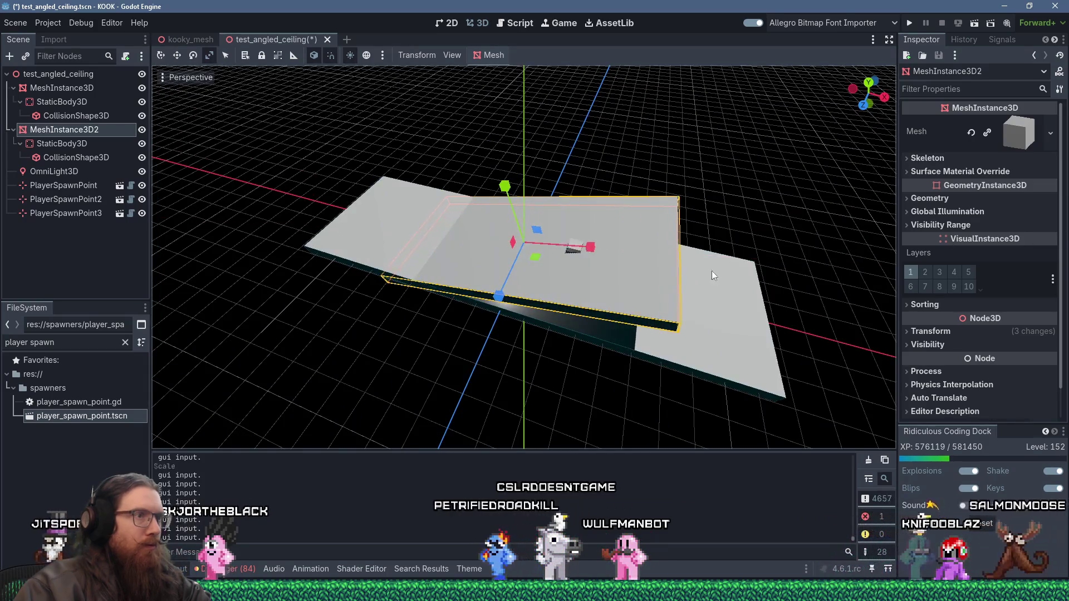
mouse_move(585, 245)
mouse_down()
mouse_move(665, 267)
mouse_move(677, 174)
mouse_move(606, 179)
mouse_up()
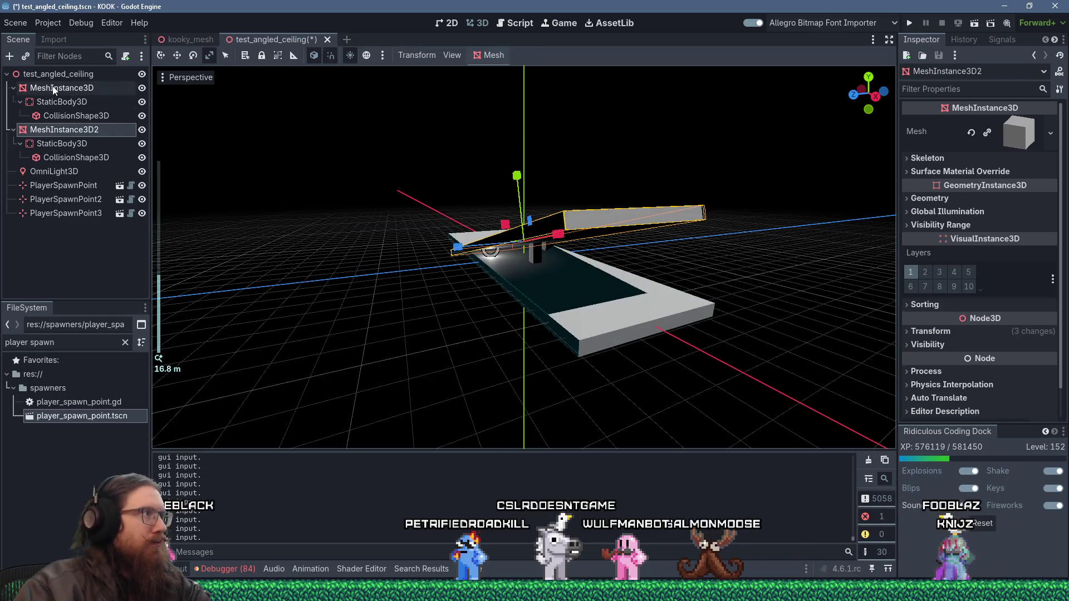
- Delete PlayerSpawnPoint and PlayerSpawnPoint2, confirming each deletion
click(83, 200)
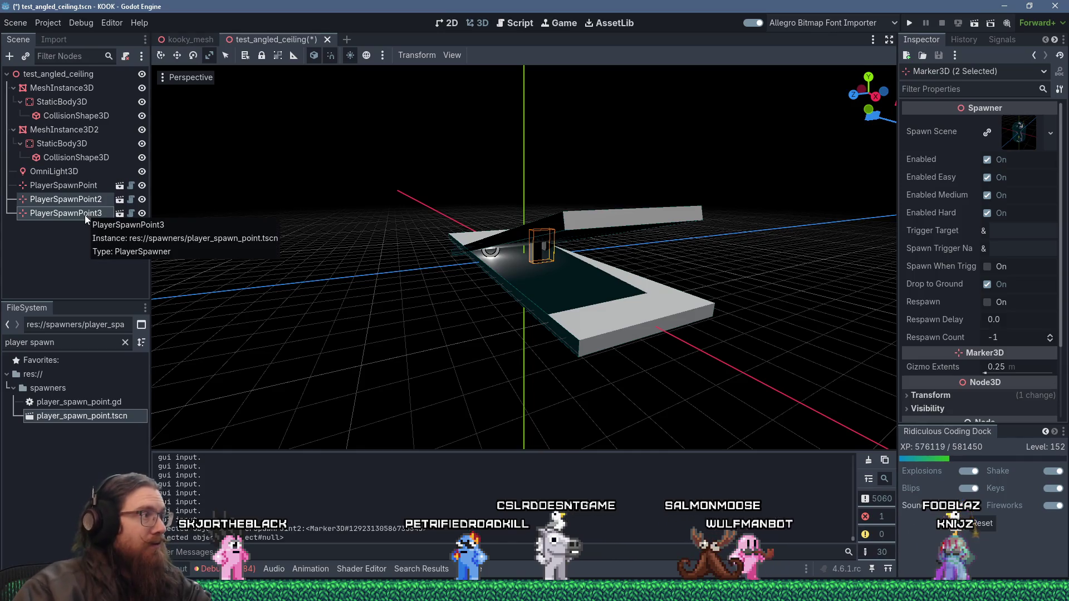
click(85, 215)
click(76, 185)
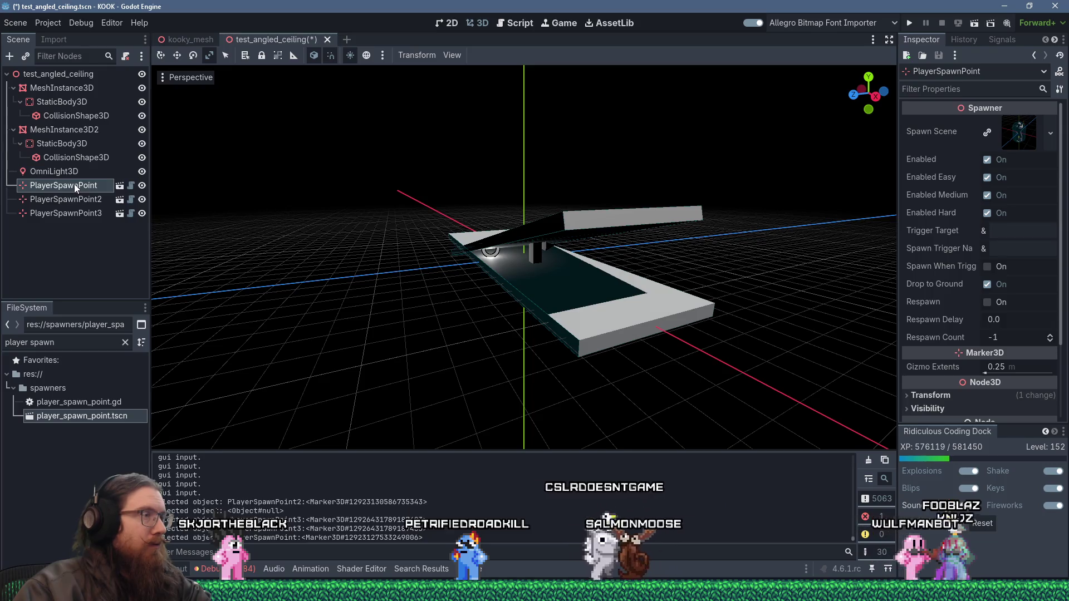
scroll(740, 284, down, 6)
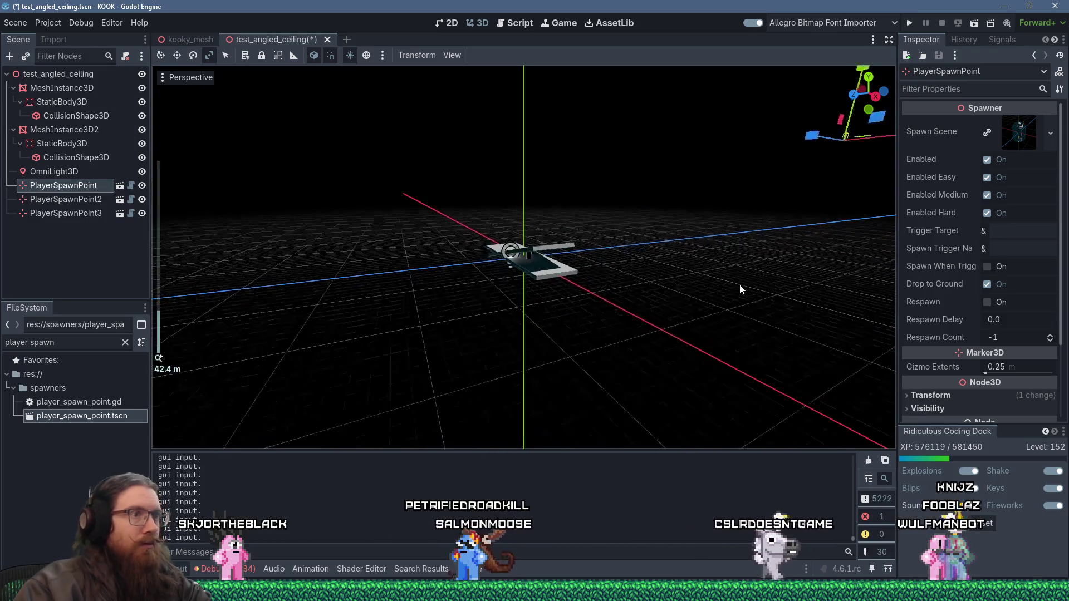
click(166, 55)
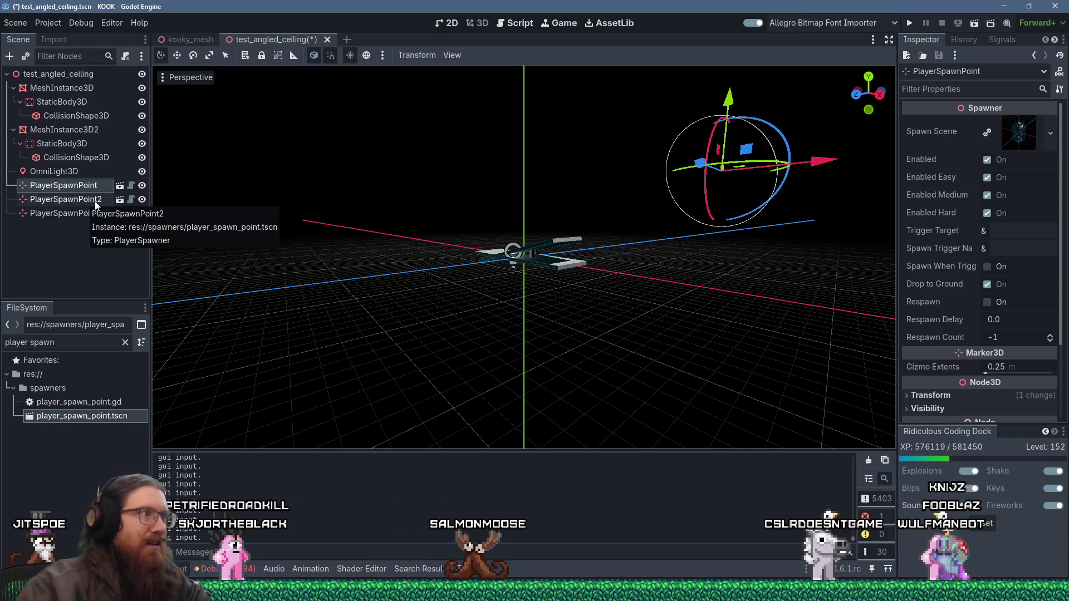
key(Delete)
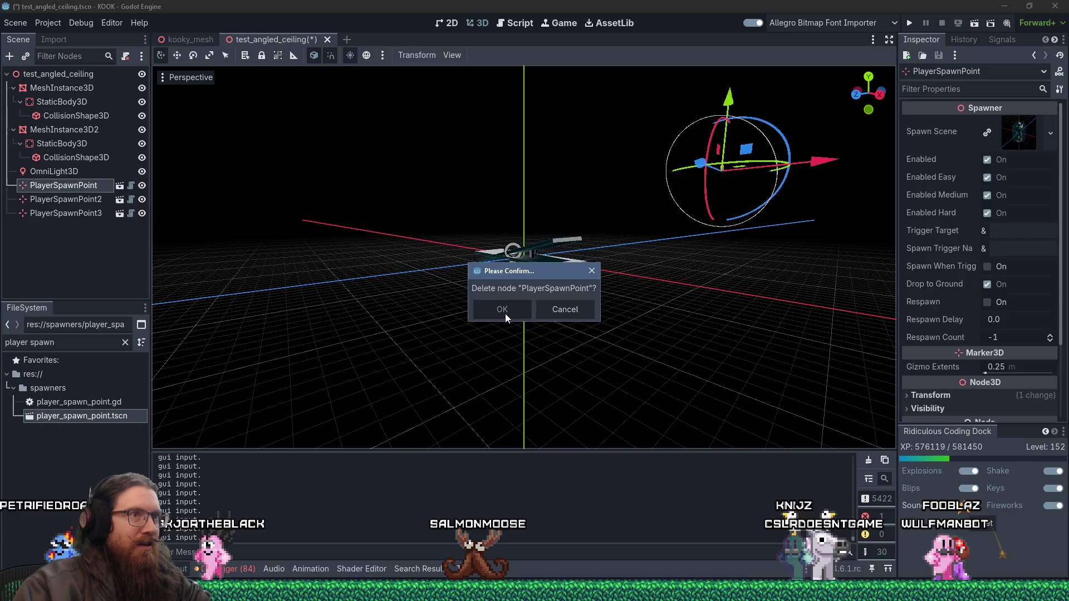
click(505, 312)
click(96, 187)
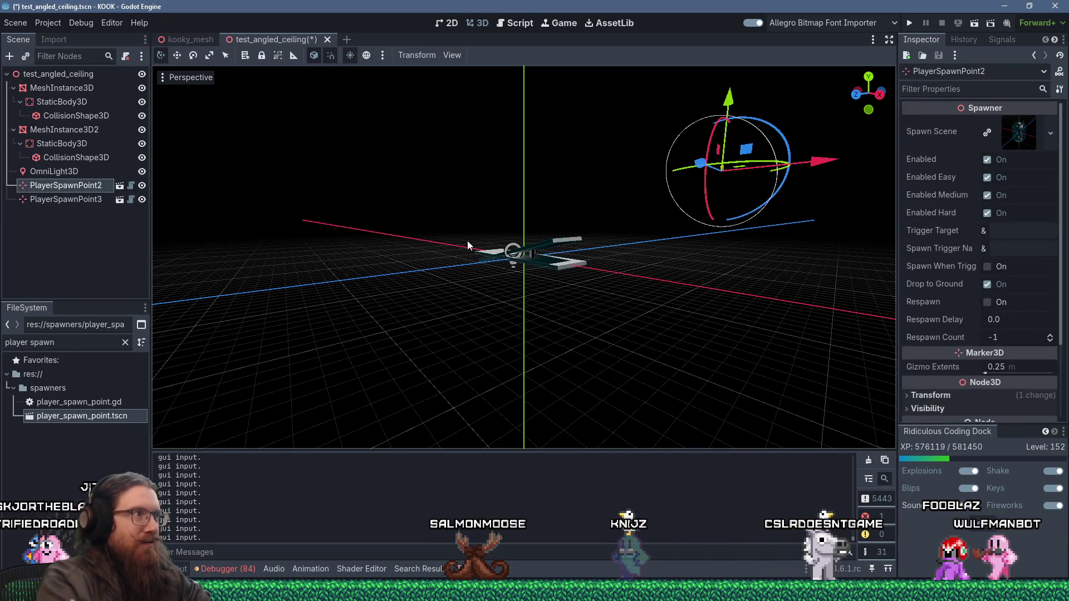
key(Delete)
click(505, 308)
- Move PlayerSpawnPoint3 onto the floor slab's edge, rotated 90° on Y
scroll(627, 266, up, 5)
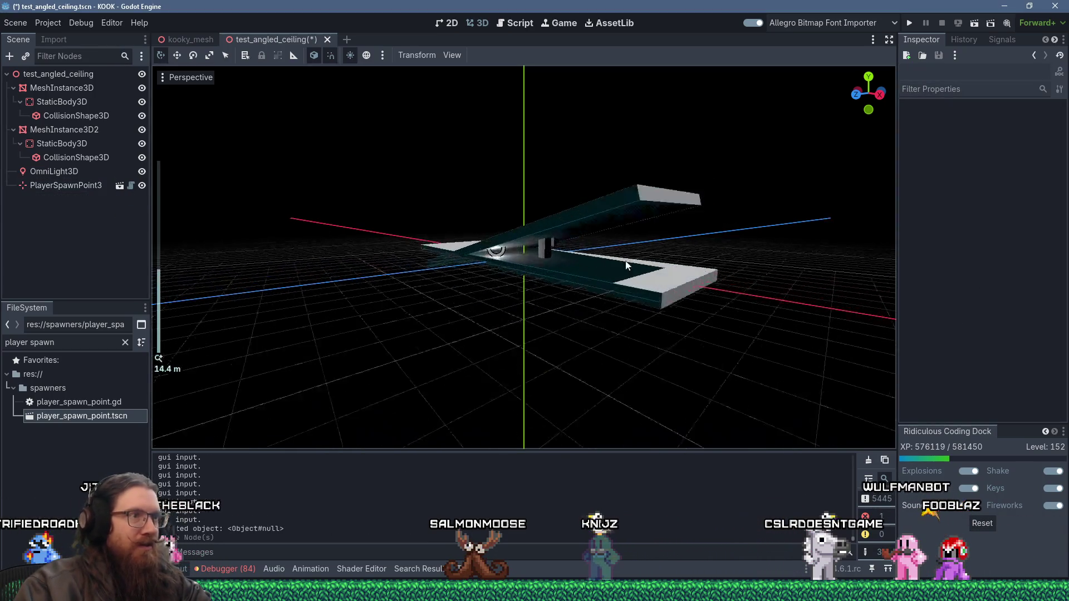
scroll(627, 267, up, 3)
click(543, 262)
mouse_move(522, 270)
mouse_down()
mouse_move(584, 350)
mouse_move(737, 289)
mouse_move(568, 271)
mouse_move(551, 285)
mouse_up()
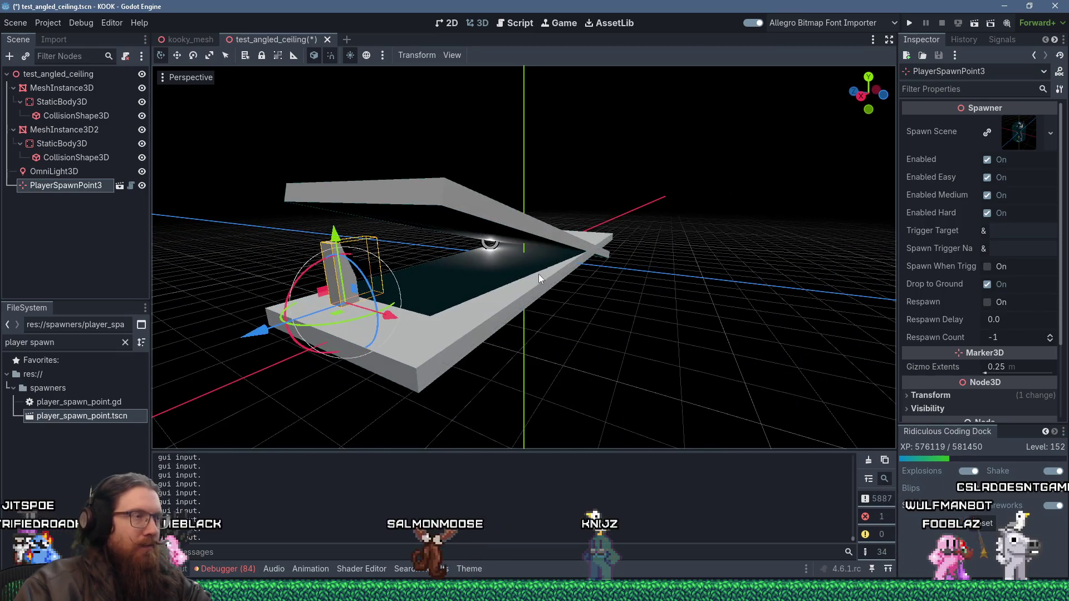
- Add a DirectionalLight3D, shift it along X, tilt it -45°, save, and run the game
scroll(538, 274, down, 3)
click(50, 73)
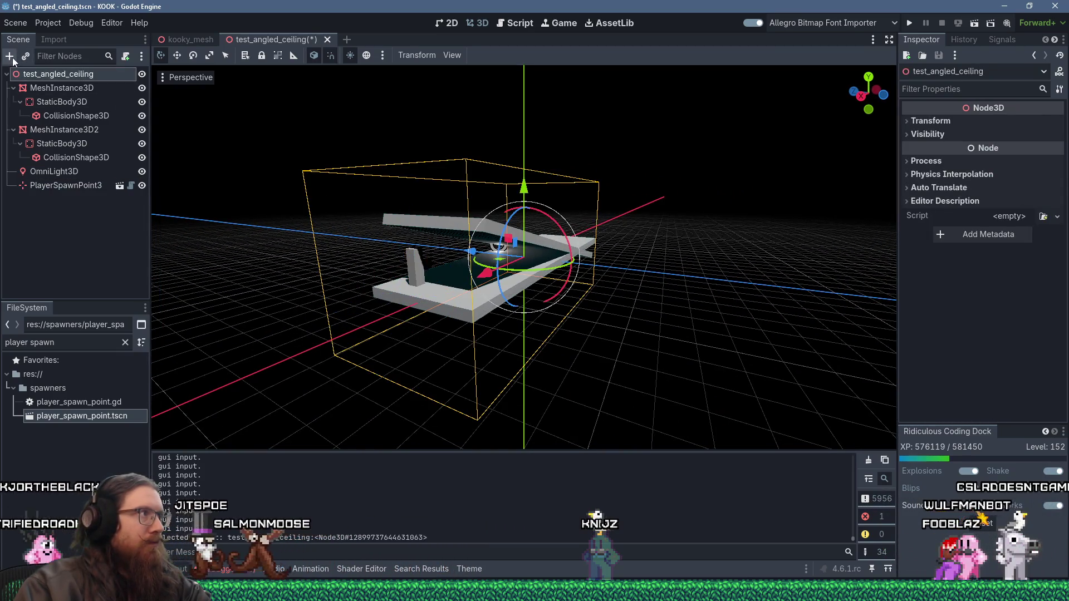
click(10, 56)
text(direct)
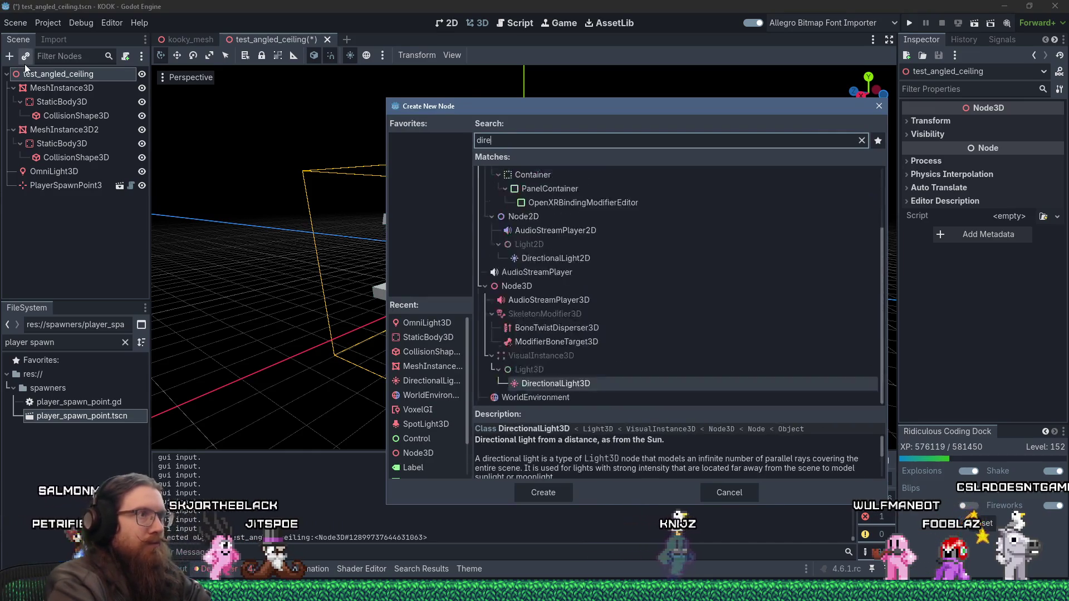
key(Return)
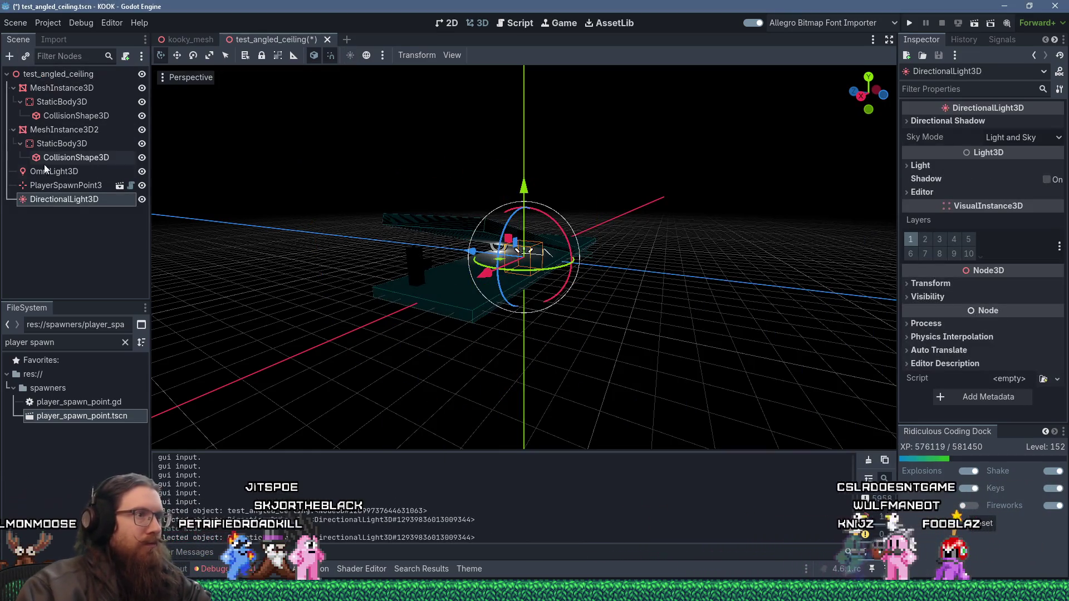
mouse_move(465, 279)
mouse_down()
mouse_move(234, 343)
mouse_move(516, 290)
mouse_move(605, 310)
mouse_up()
mouse_move(529, 280)
mouse_down()
mouse_move(530, 246)
mouse_move(499, 275)
mouse_move(464, 286)
mouse_move(440, 343)
mouse_move(503, 337)
mouse_move(552, 291)
mouse_move(538, 353)
mouse_move(716, 367)
mouse_move(780, 303)
mouse_up()
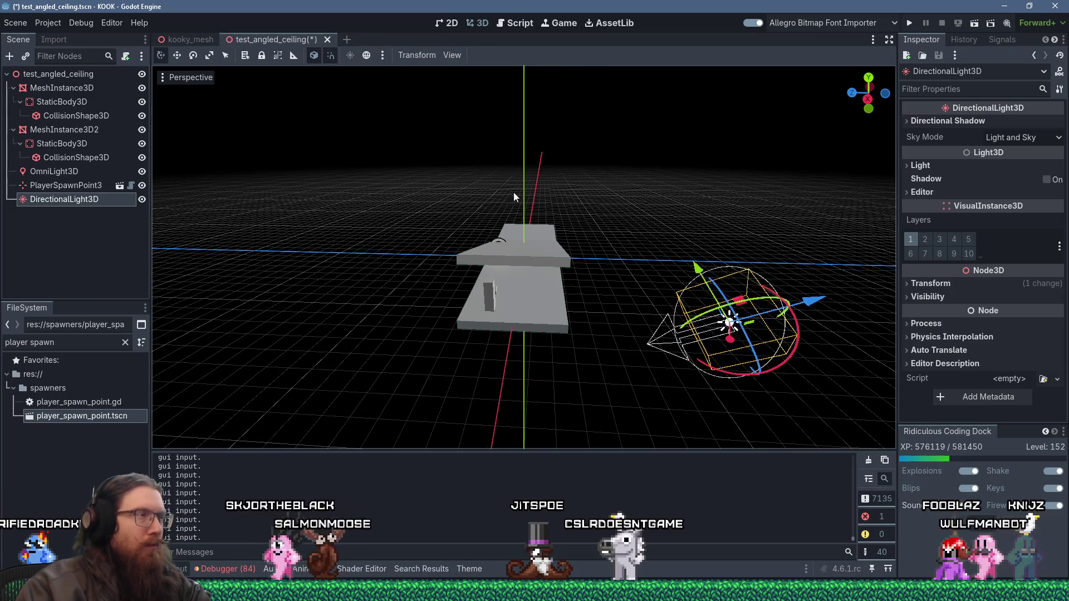
key(ctrl+s)
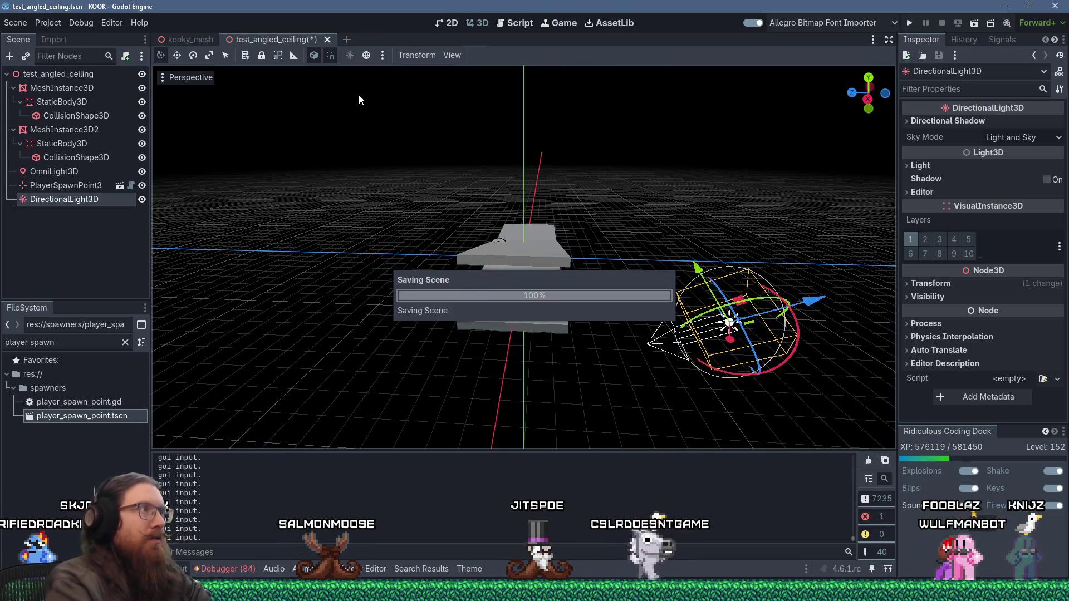
click(906, 24)
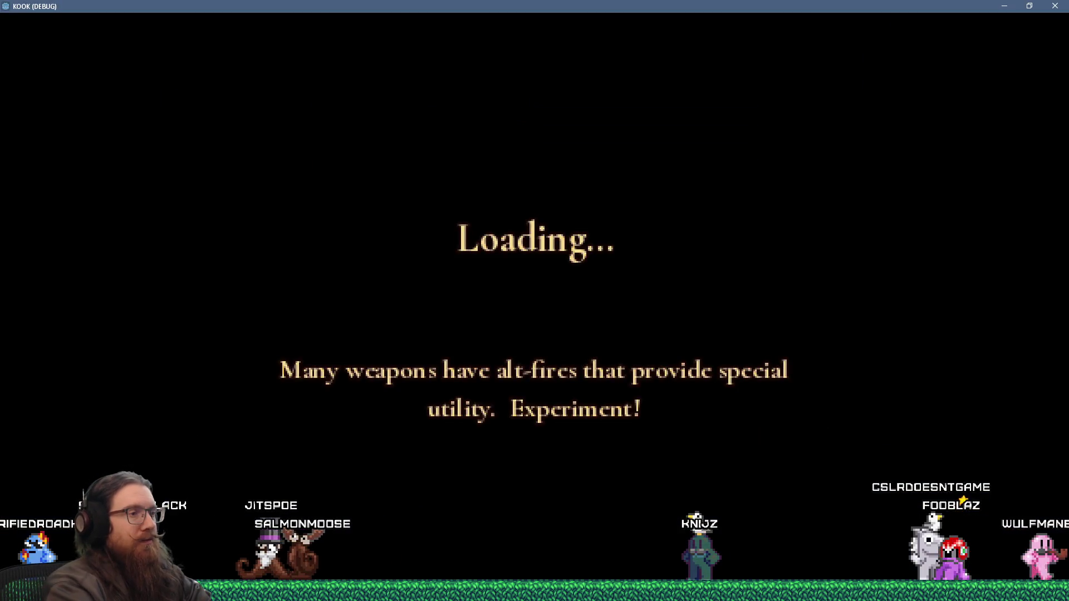
- Load map _test_textures, then map test_angled_ceiling, and look up at the angled ceiling
key(grave)
text(map _test_textures)
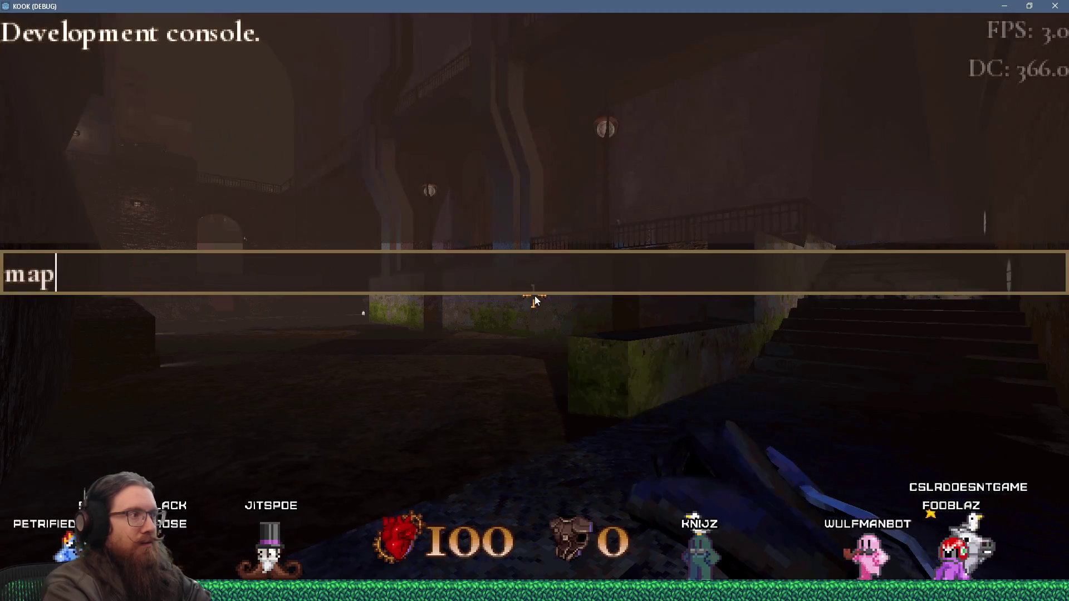
key(Return)
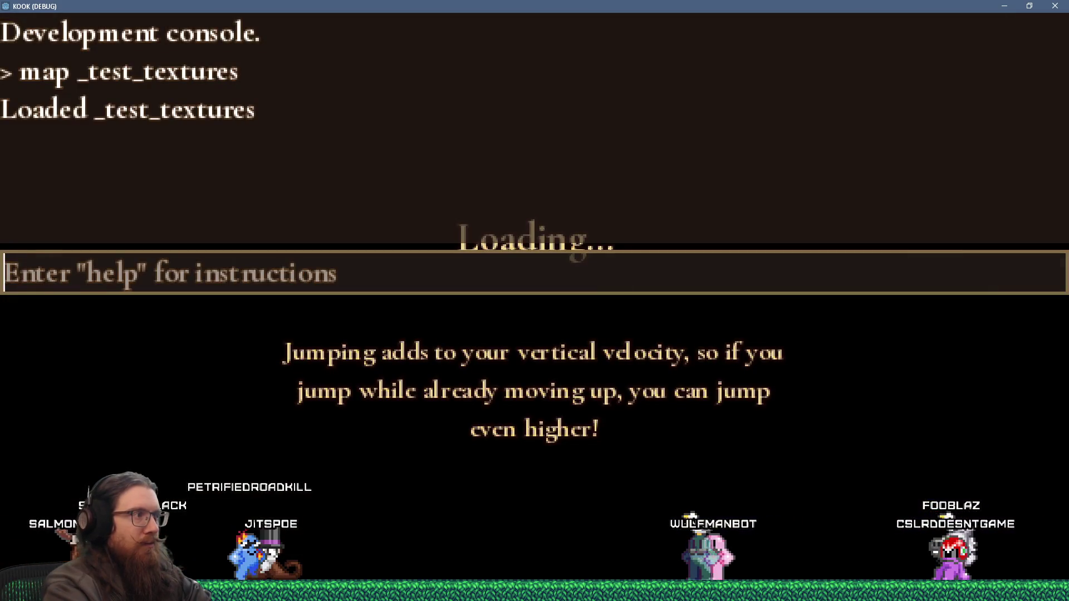
text(map )
text(led_ceiling)
key(Return)
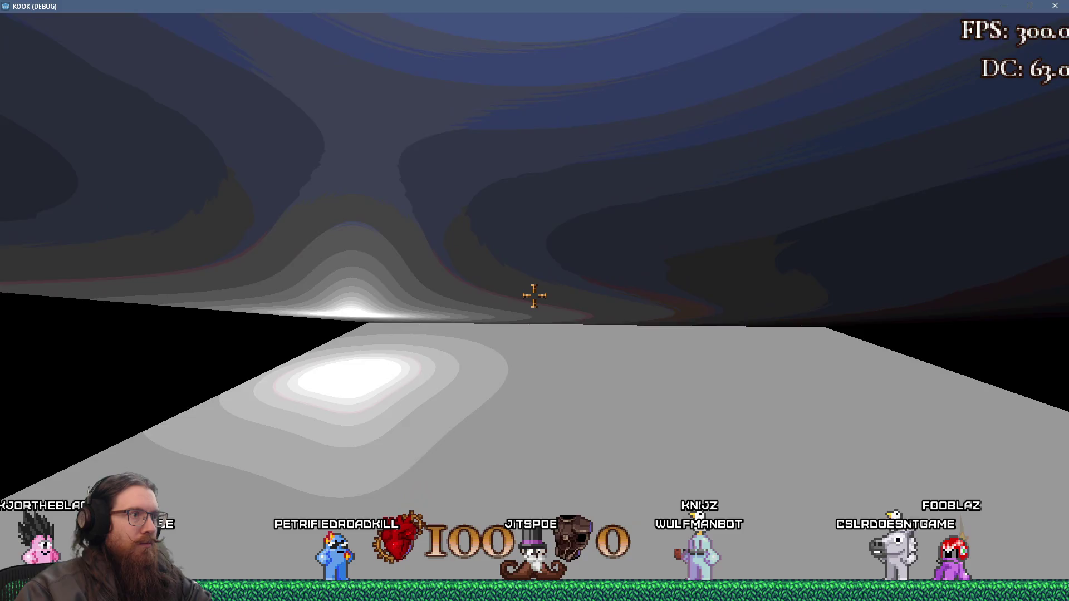
mouse_move(534, 295)
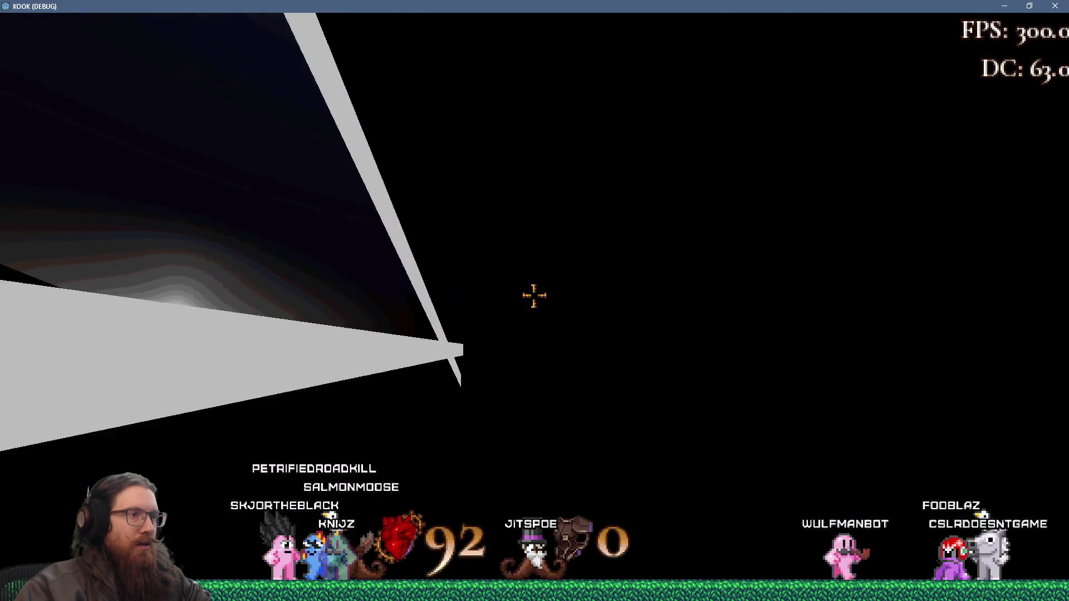
- Quit the game with the console 'quit' command and orbit the editor view of the geometry
key(grave)
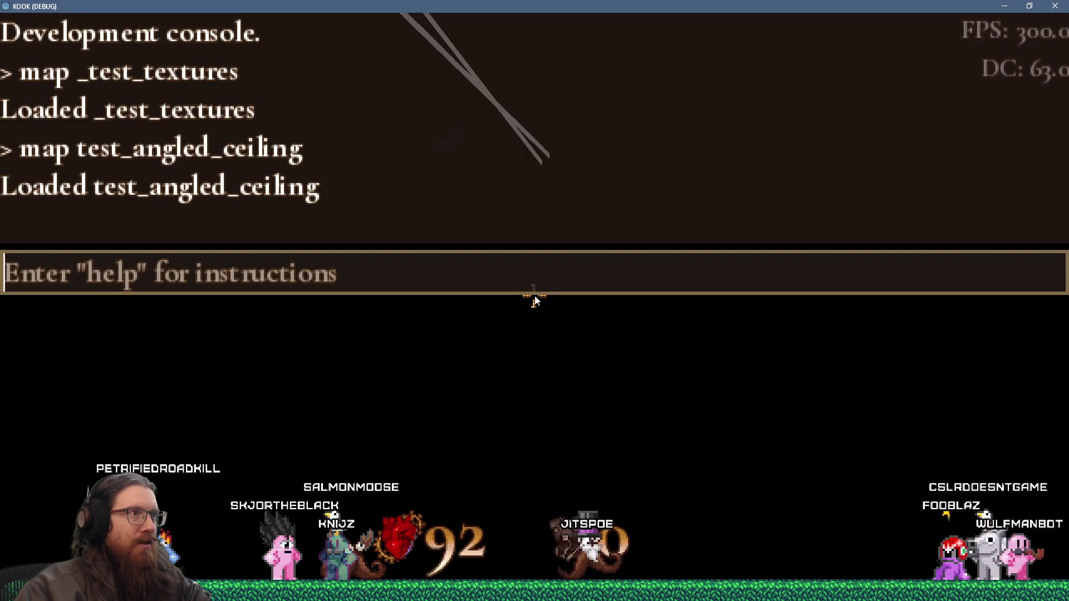
text(quit)
key(Return)
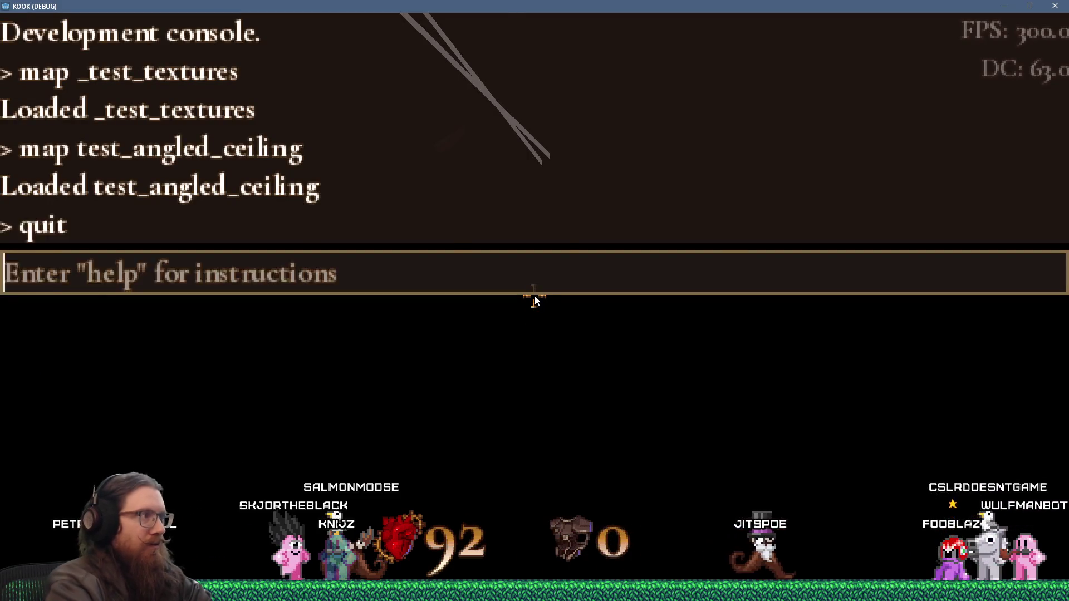
mouse_move(592, 308)
mouse_down()
mouse_move(499, 282)
mouse_move(479, 250)
mouse_move(539, 280)
mouse_up()
scroll(489, 267, up, 3)
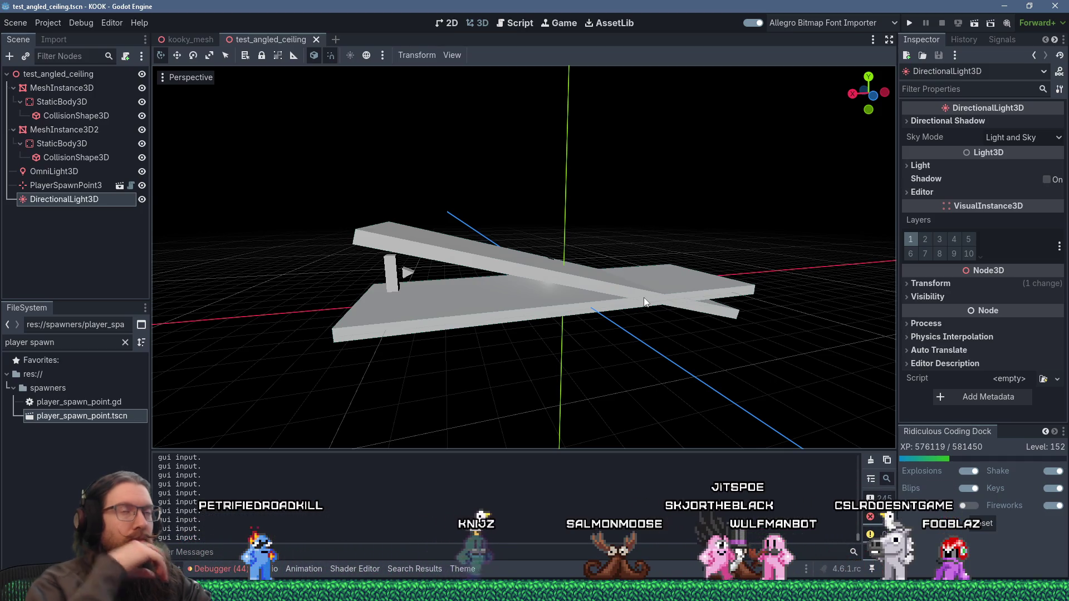
- Relaunch the project with the Run Project button to replay the grey test level
click(908, 22)
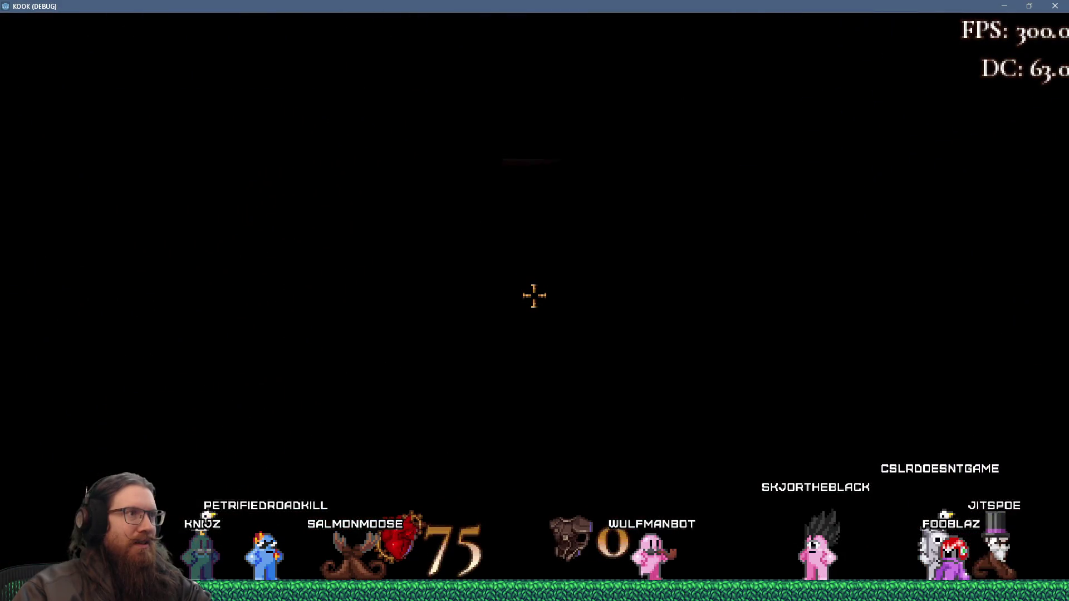
- Quit the game via the console 'quit' command, then Alt+Tab to Visual Studio
key(grave)
text(quit)
key(Return)
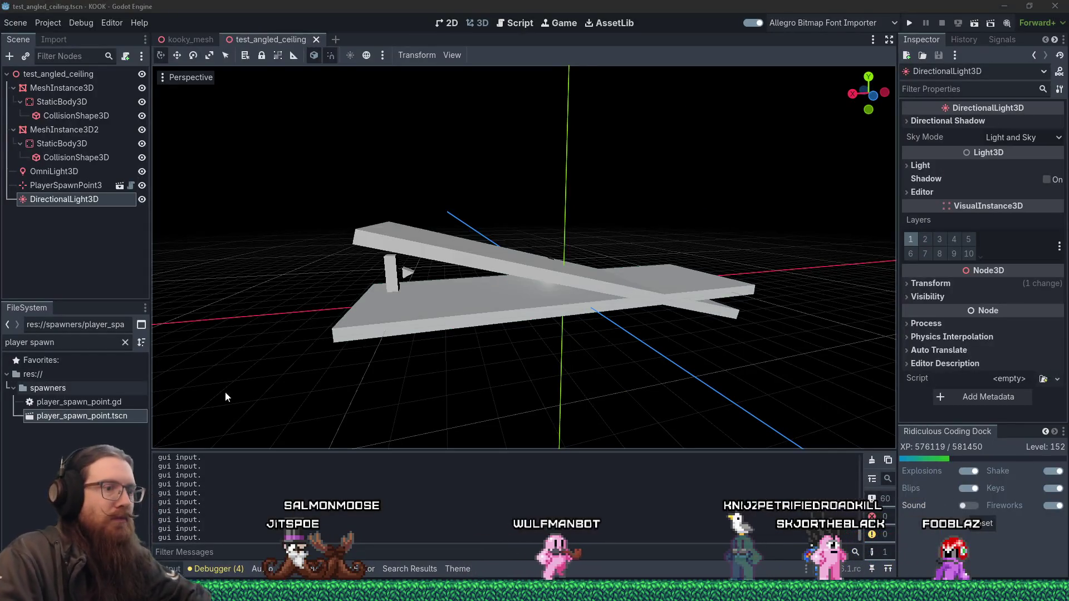
key(alt+Tab)
key(alt+Tab)
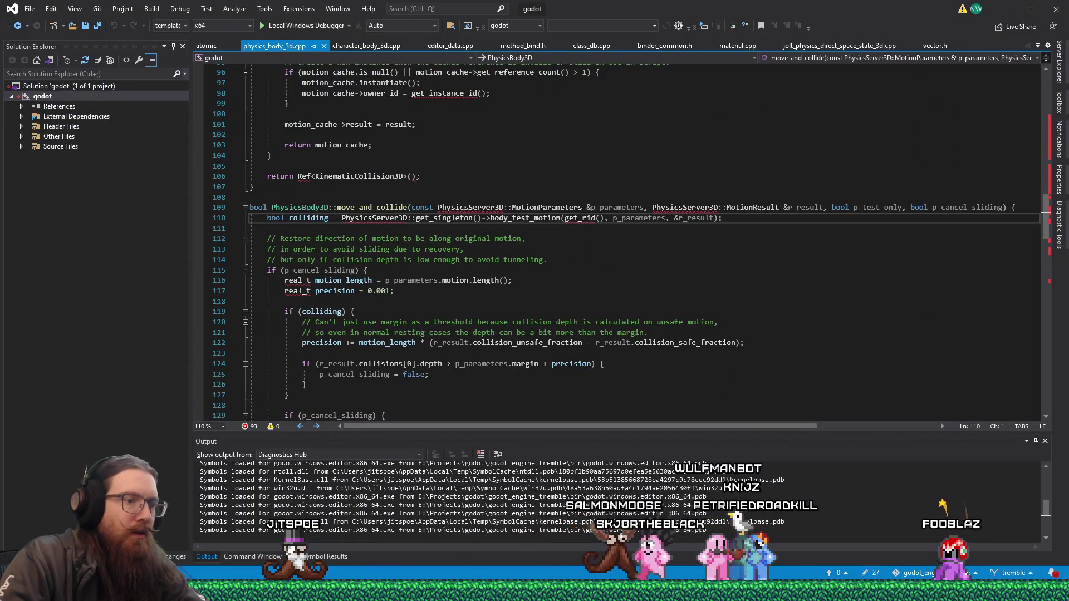
- In movement_system.gd, change Color.WHITE to Color.RED on line 740
key(alt+Tab)
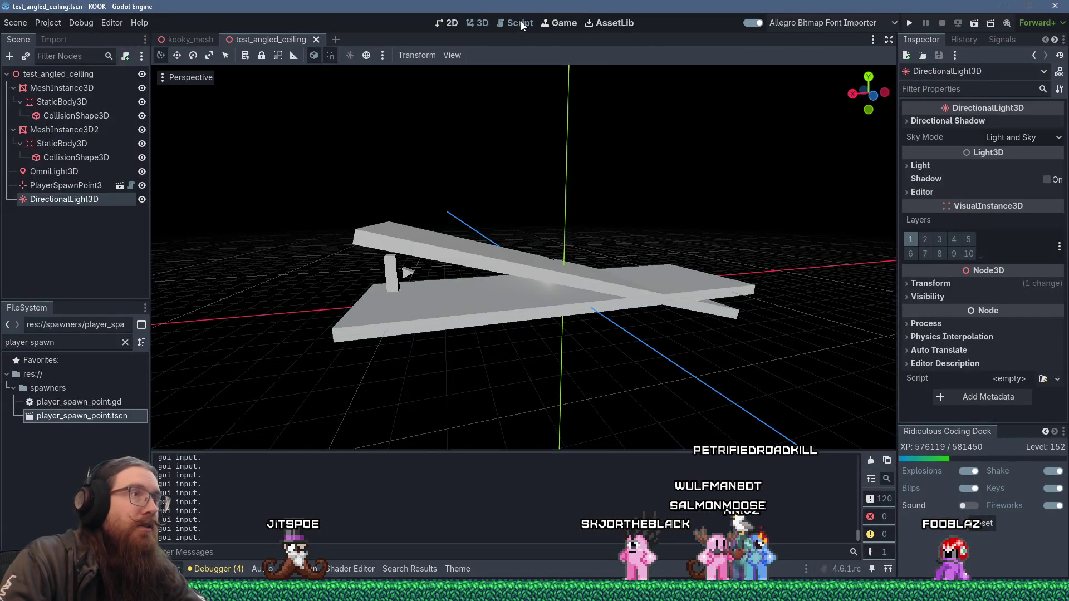
click(520, 23)
drag(534, 416, 765, 405)
double_click(727, 270)
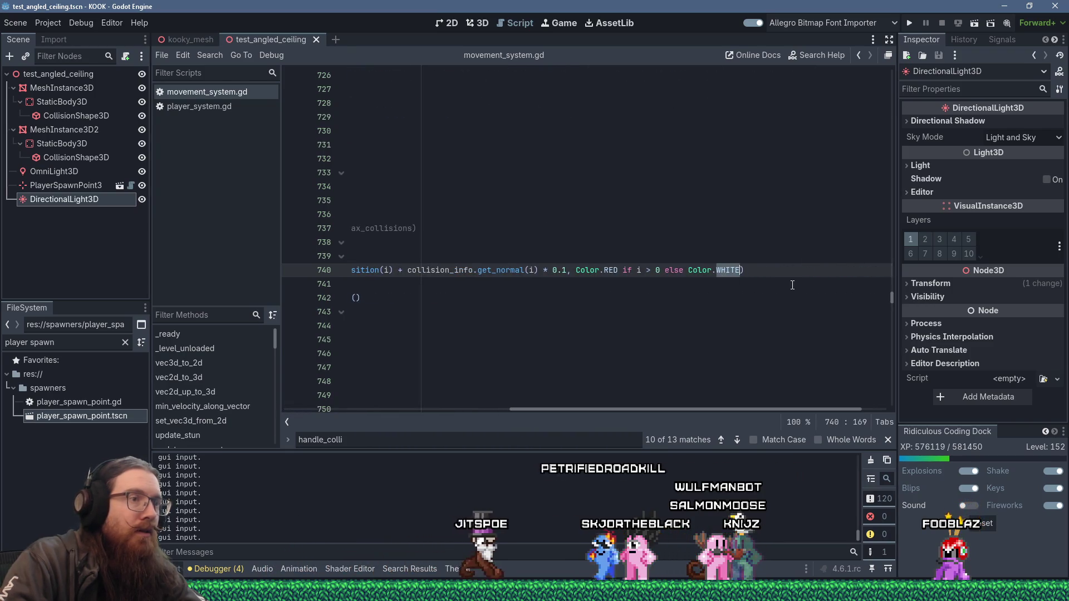
text(RED)
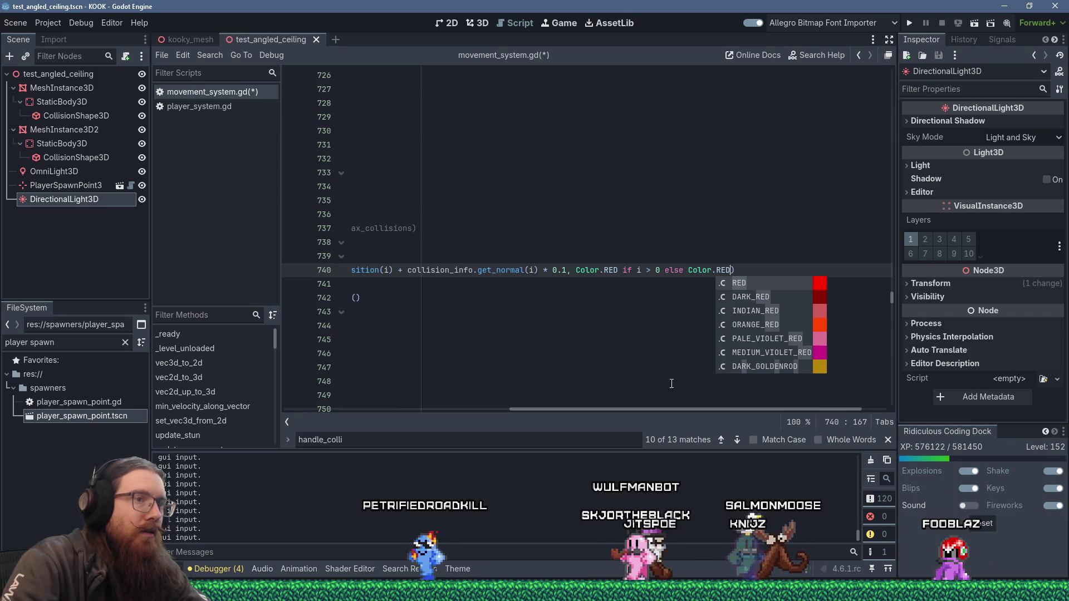
- Change the 0.1 scale on line 740 to 0.5 and run the game
scroll(583, 396, left, 10)
scroll(458, 379, right, 6)
click(708, 270)
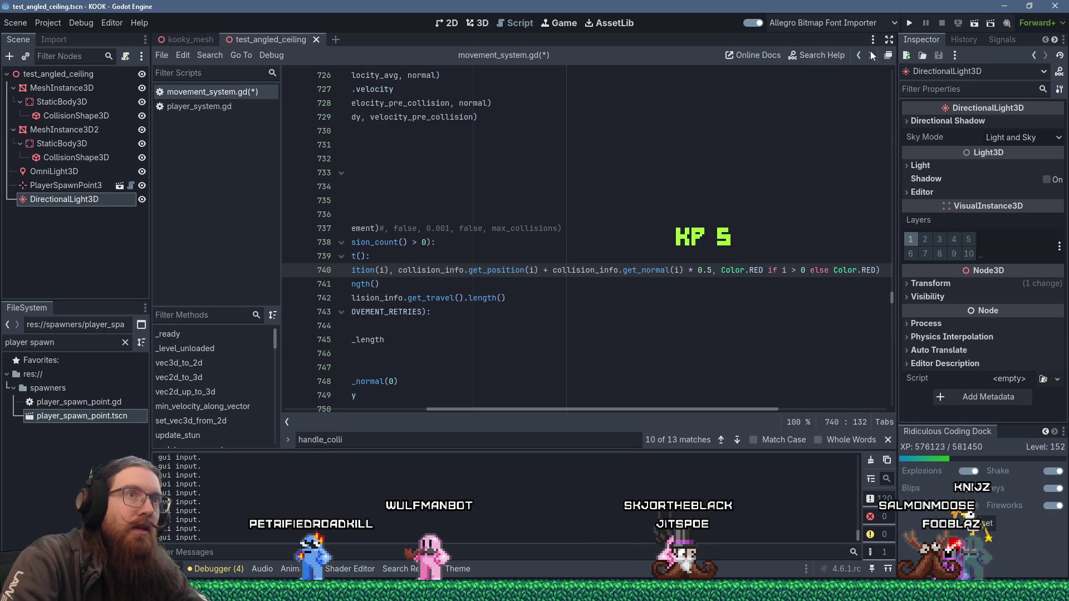
click(911, 23)
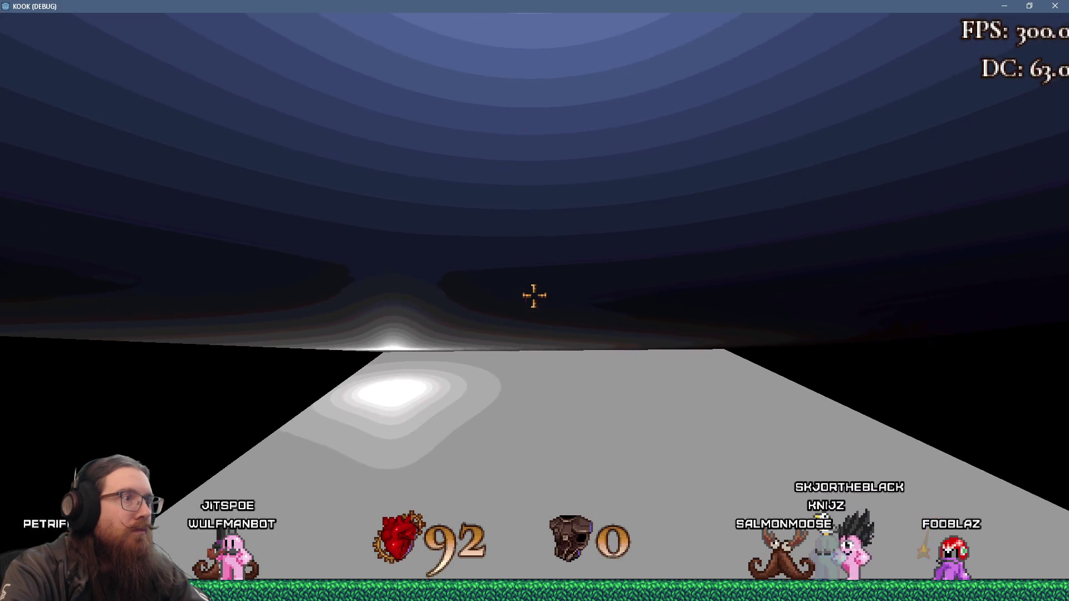
- Enable god mode with the 'god' console command
key(grave)
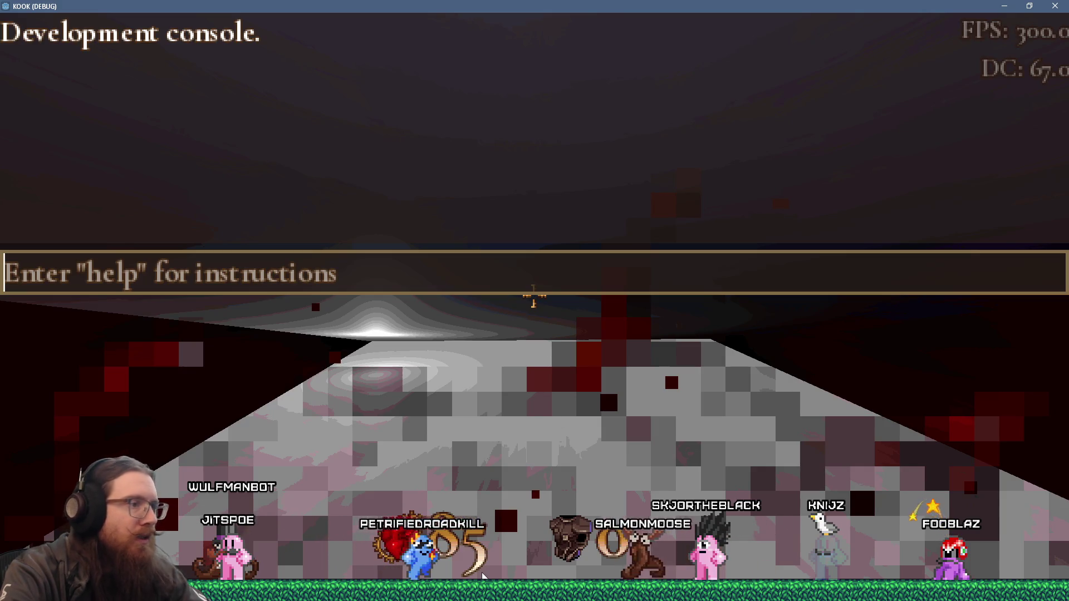
key(grave)
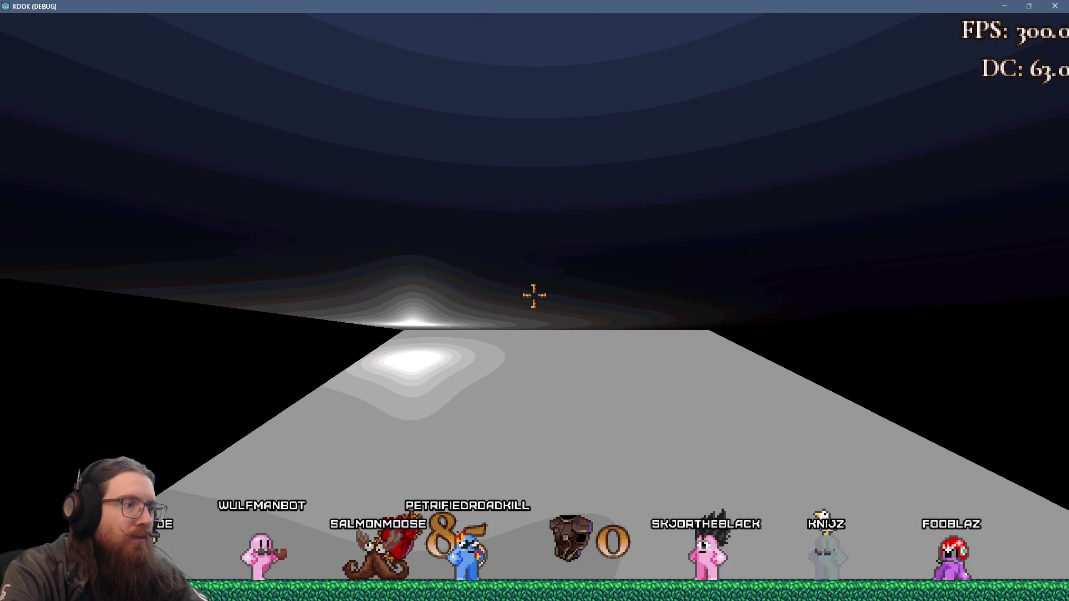
key(grave)
text(god)
key(Return)
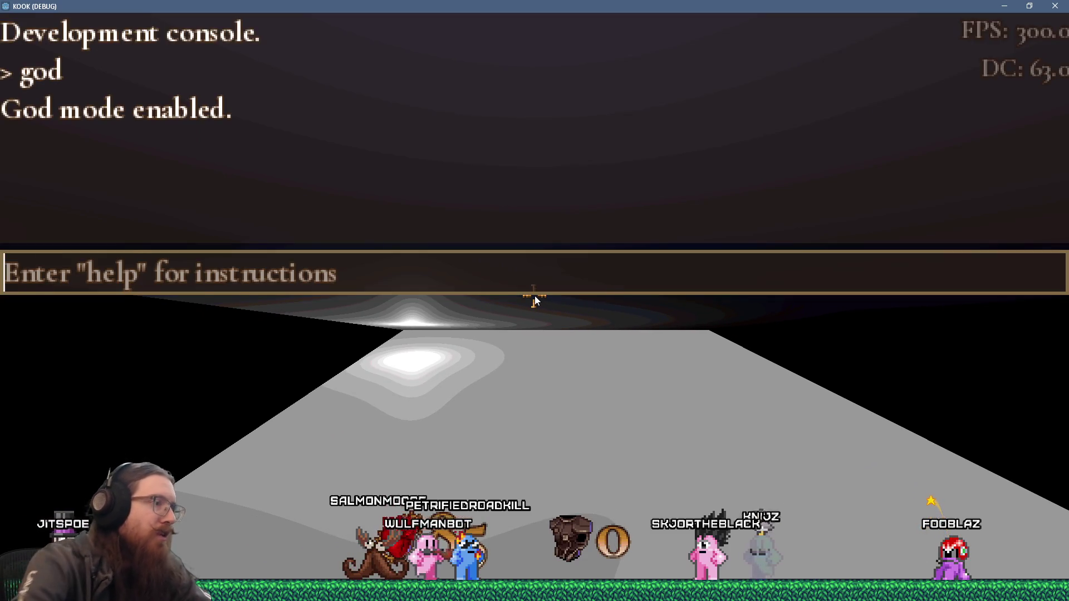
key(grave)
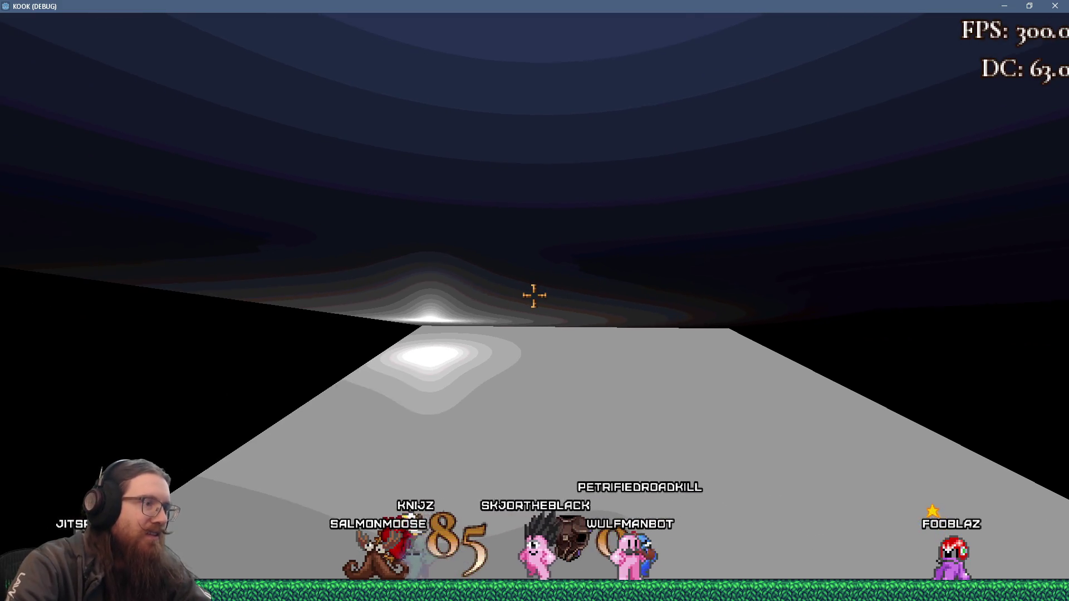
- Run force_move_forward, then force_move_forward 1, to make the player walk forward
key(grave)
text(force_)
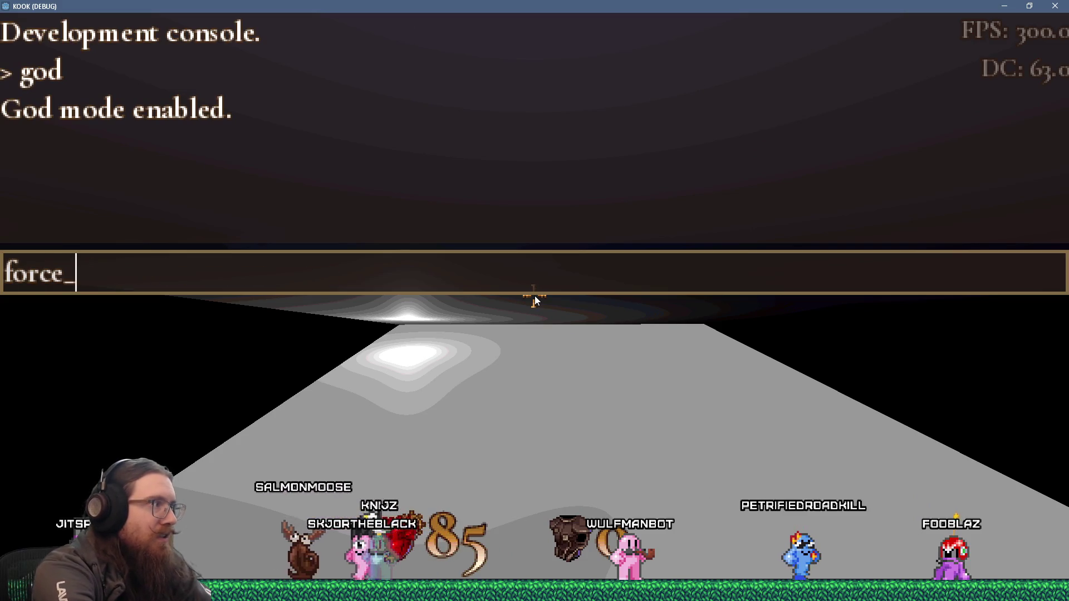
text(move_forward)
key(Return)
key(grave)
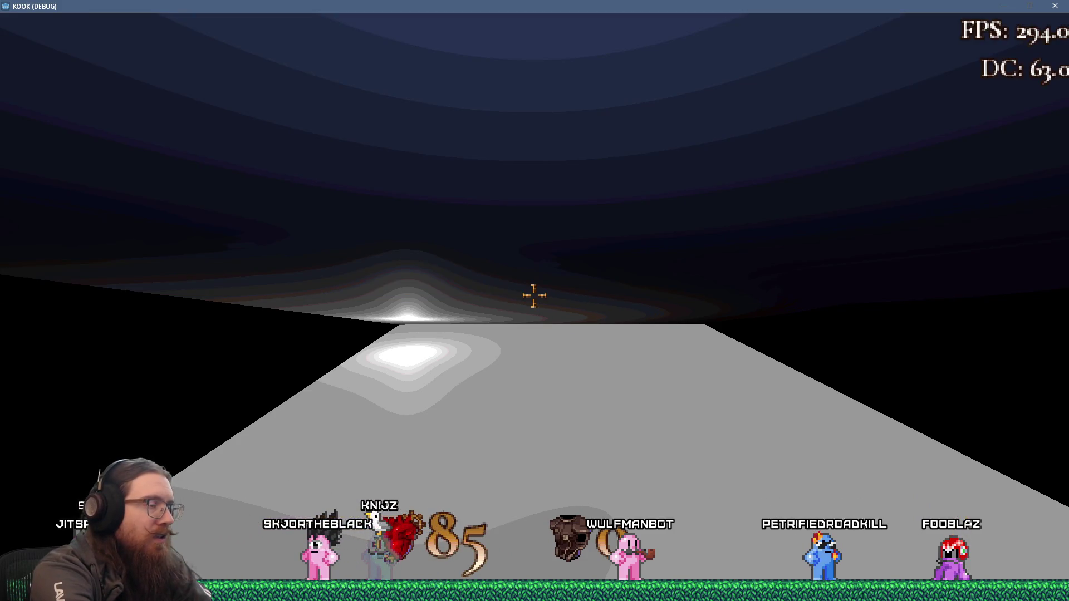
key(grave)
key(Up)
text(1)
key(Return)
key(grave)
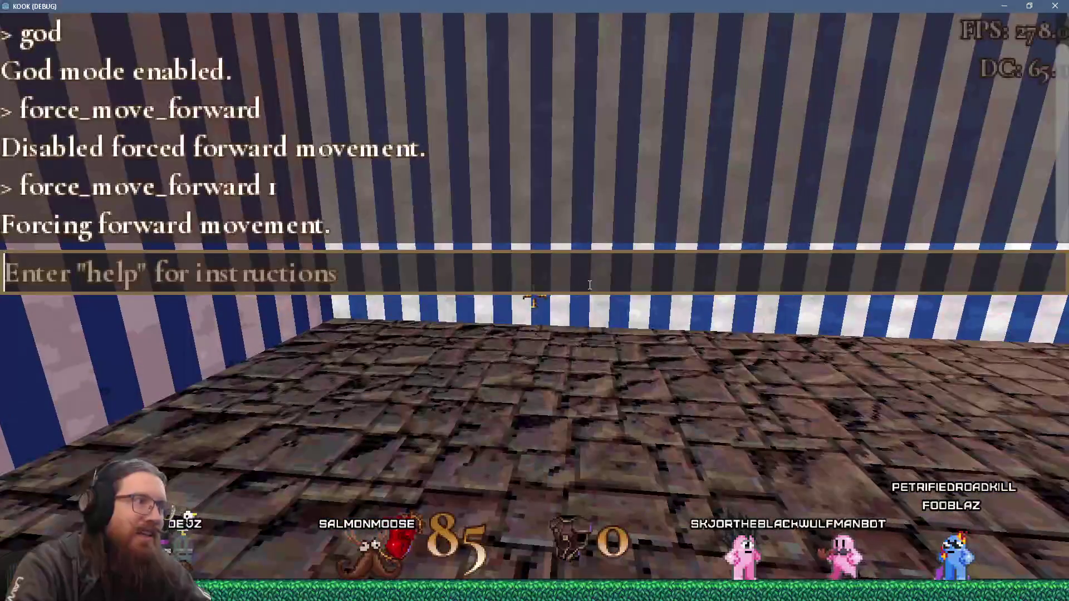
- Re-run the forward movement command with the 1 argument removed
key(Up)
key(BackSpace)
key(BackSpace)
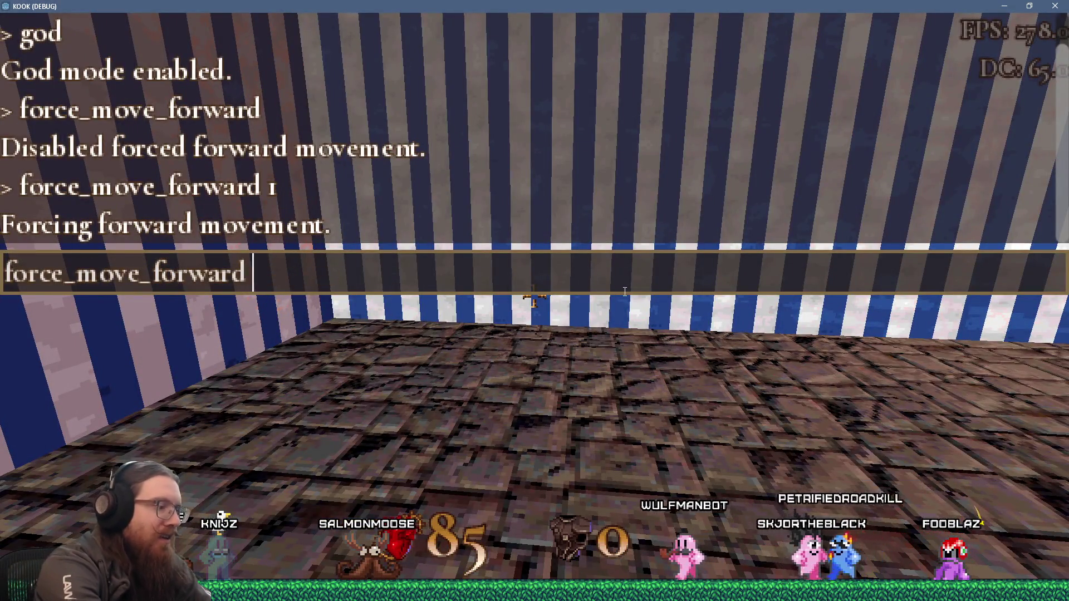
key(Return)
key(grave)
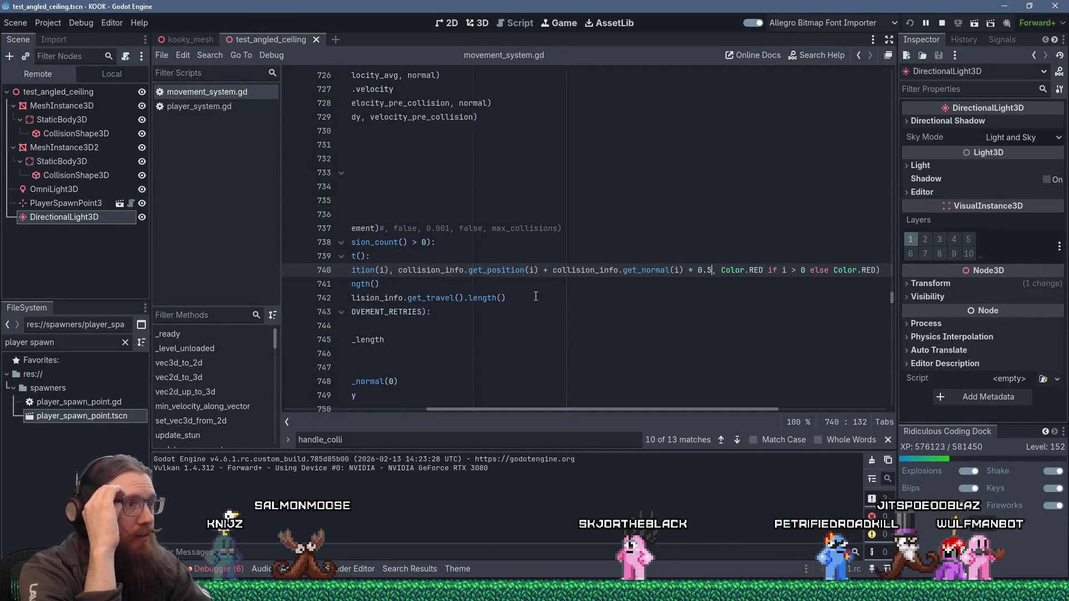
- Scroll the script editor back to the start of step_move in movement_system.gd
drag(465, 412, 302, 403)
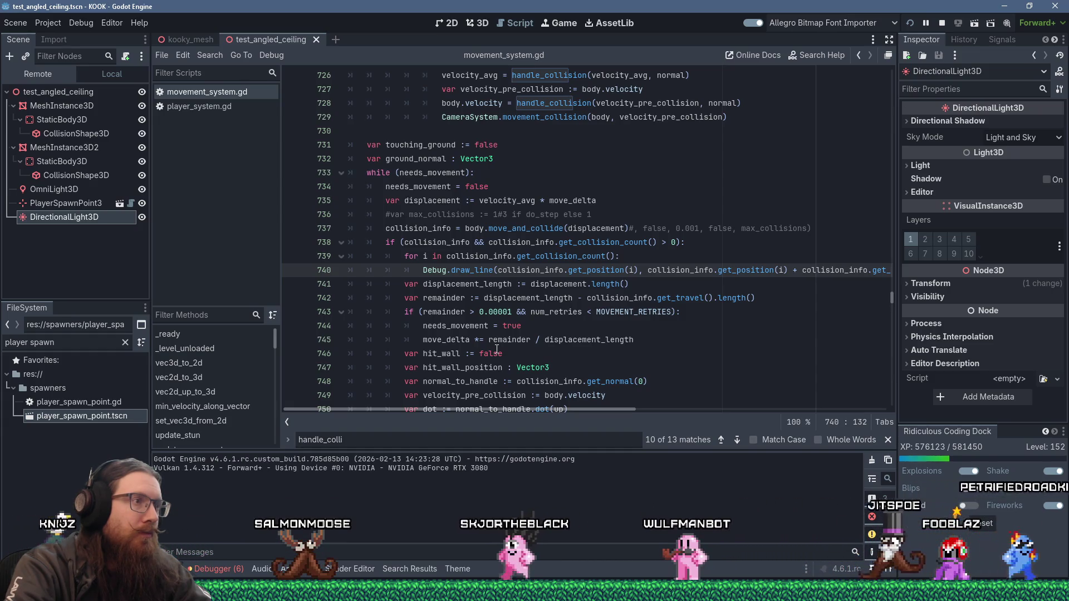
scroll(497, 349, up, 17)
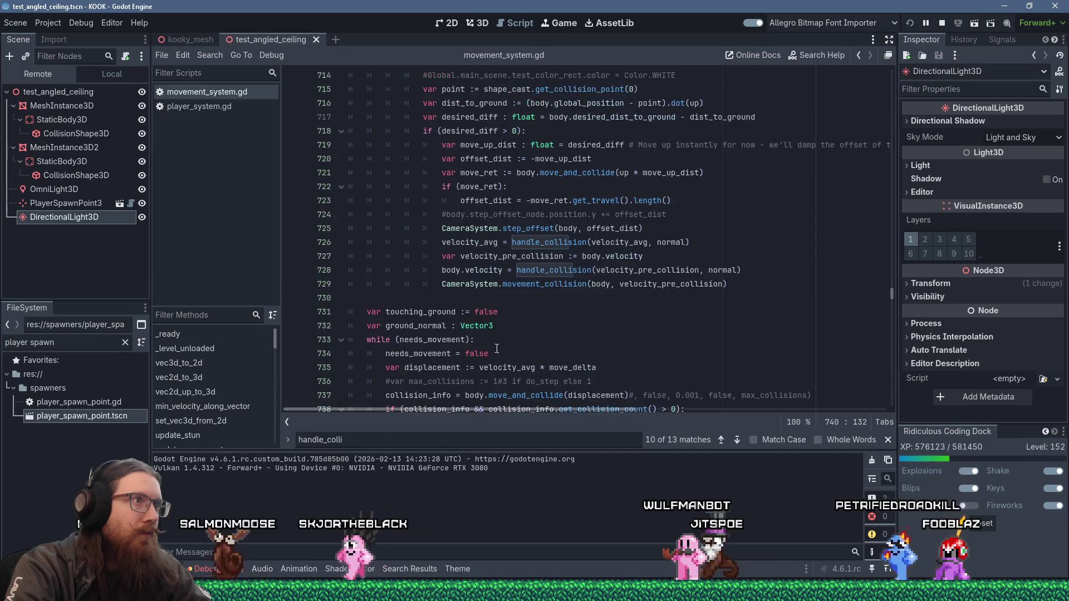
scroll(496, 349, down, 3)
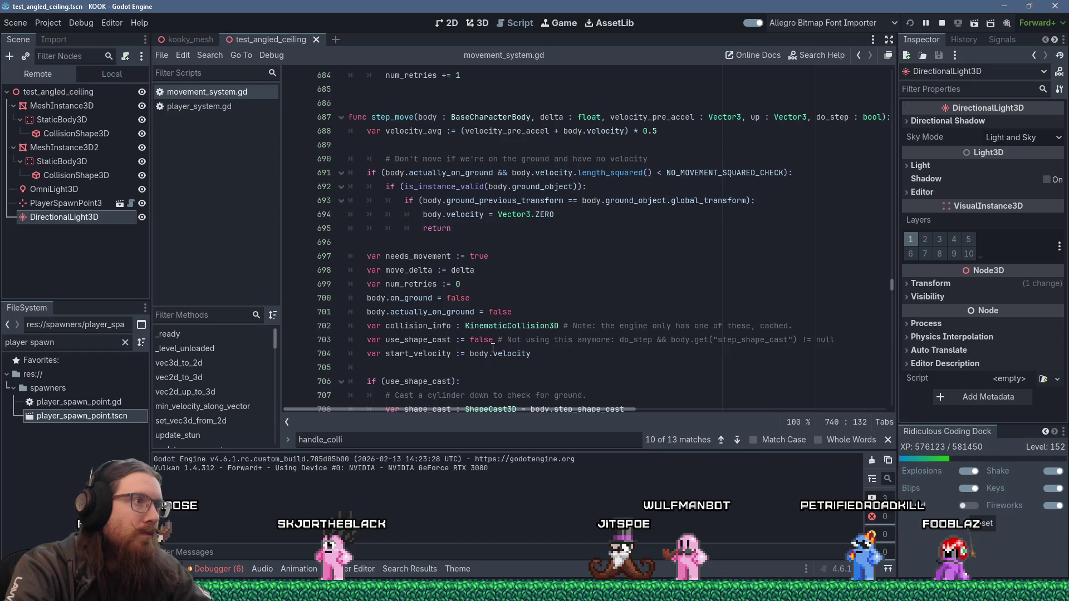
scroll(505, 346, down, 4)
- In the game's console, rerun force_move_forward 0 to stop the forced forward movement
key(alt+Tab)
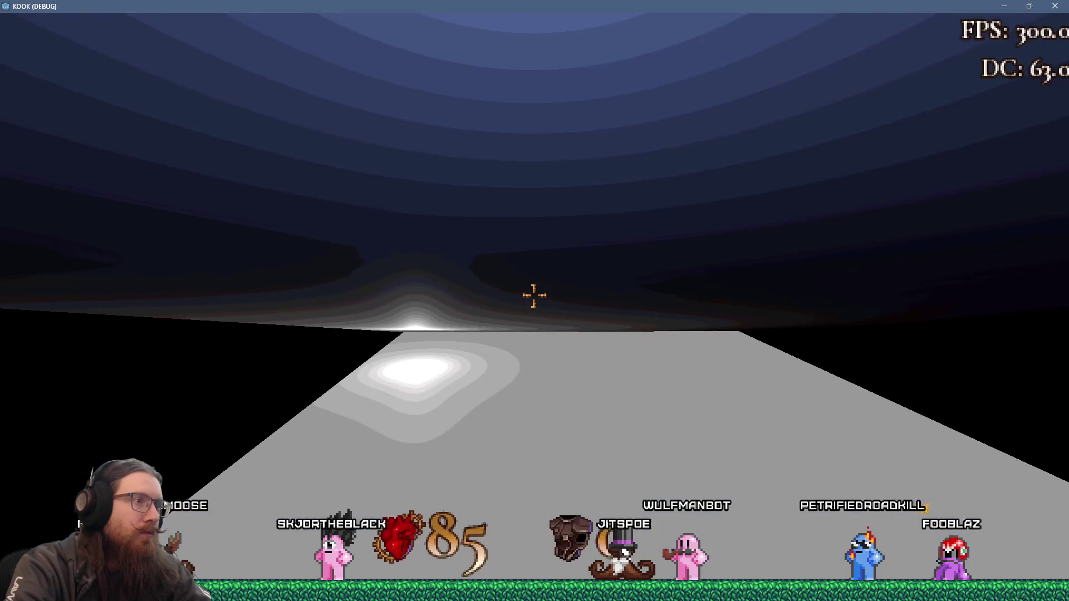
key(grave)
key(Up)
key(Return)
key(grave)
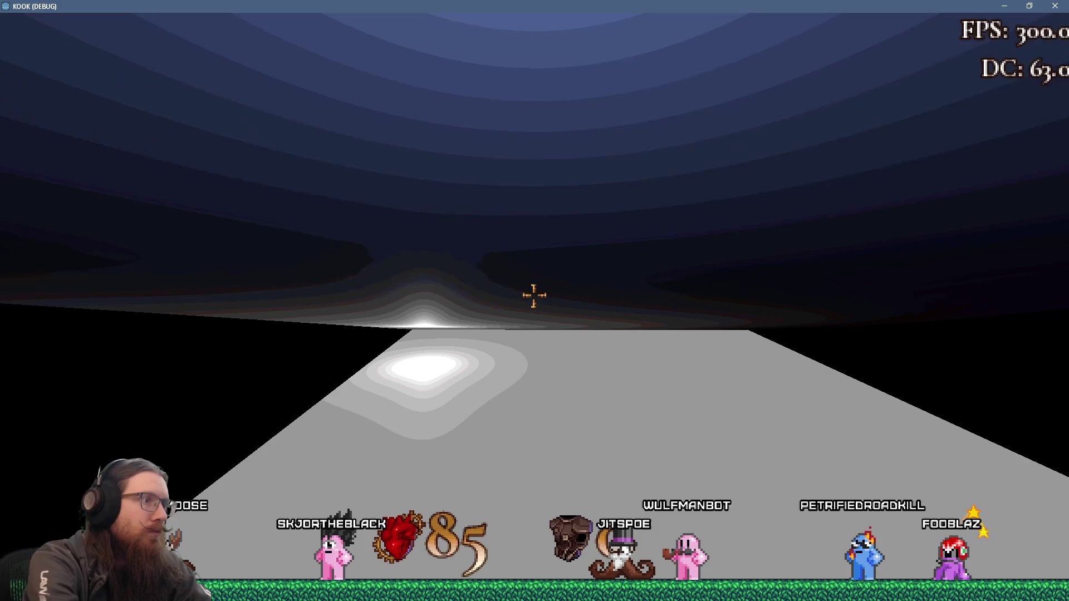
- Rerun the command as force_move_forward 1 to turn forward movement back on, then return to Godot
key(grave)
key(Up)
key(BackSpace)
text(1)
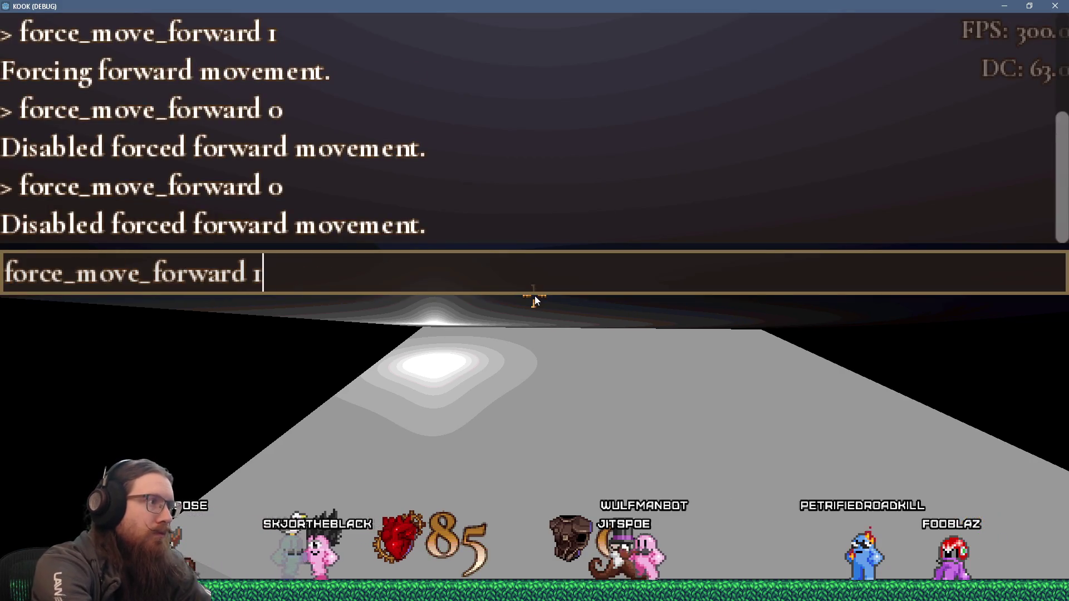
key(Return)
key(grave)
key(alt+Tab)
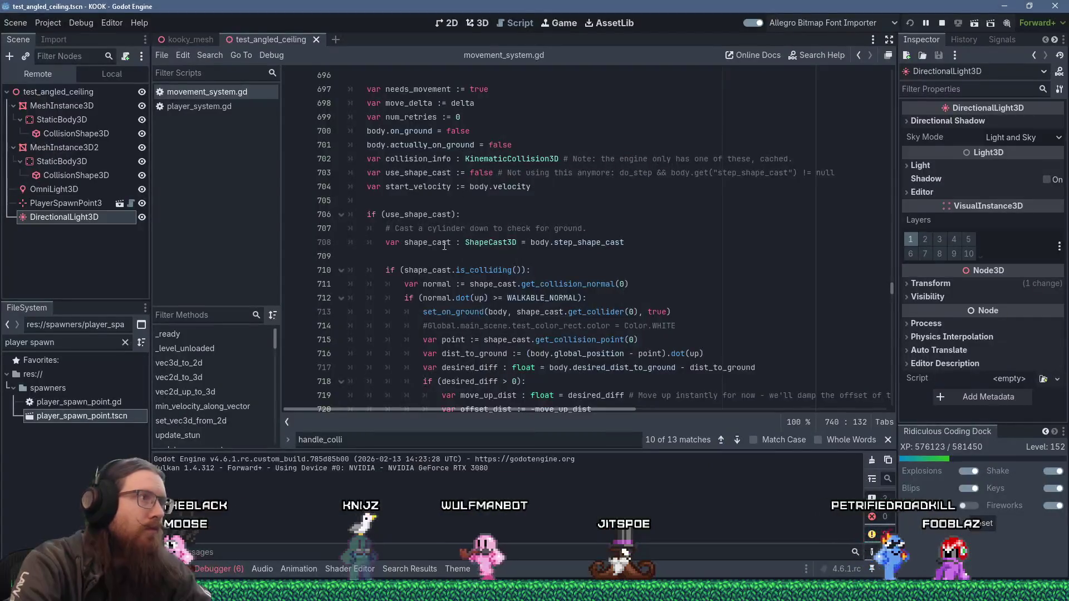
- Add a breakpoint at line 688 in step_move and step execution down to line 731
click(332, 128)
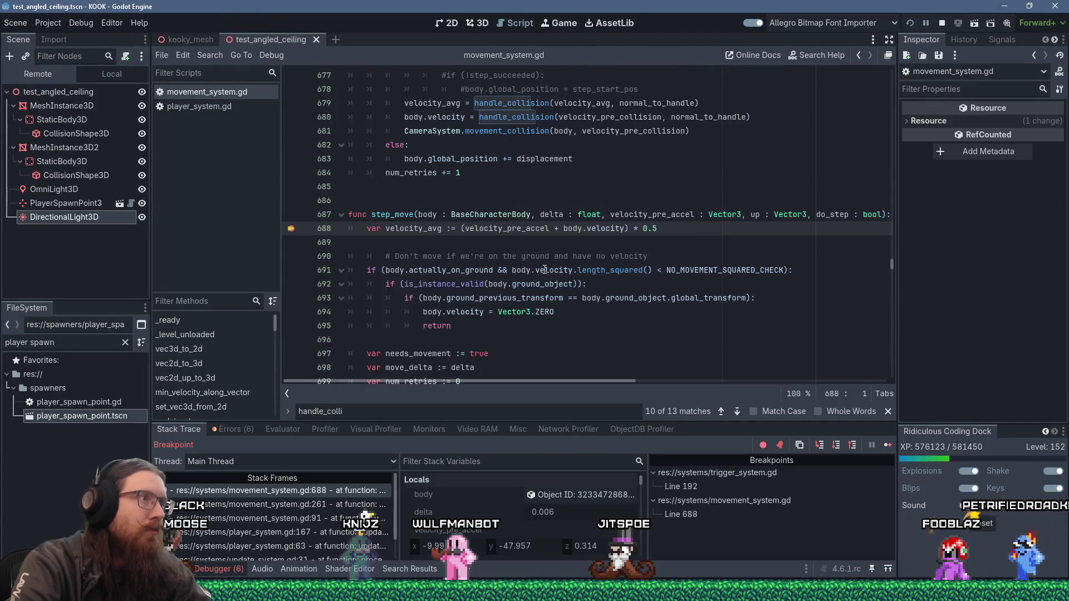
scroll(631, 294, down, 3)
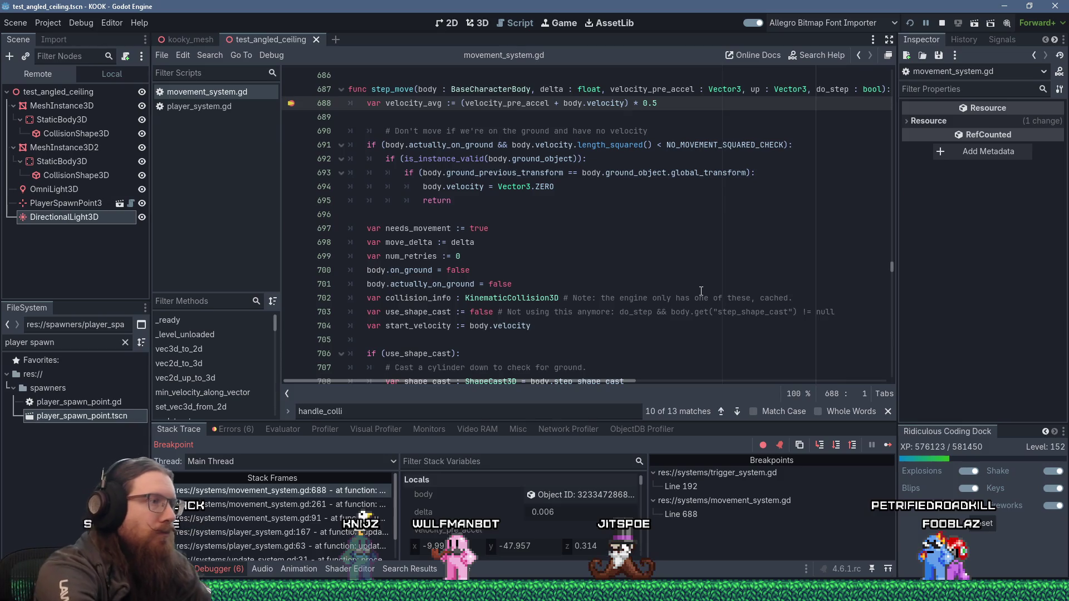
key(F10)
key(F10)
key(F10)
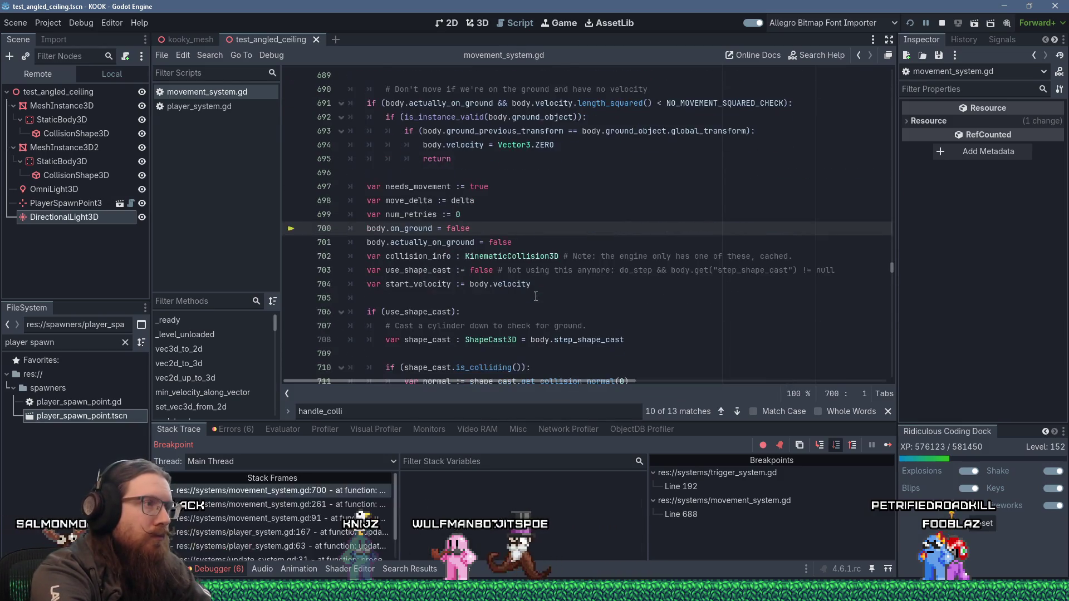
key(F10)
key(F10)
key(F10)
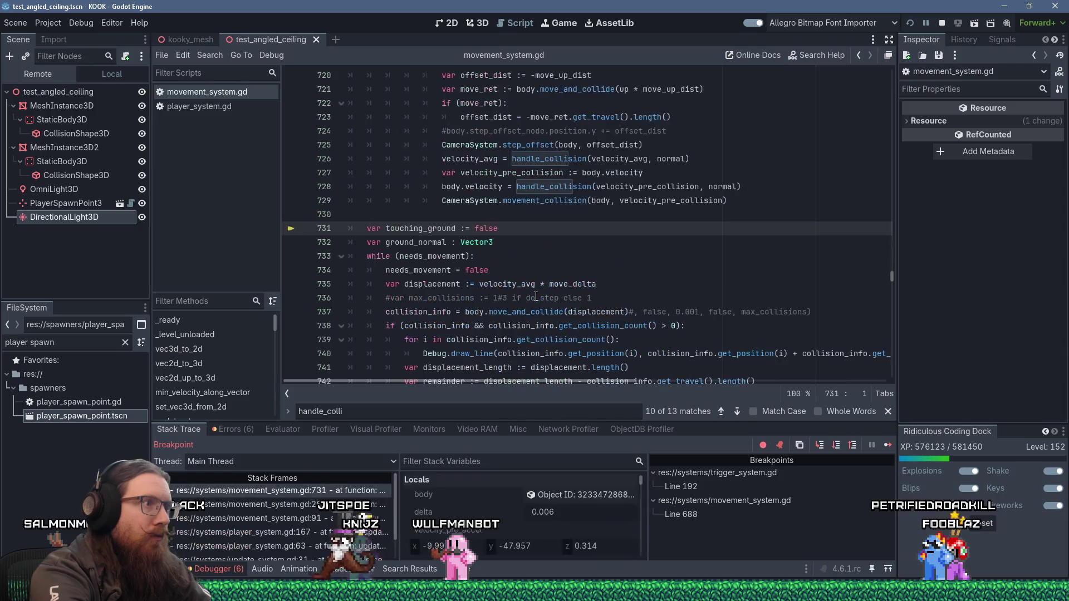
mouse_move(536, 296)
- Step past the move_and_collide call to line 738 and inspect move_and_collide on line 737
key(F10)
key(F10)
key(F10)
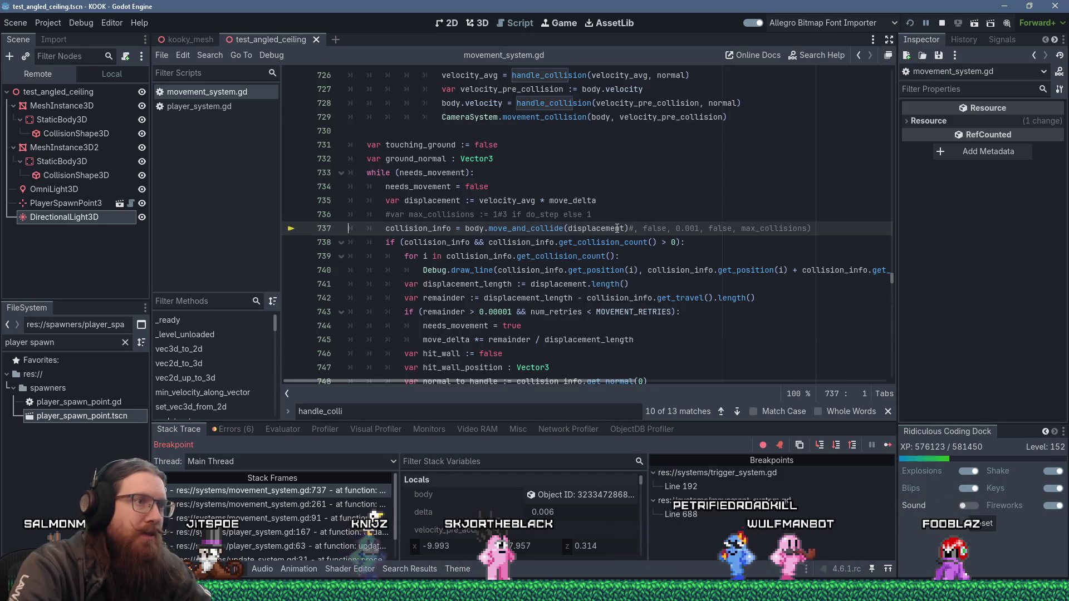
mouse_move(610, 229)
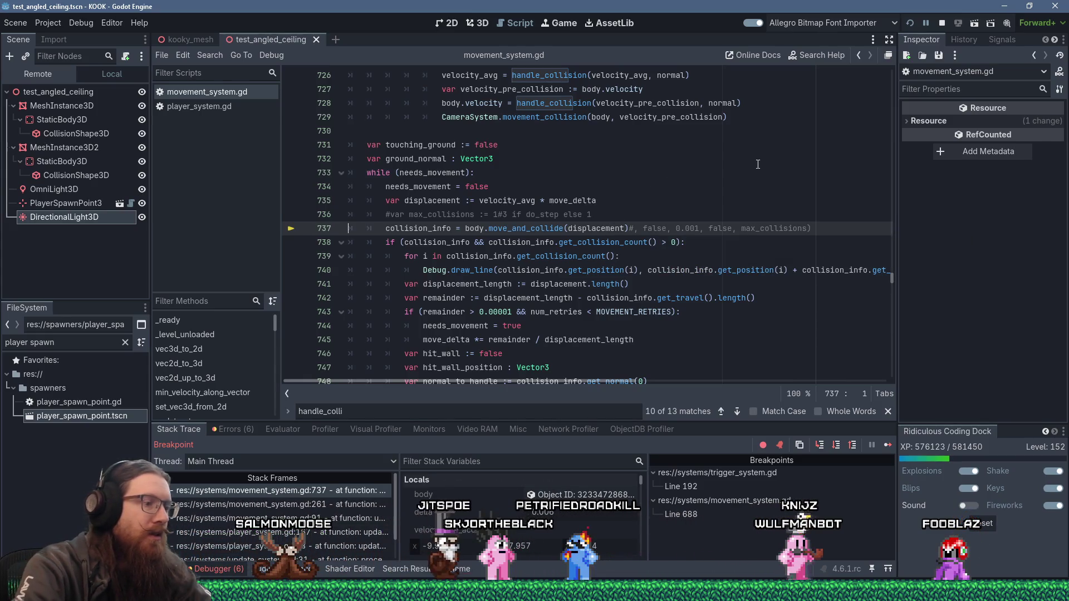
key(F10)
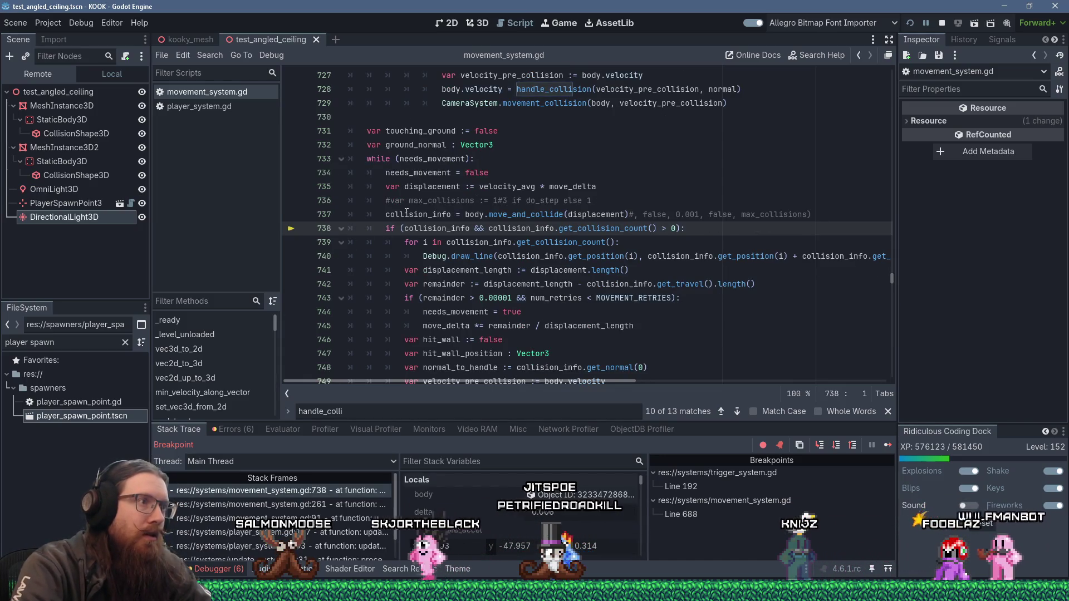
mouse_move(407, 213)
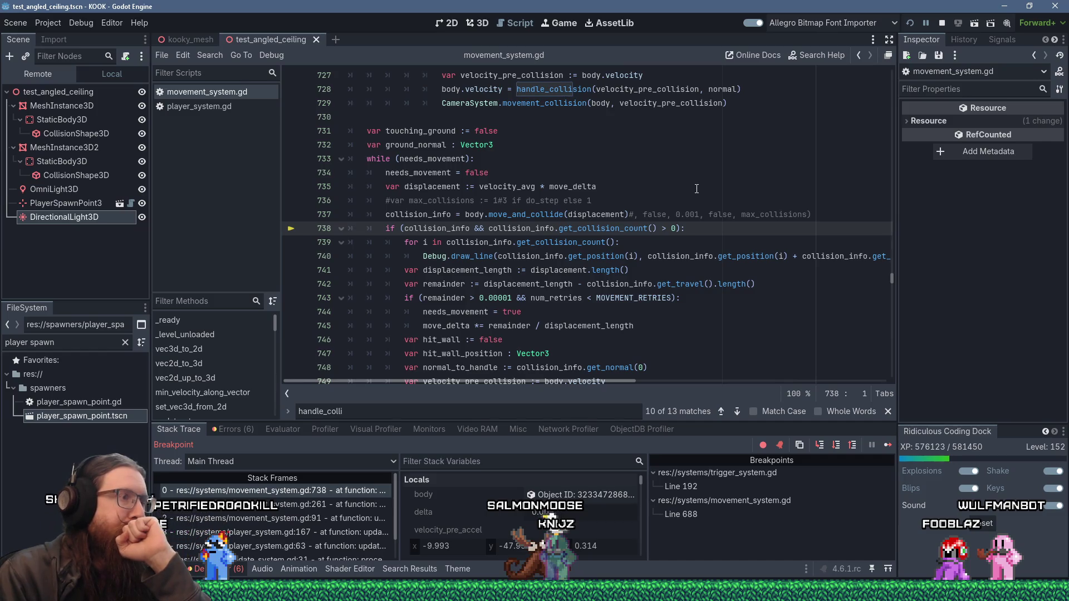
double_click(556, 218)
right_click(556, 218)
click(673, 269)
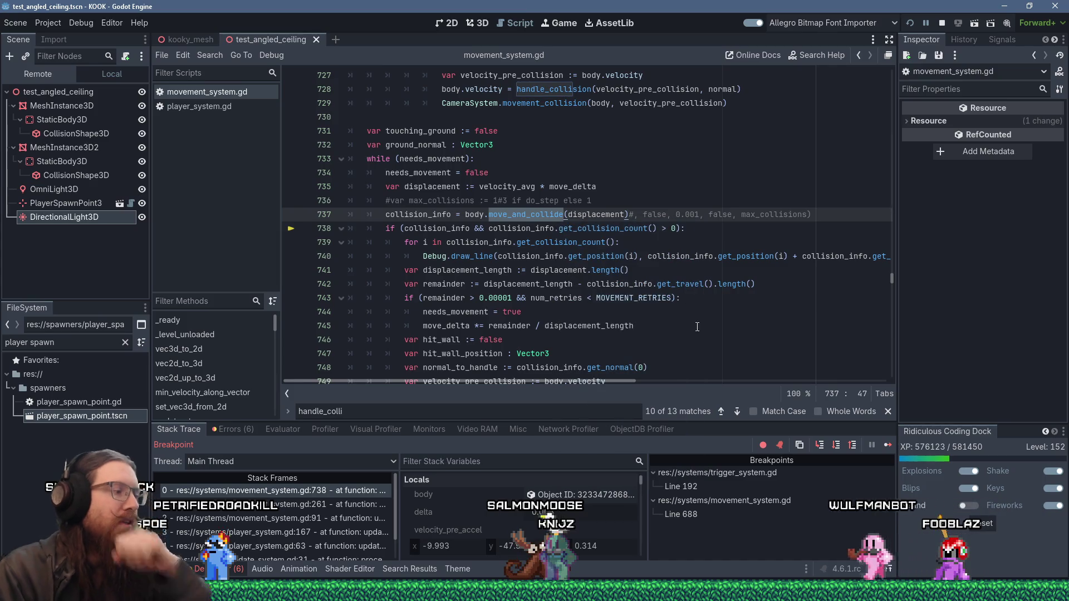
key(alt+Tab)
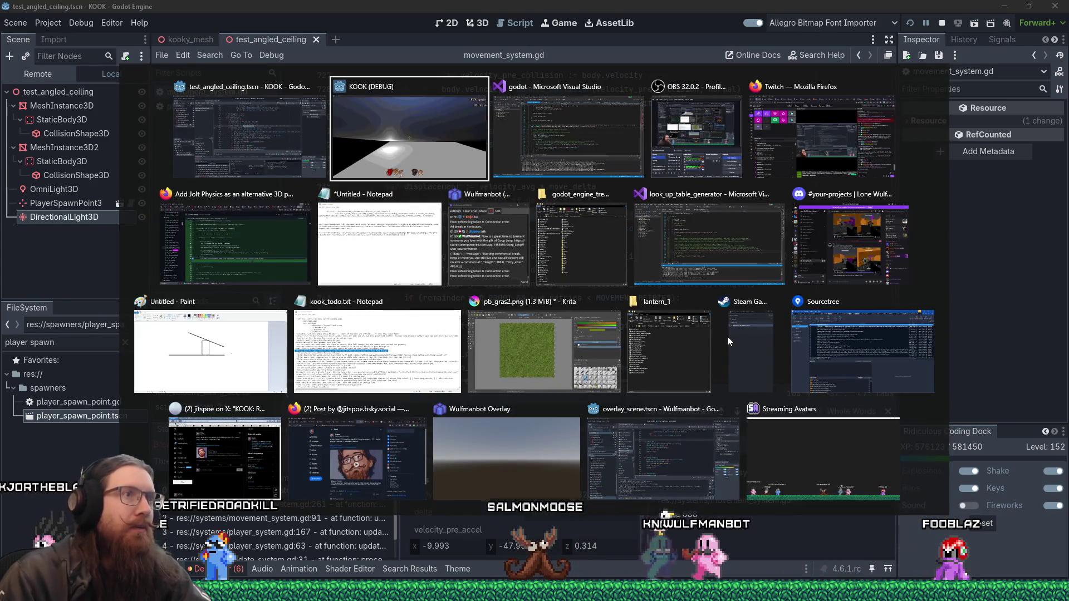
- In a new Firefox tab, load the Godot GitHub issues page
click(233, 245)
scroll(527, 257, up, 3)
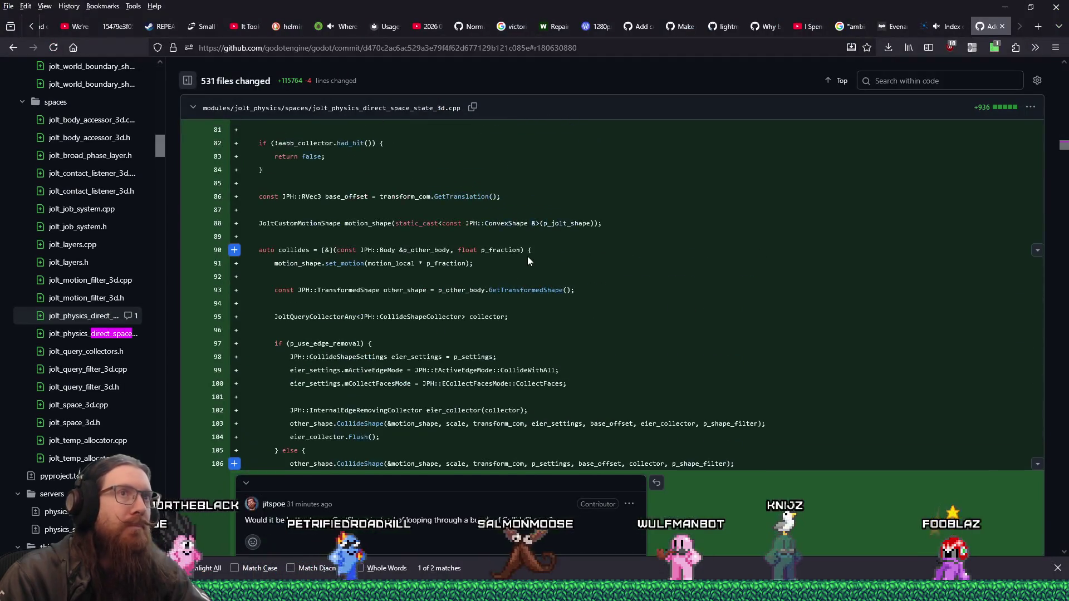
click(1038, 27)
text(godot)
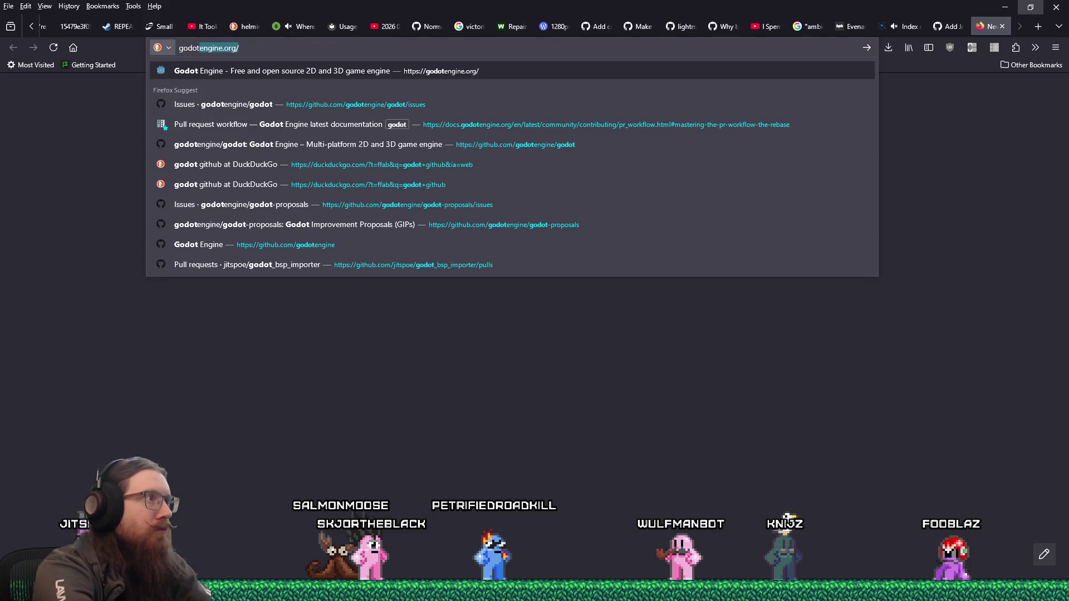
text(github)
key(Down)
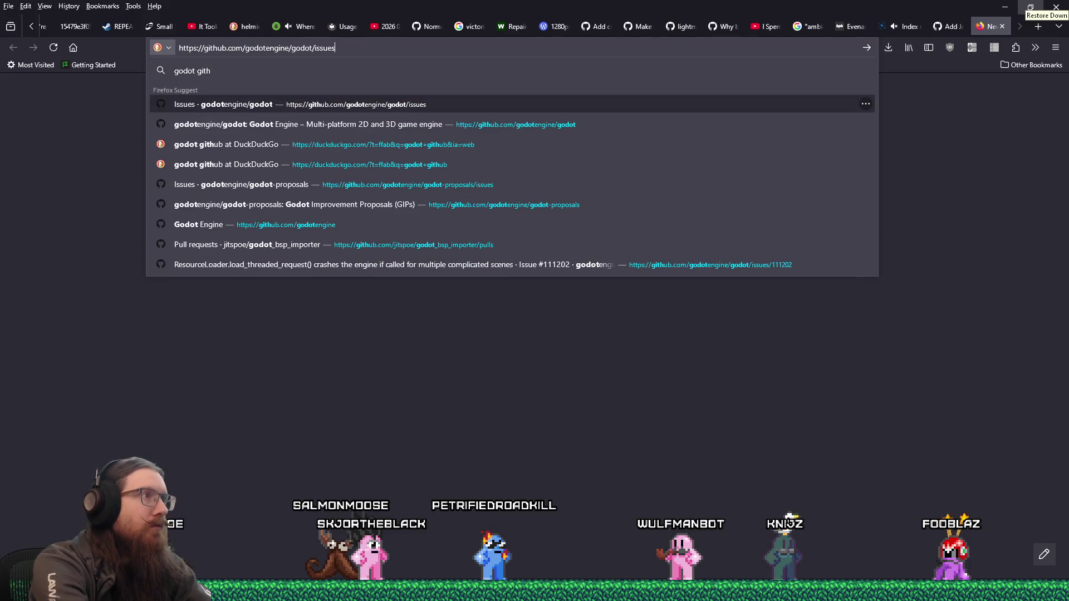
key(Return)
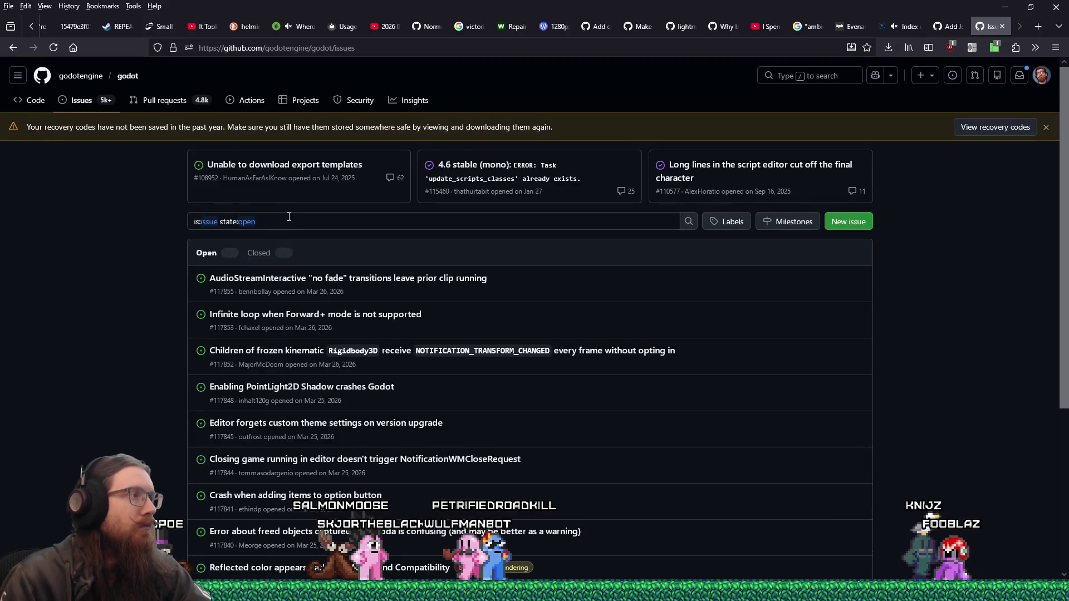
- Search the Godot issues for move_and_collide and scroll through the results
click(289, 216)
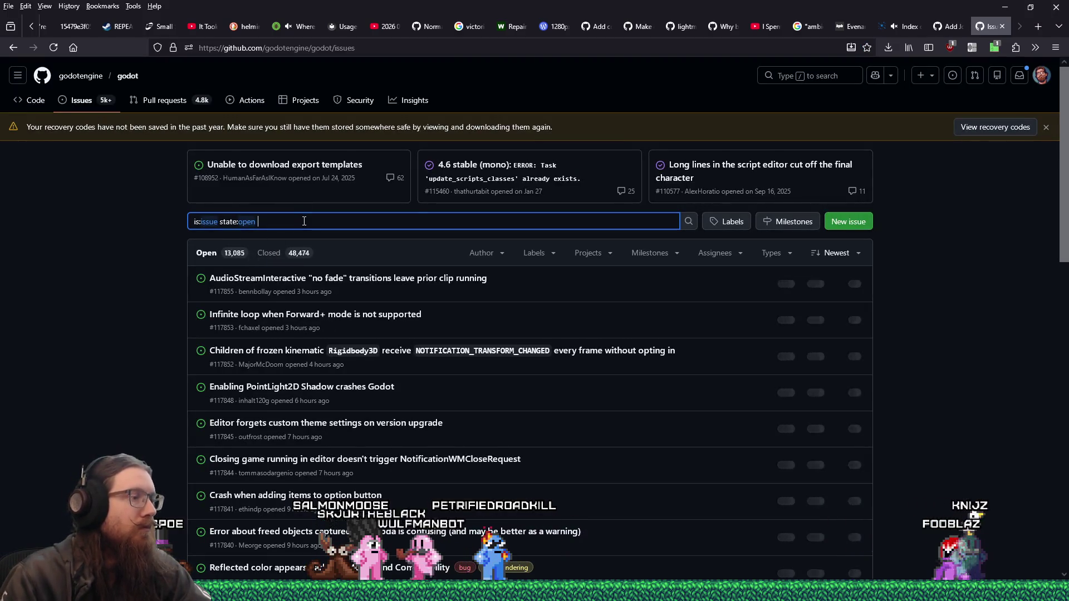
text(move_and_collide)
key(Return)
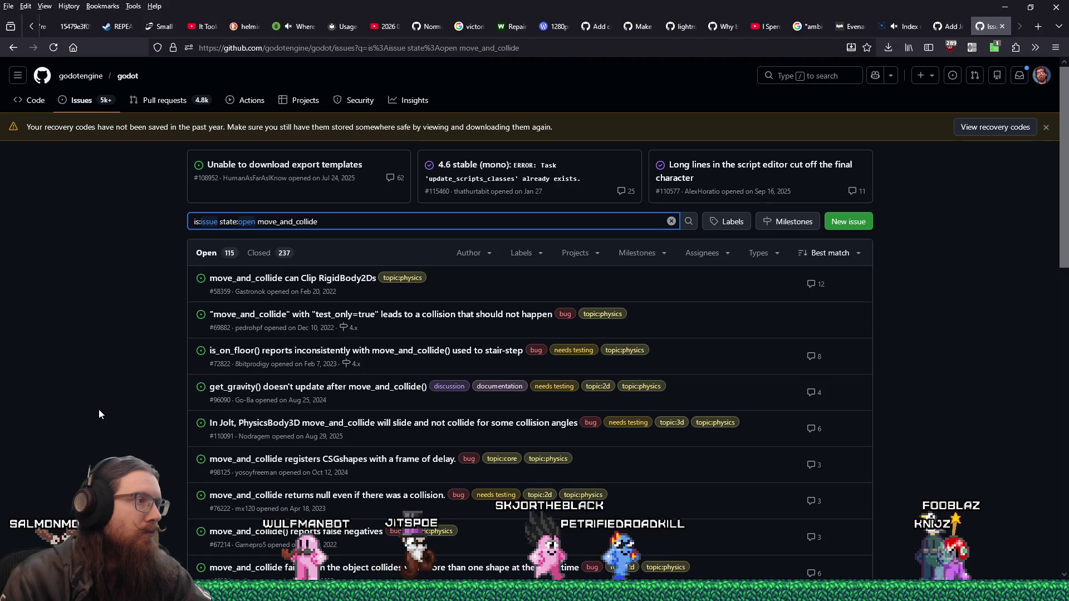
scroll(98, 410, down, 2)
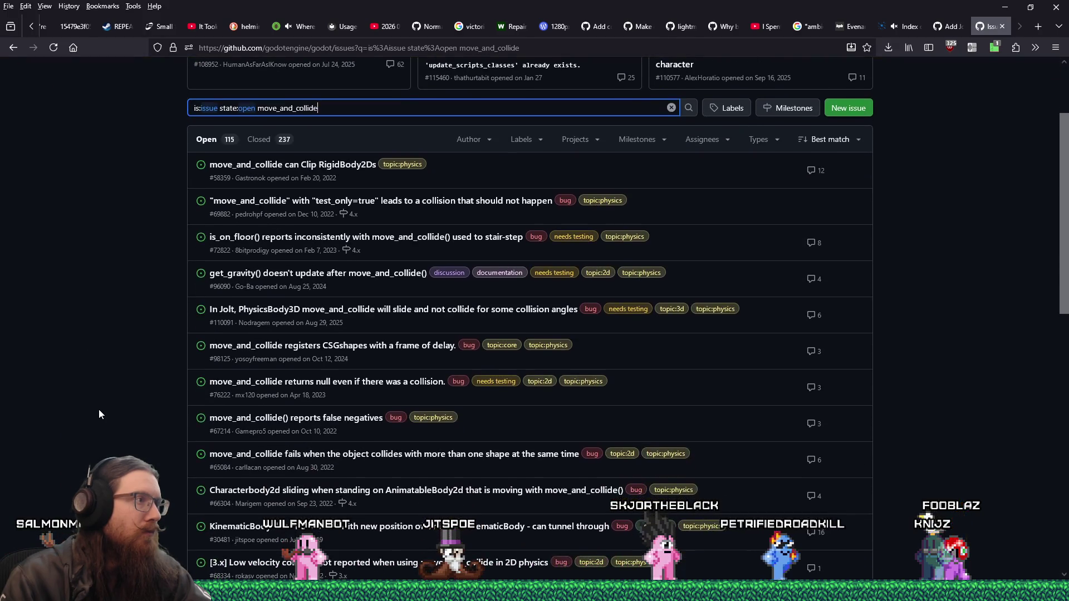
scroll(99, 410, down, 1)
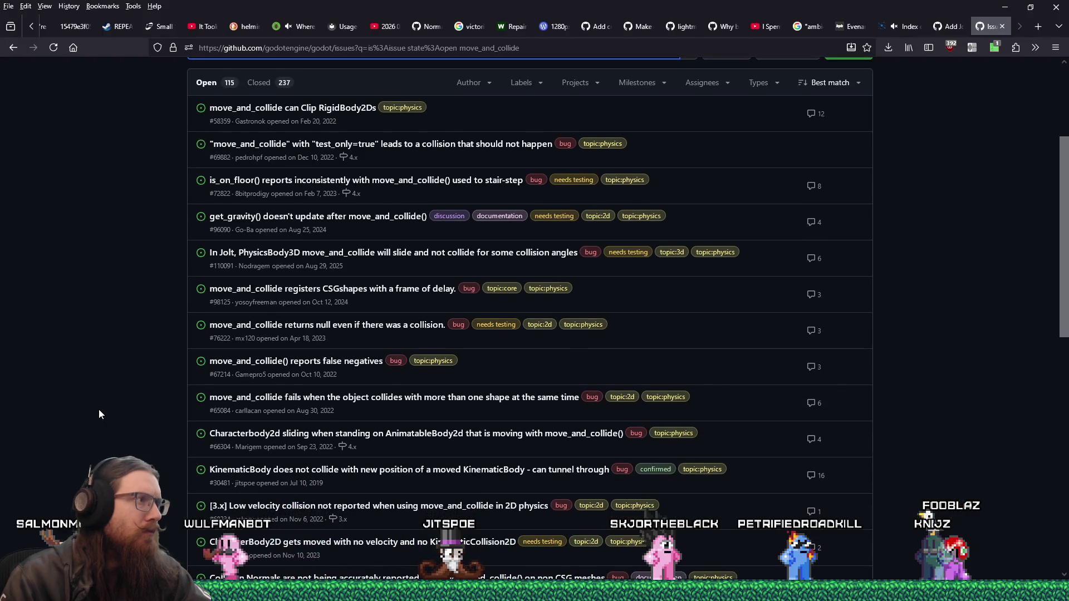
scroll(99, 414, down, 1)
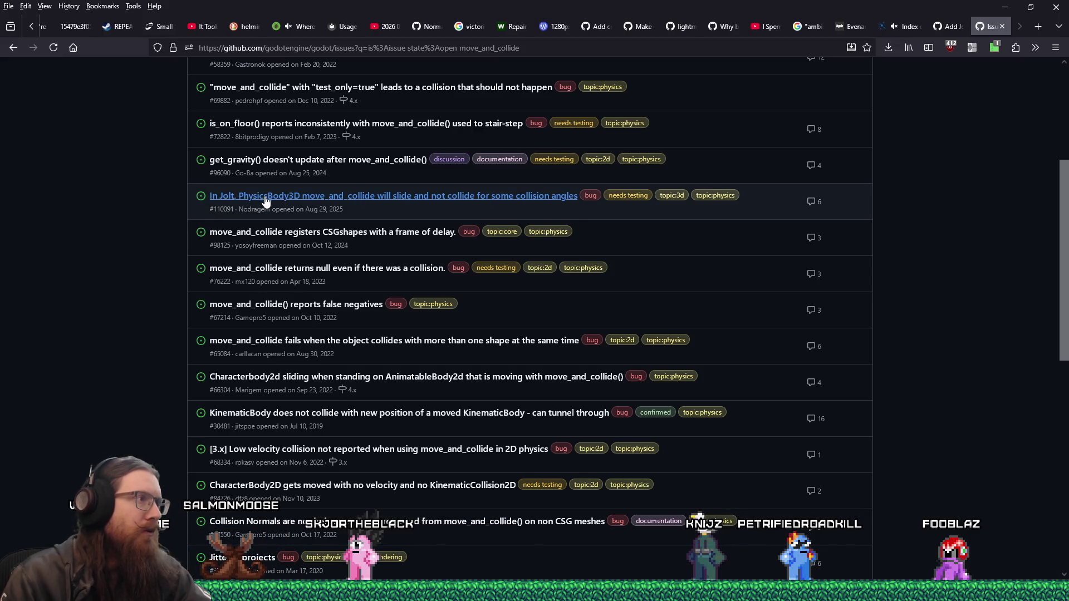
- Open issue #110091 about Jolt's move_and_collide sliding instead of colliding in a new tab
mouse_move(267, 201)
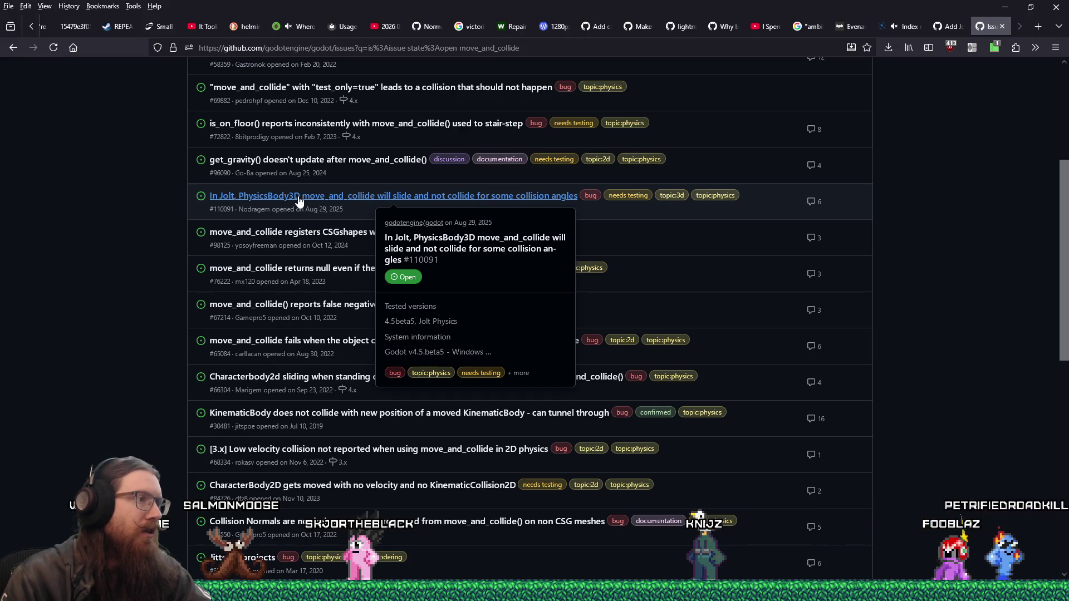
middle_click(299, 201)
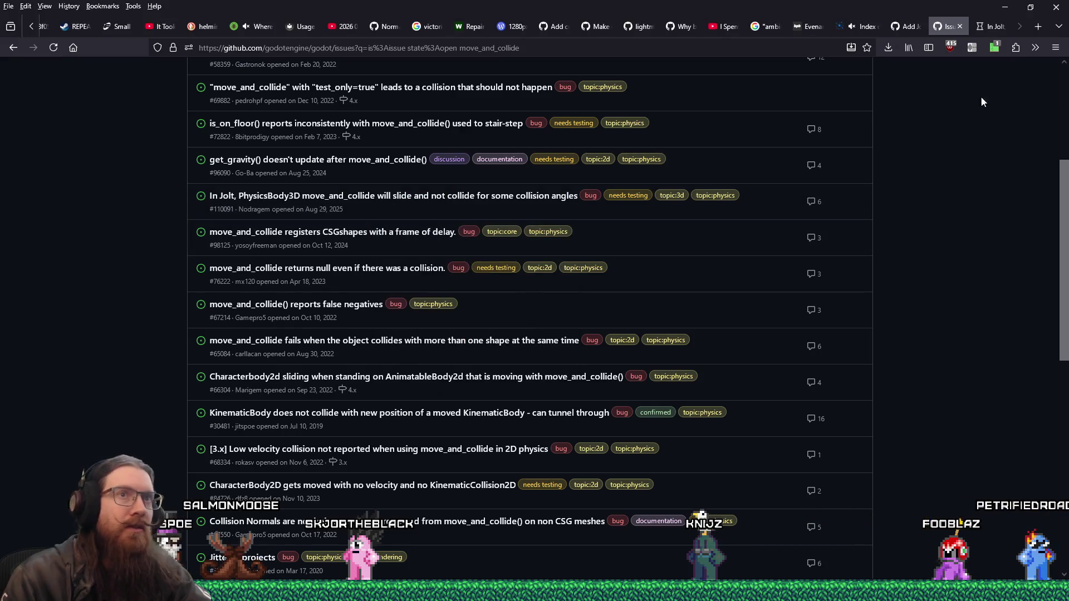
click(985, 36)
scroll(841, 304, down, 3)
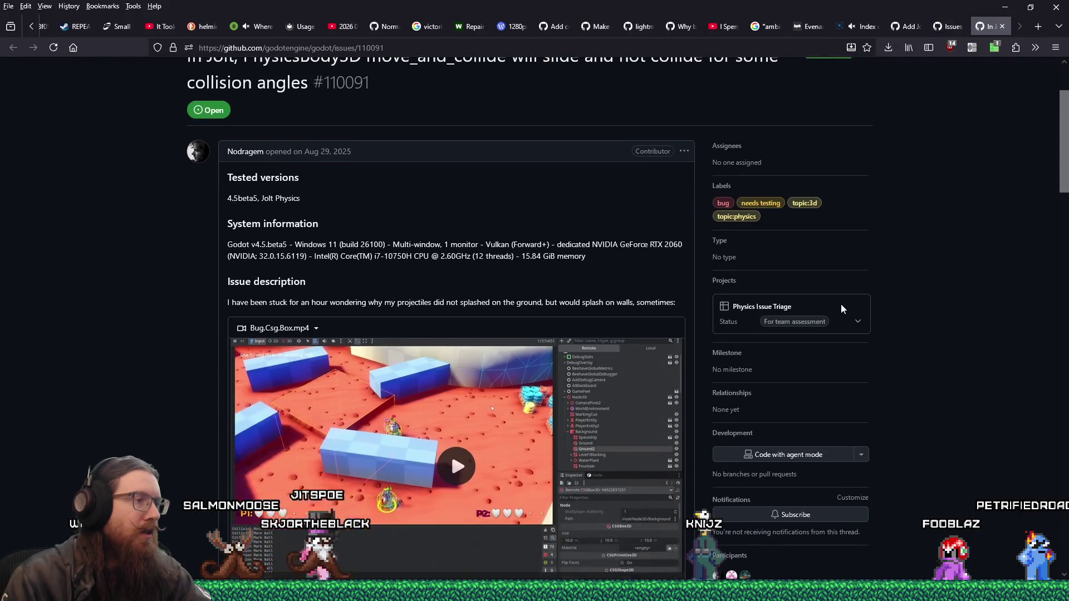
scroll(841, 306, up, 3)
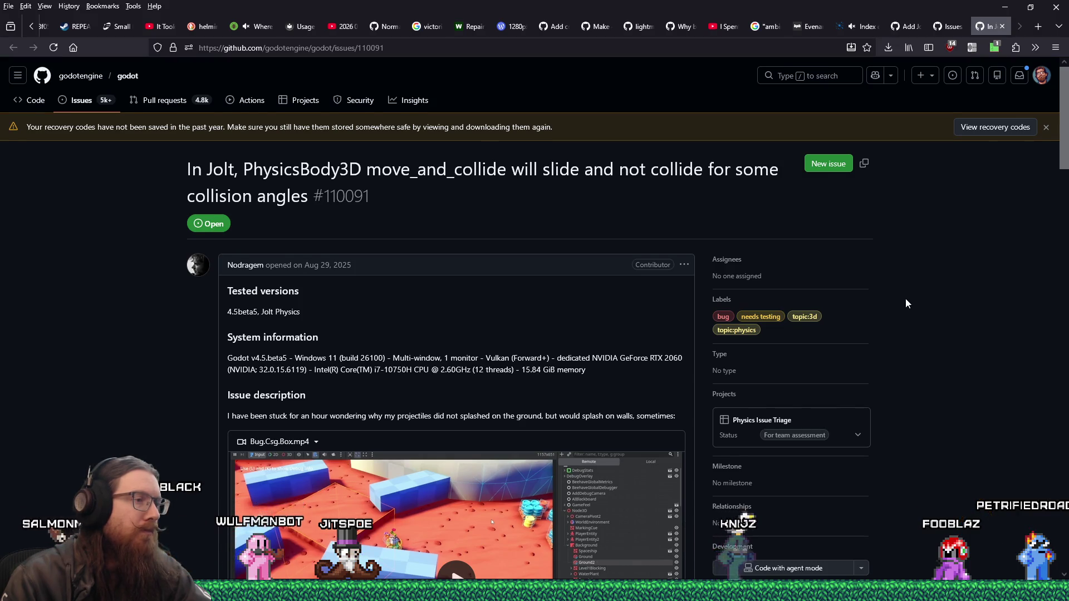
- Scroll down to Steps to reproduce and play the issue's repro video
scroll(905, 299, down, 1)
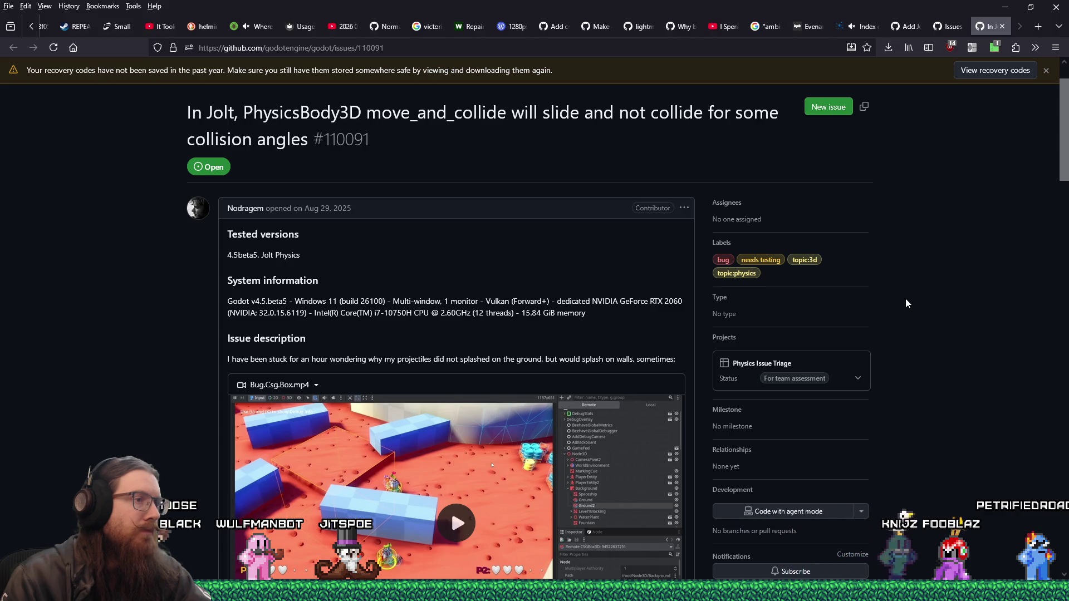
scroll(906, 304, down, 4)
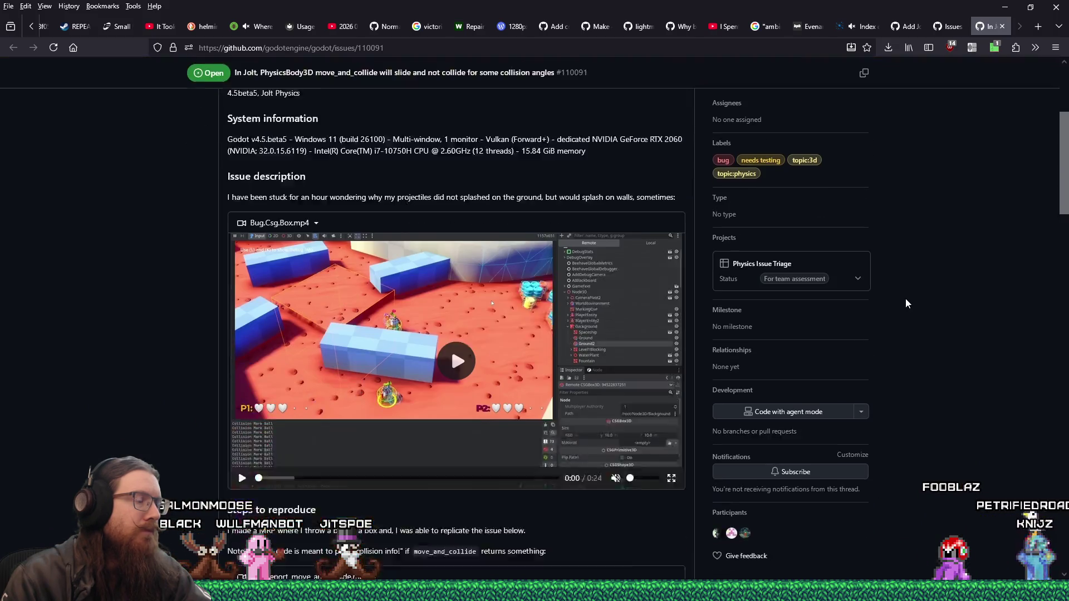
scroll(905, 303, down, 3)
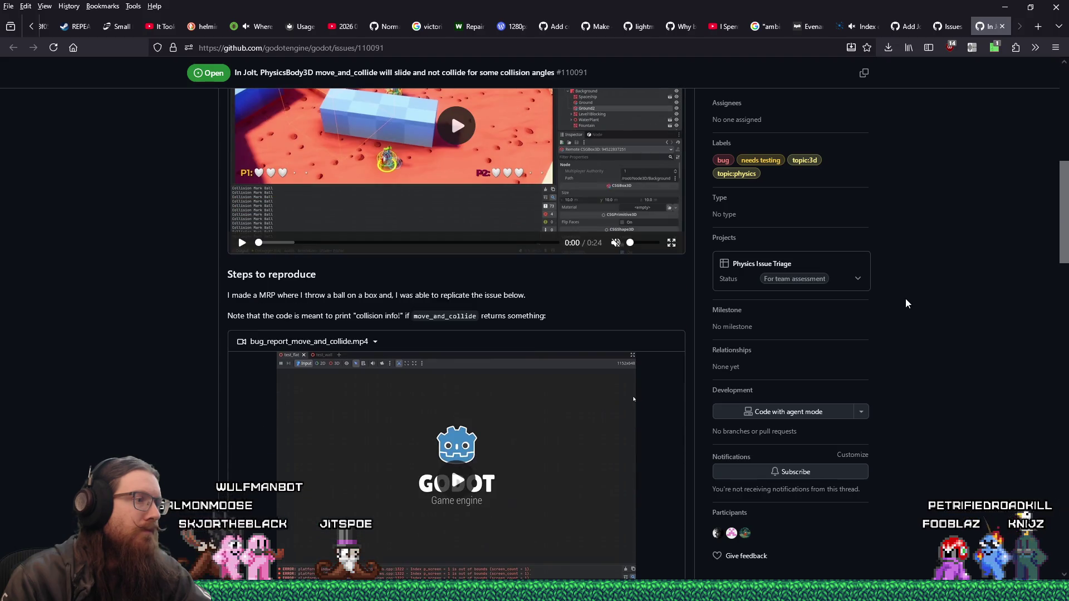
scroll(905, 299, down, 1)
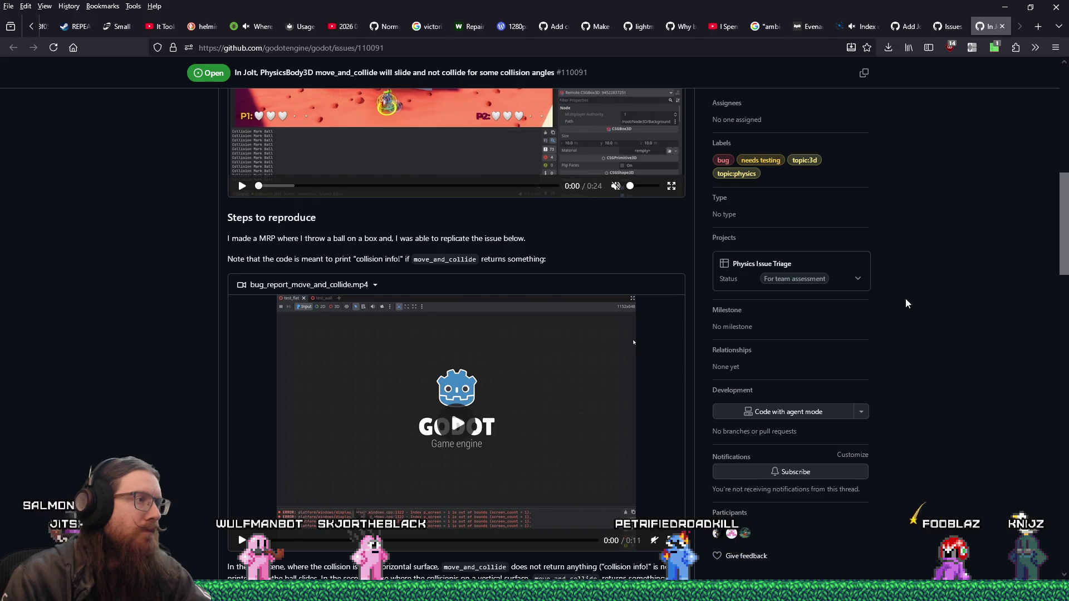
scroll(527, 398, down, 1)
click(529, 396)
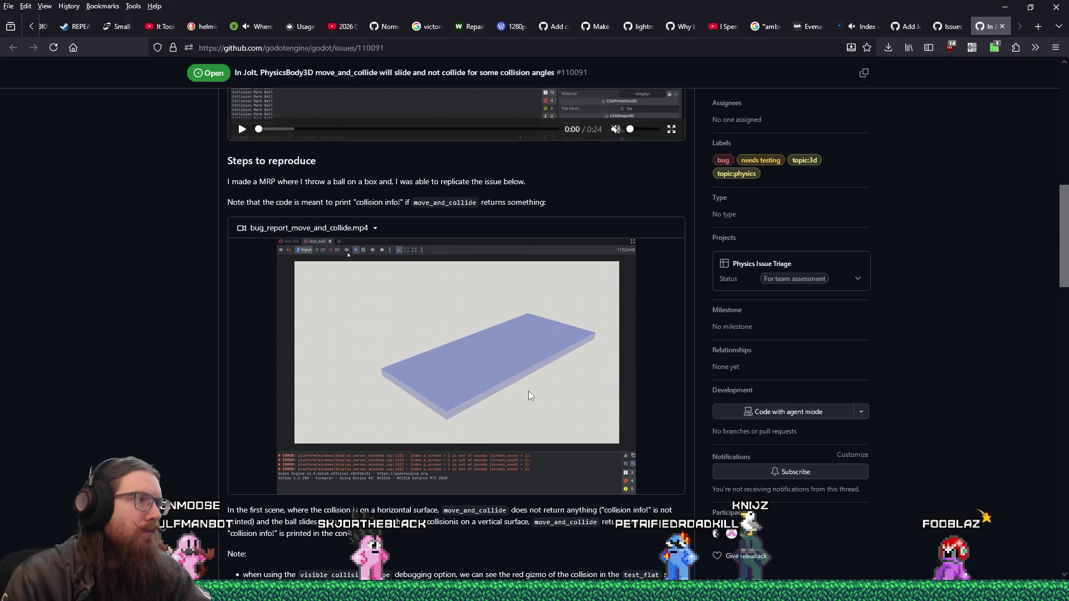
scroll(529, 391, down, 1)
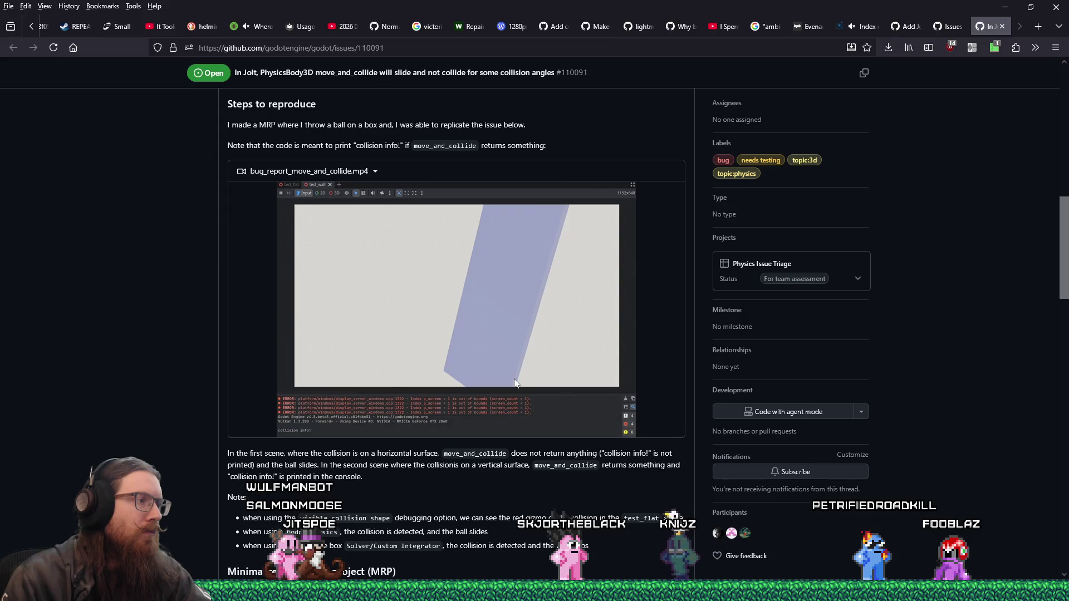
scroll(515, 383, down, 8)
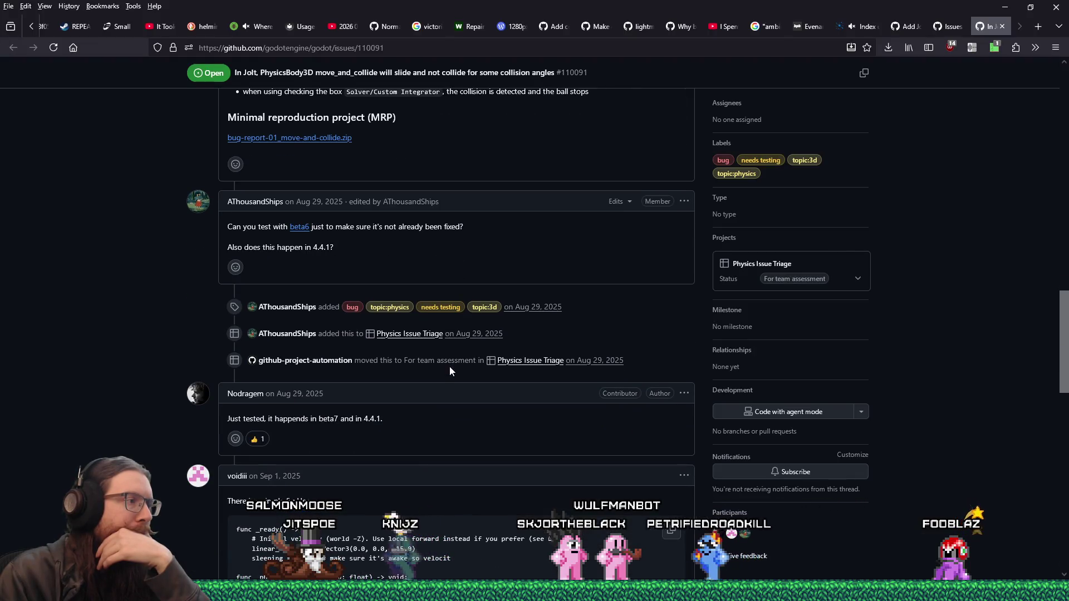
scroll(450, 368, down, 4)
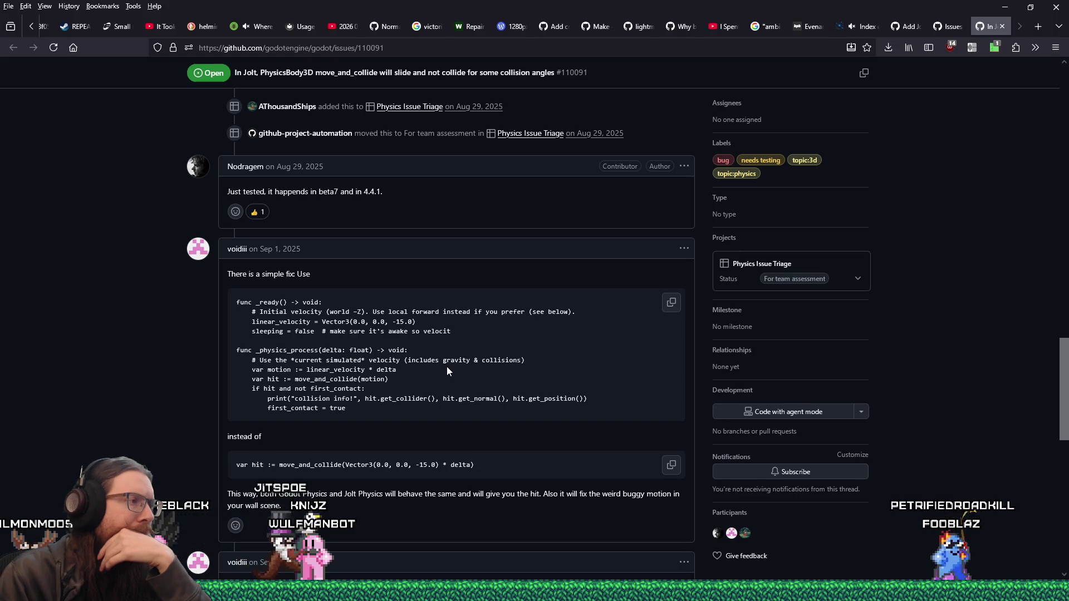
scroll(447, 368, down, 3)
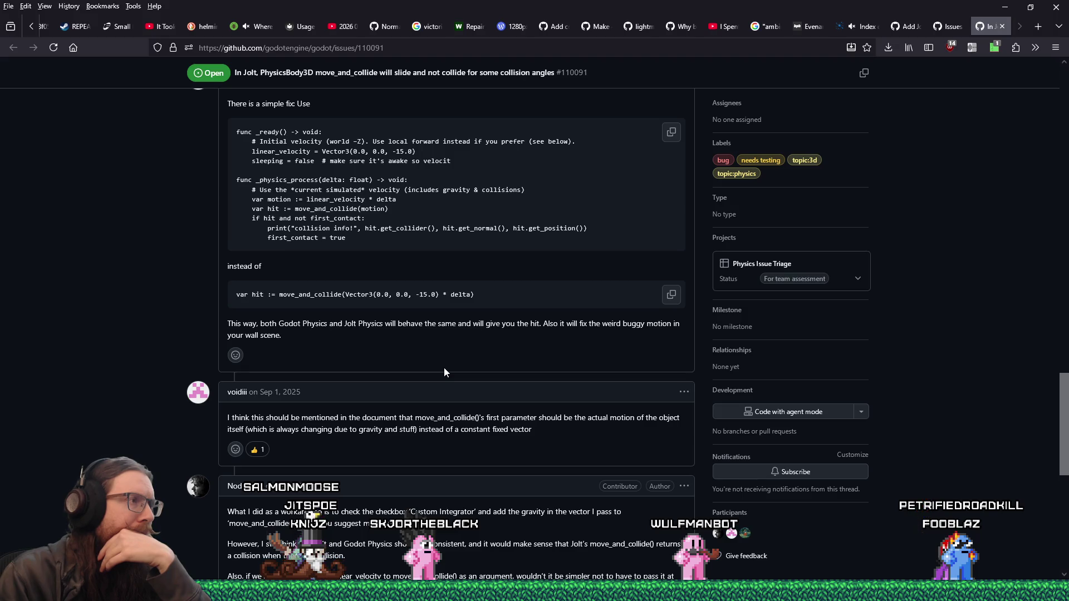
- Read through the rest of issue #110091's discussion
scroll(445, 372, up, 2)
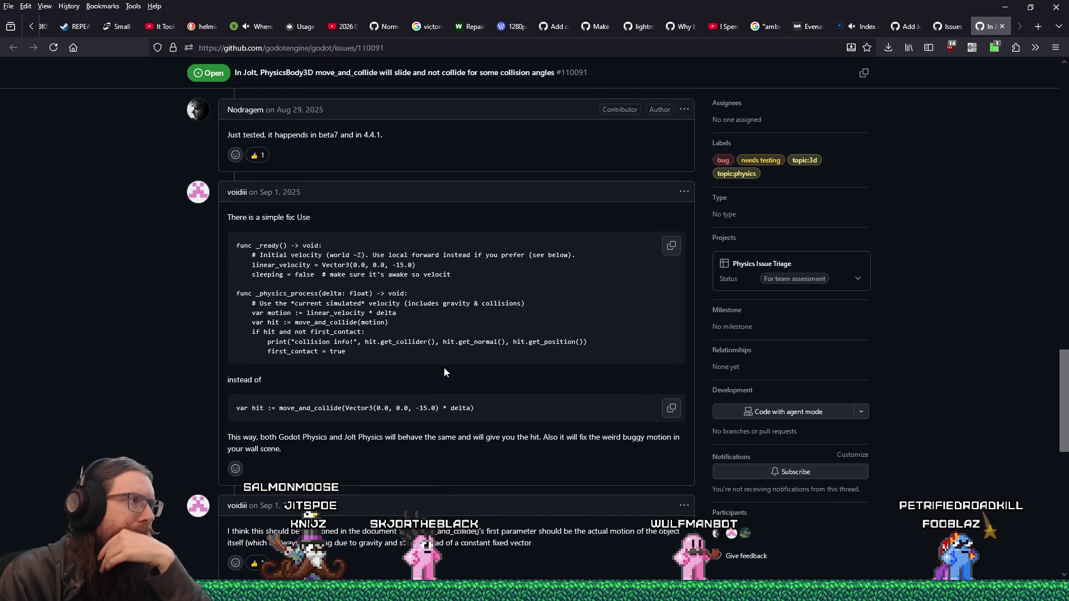
scroll(444, 372, up, 10)
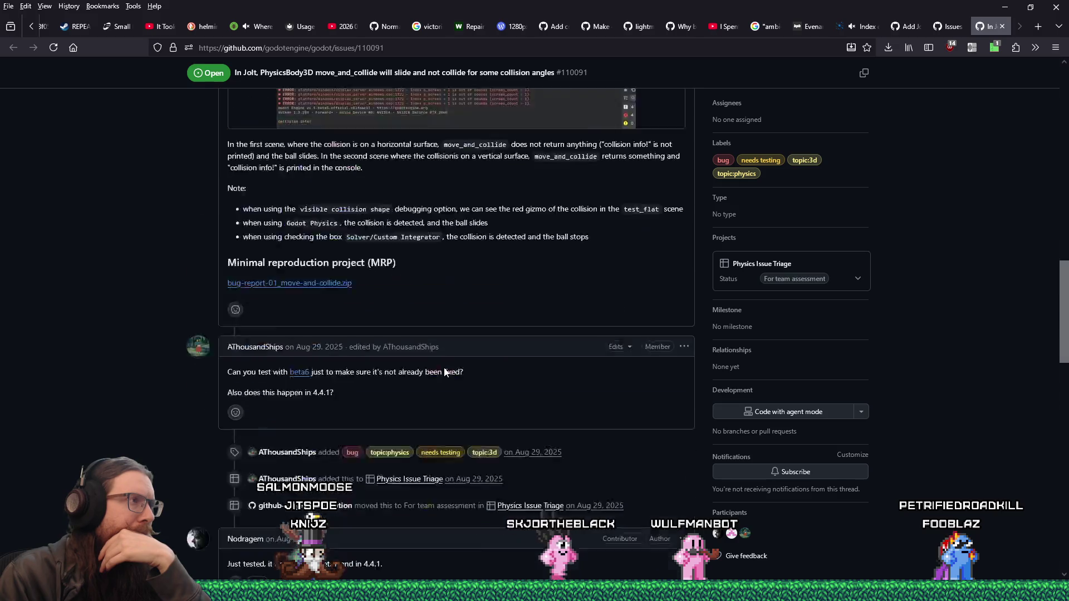
scroll(444, 372, down, 12)
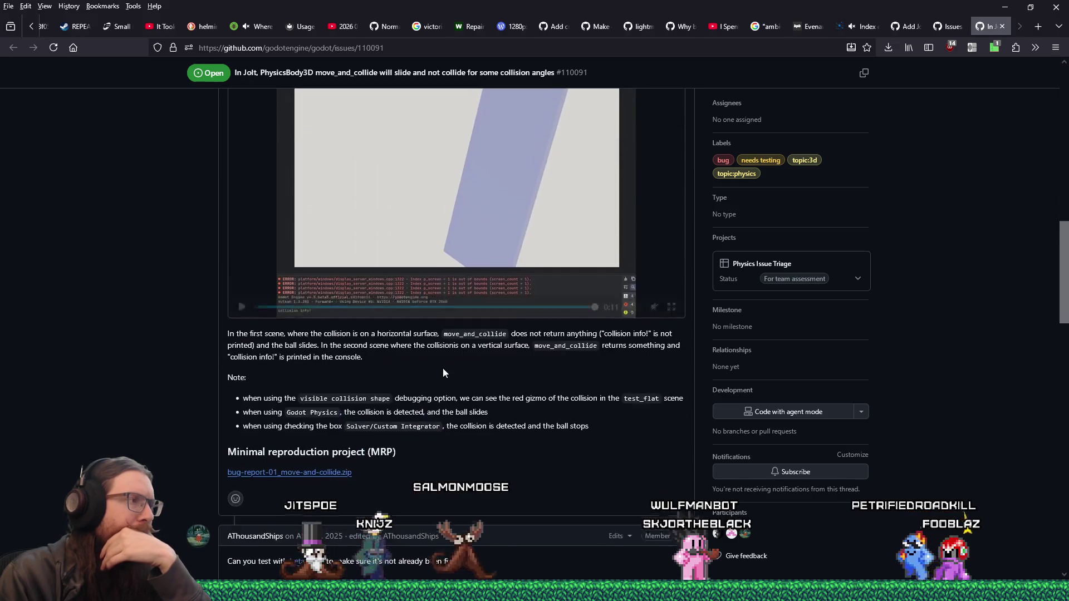
scroll(451, 378, down, 11)
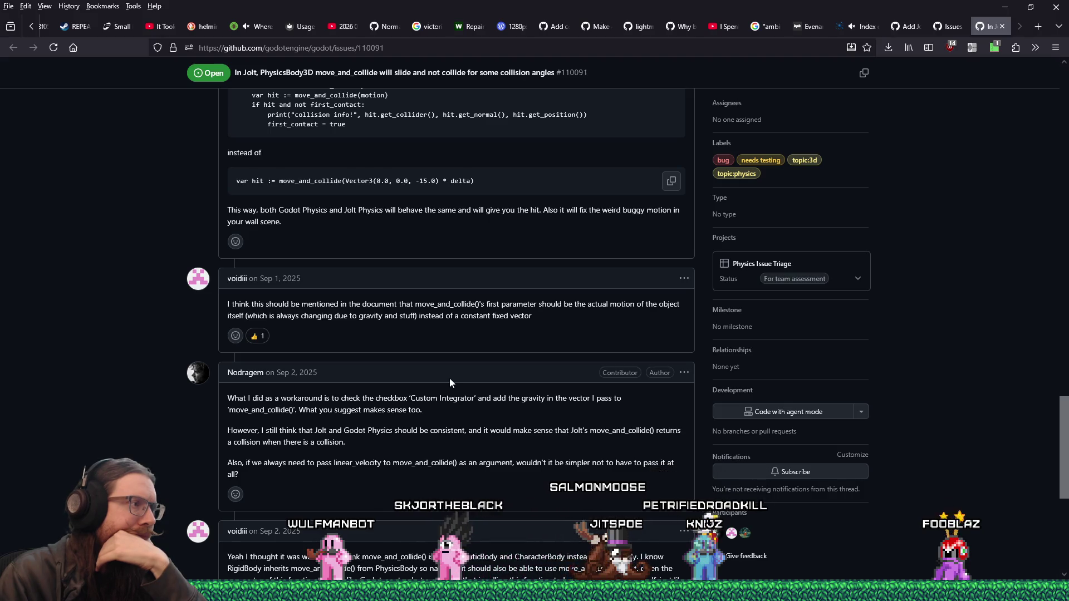
scroll(449, 379, down, 1)
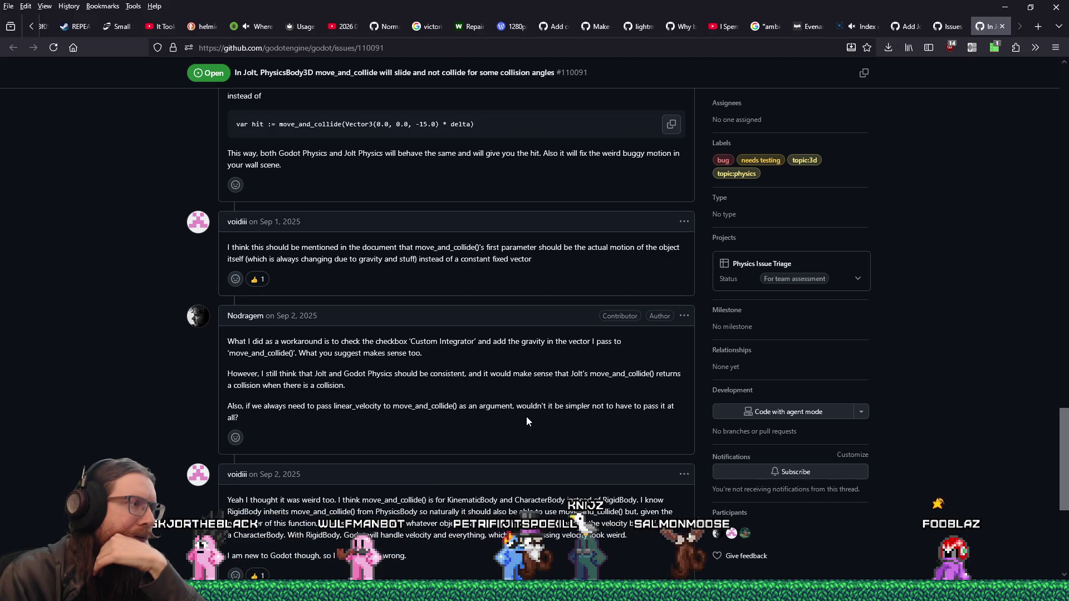
scroll(525, 418, down, 1)
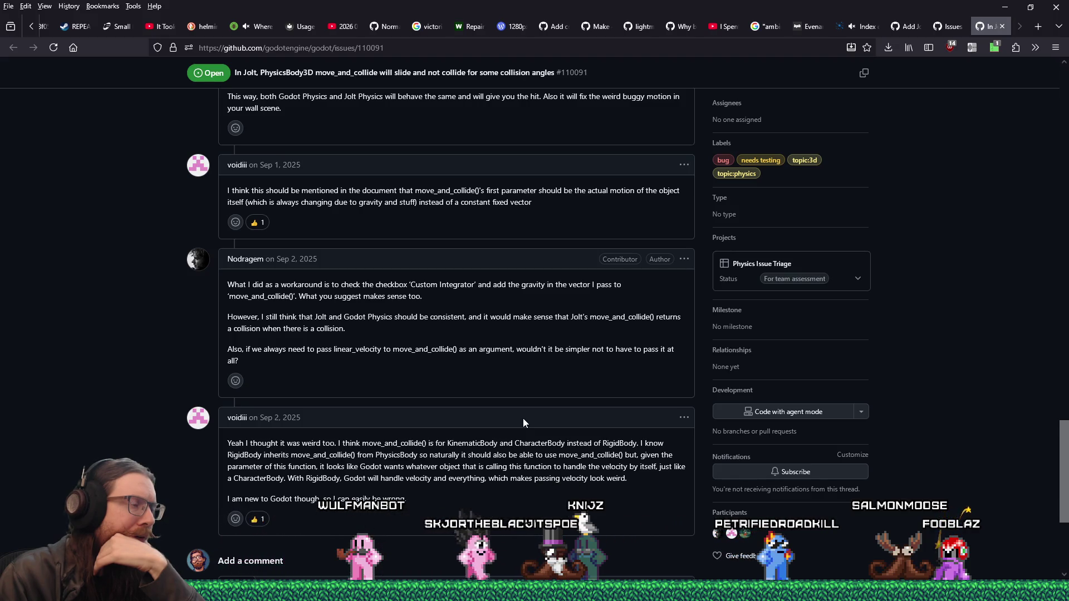
scroll(523, 419, down, 1)
scroll(523, 422, down, 1)
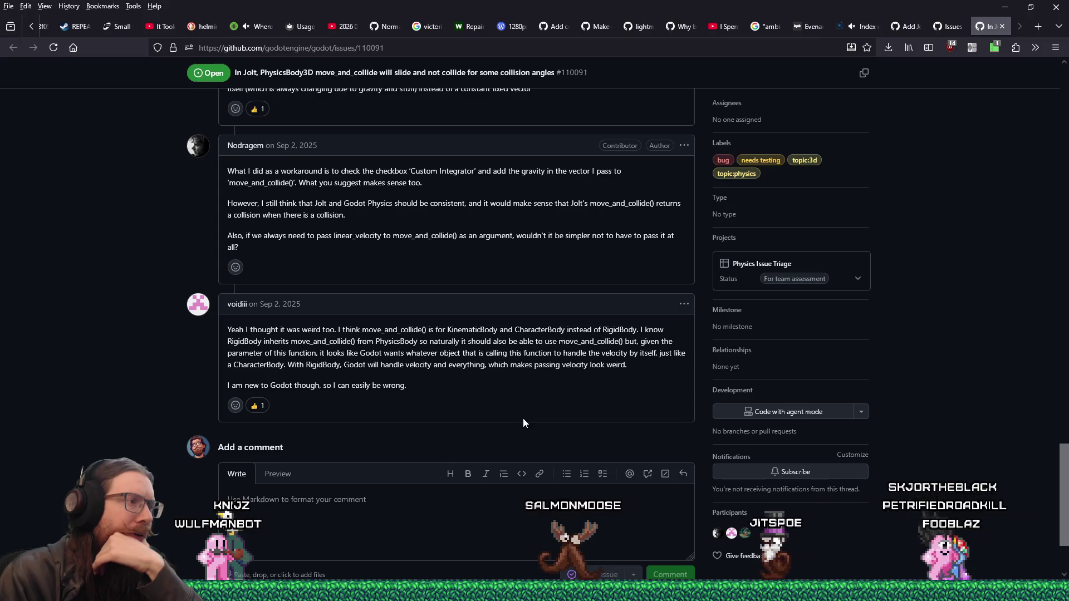
scroll(523, 418, up, 15)
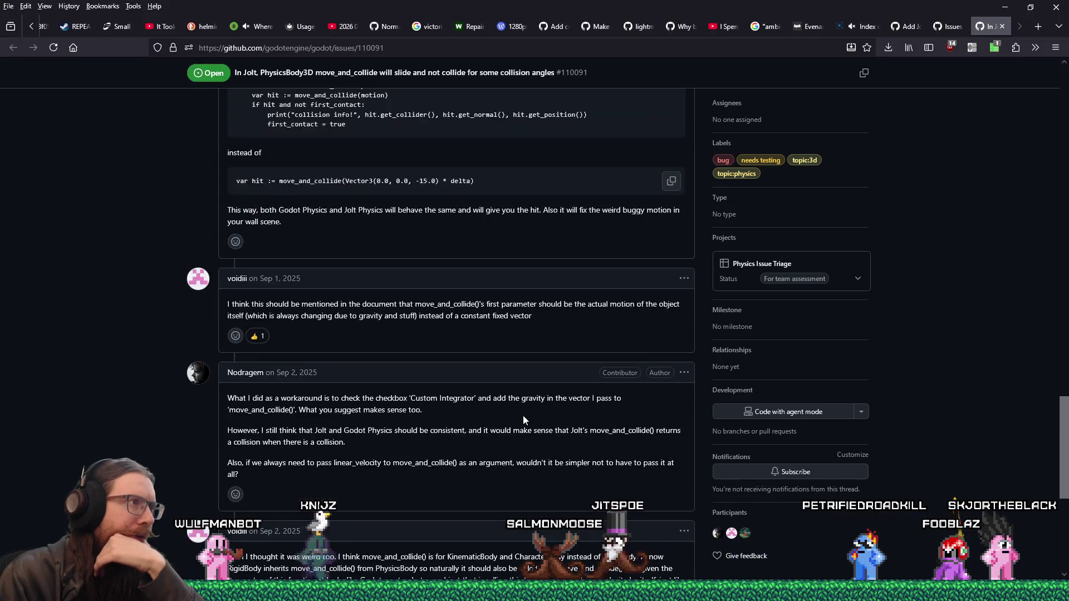
scroll(523, 415, up, 10)
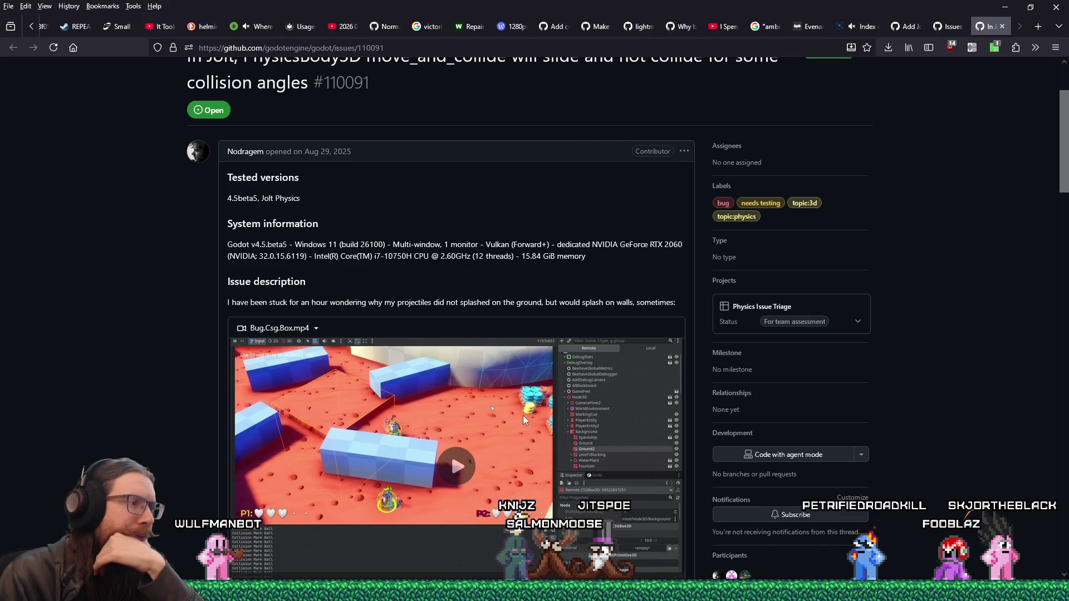
scroll(523, 416, up, 3)
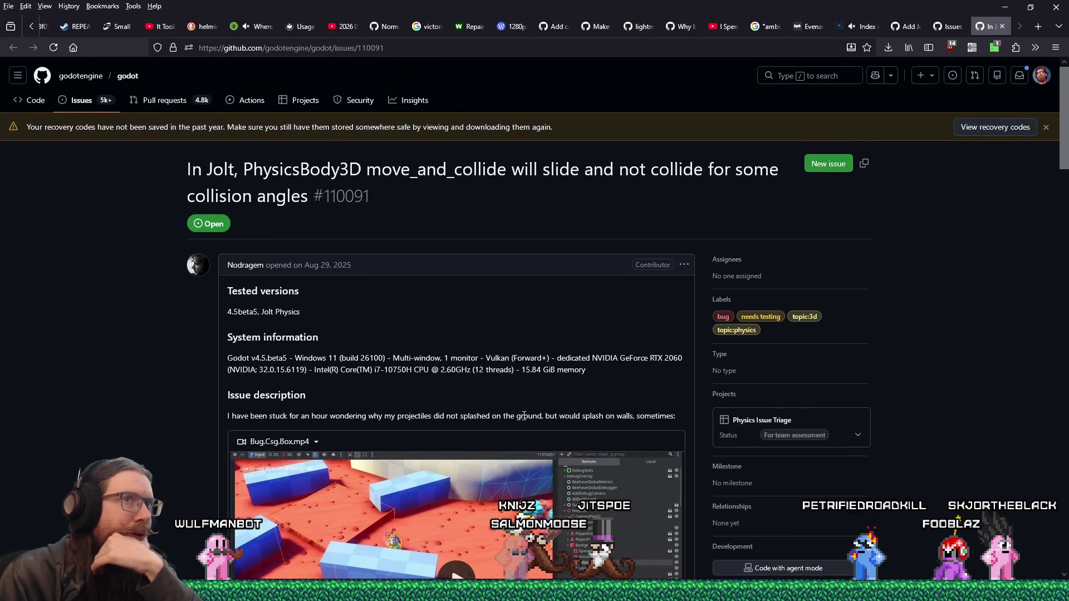
- Open issue #67214 'move_and_collide() reports false negatives' and scroll to its workaround comments
click(947, 26)
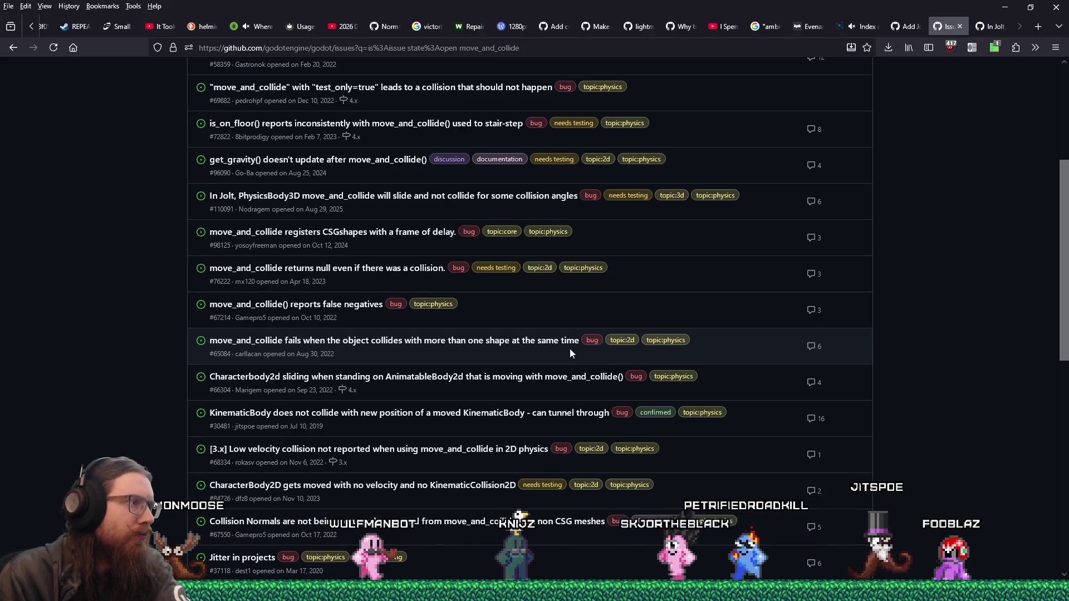
mouse_move(547, 347)
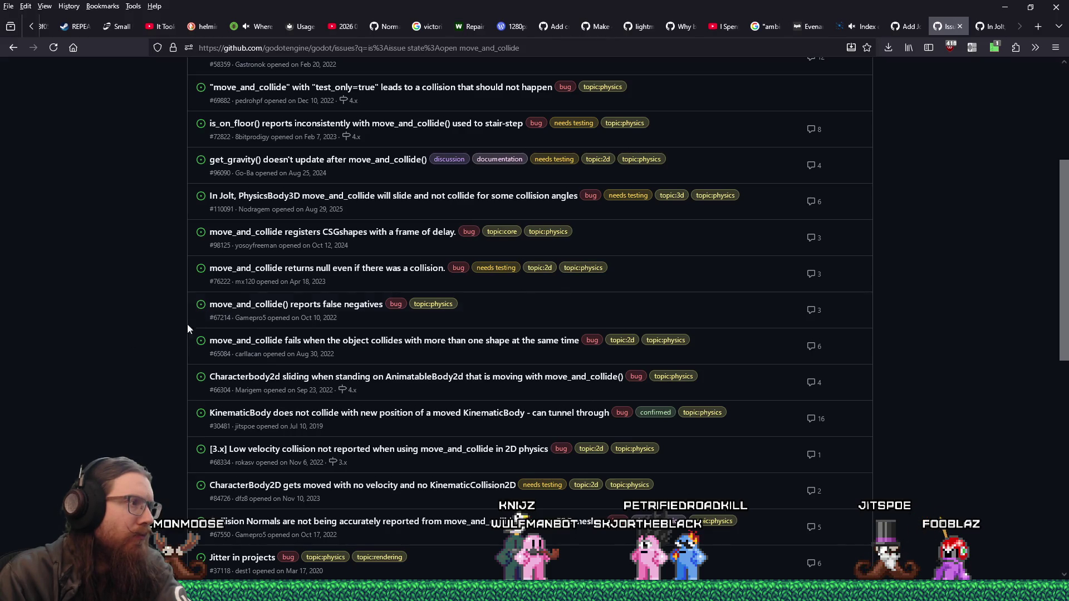
mouse_move(284, 309)
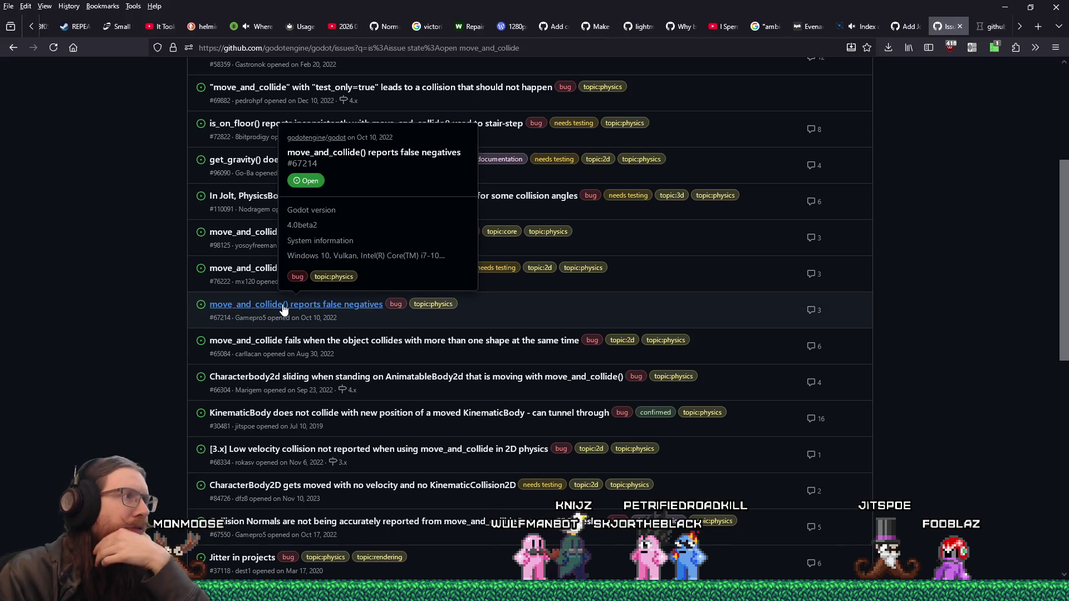
click(990, 26)
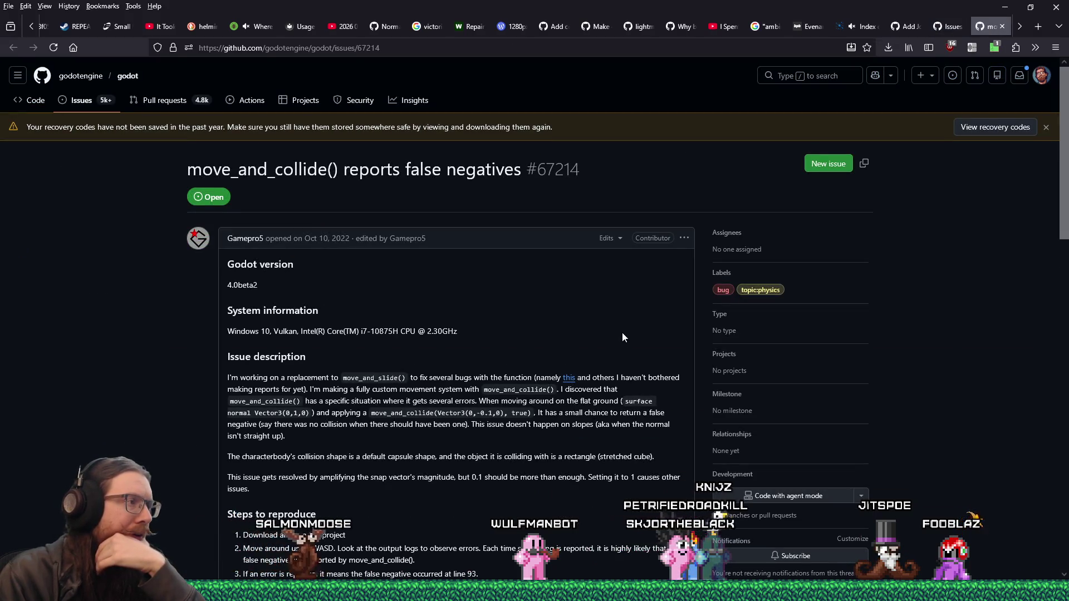
scroll(622, 338, down, 4)
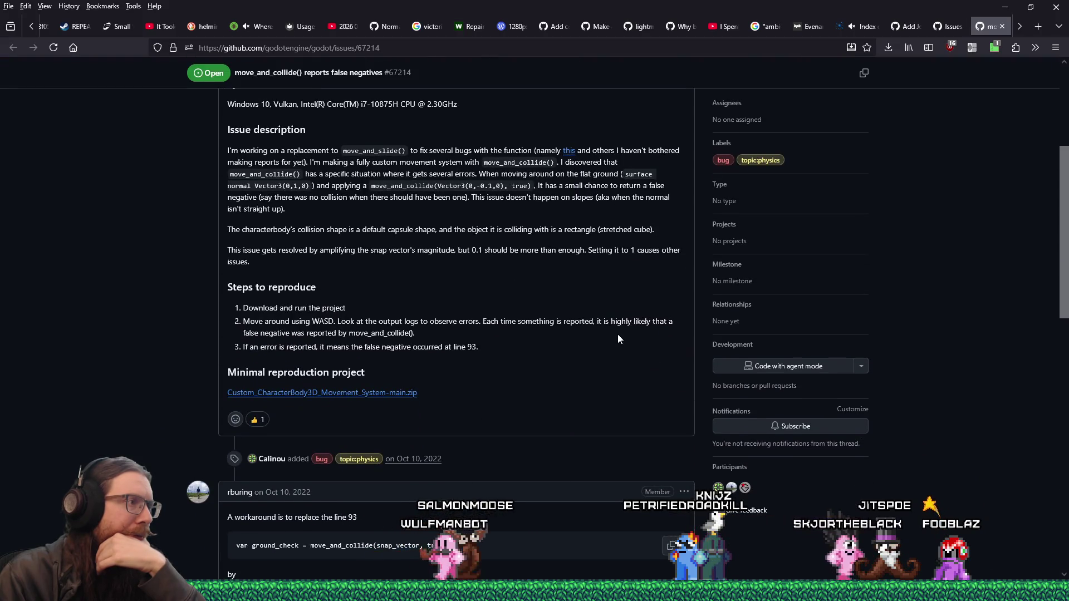
scroll(618, 337, down, 3)
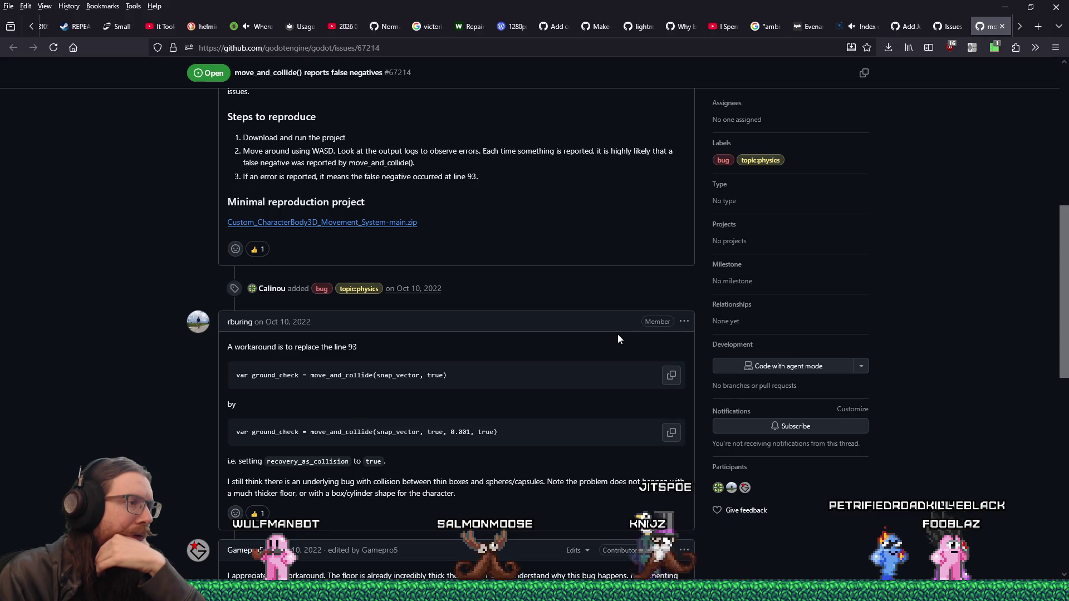
scroll(615, 336, down, 1)
scroll(614, 336, down, 2)
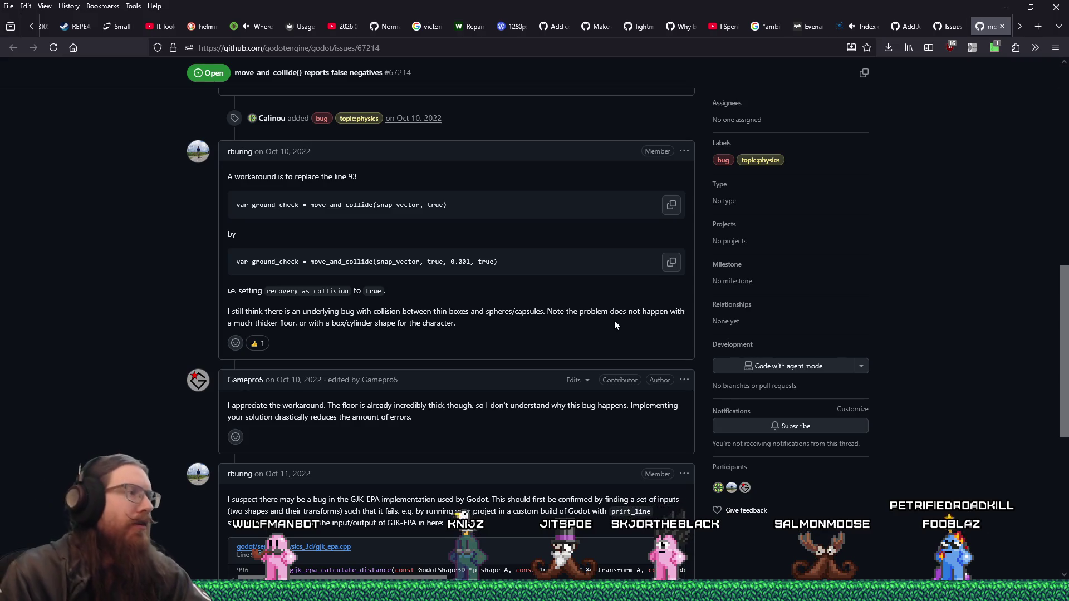
key(alt+Tab)
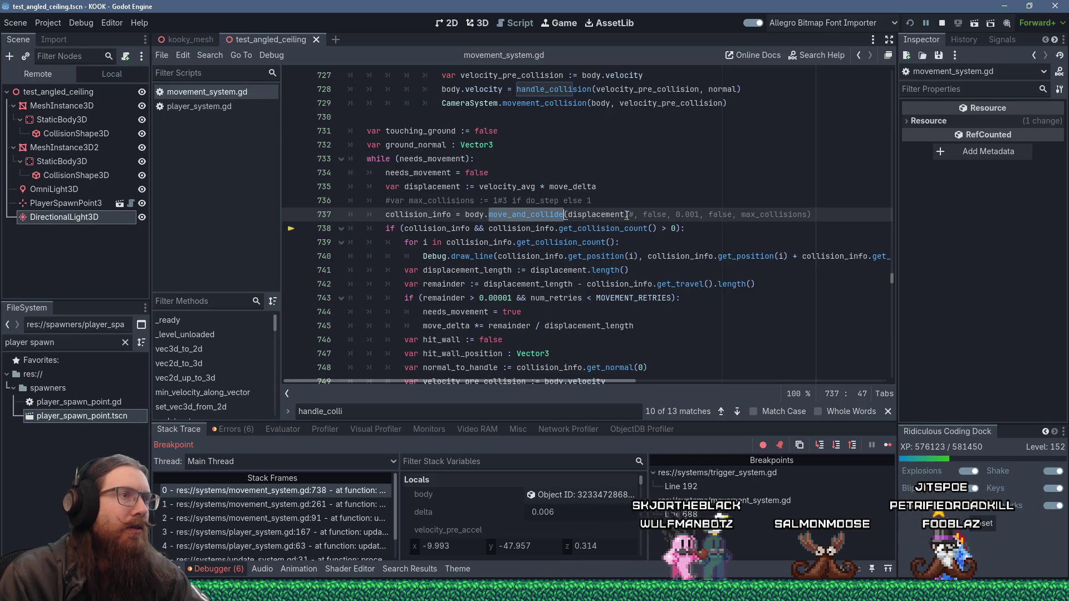
- Uncomment the move_and_collide arguments and the max_collisions := 1 declaration on lines 736–737
text())
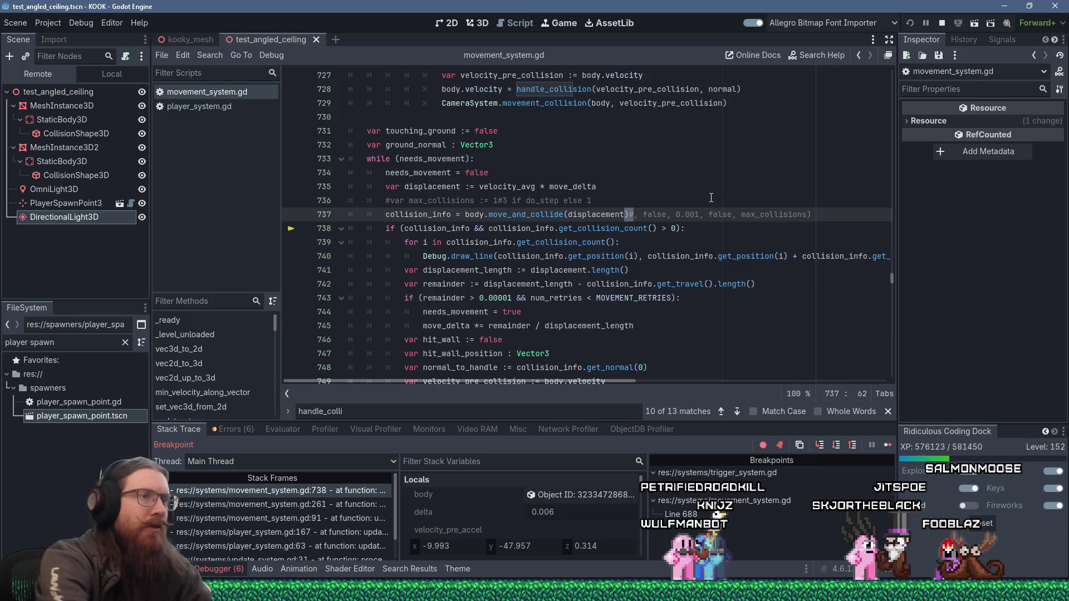
key(BackSpace)
key(BackSpace)
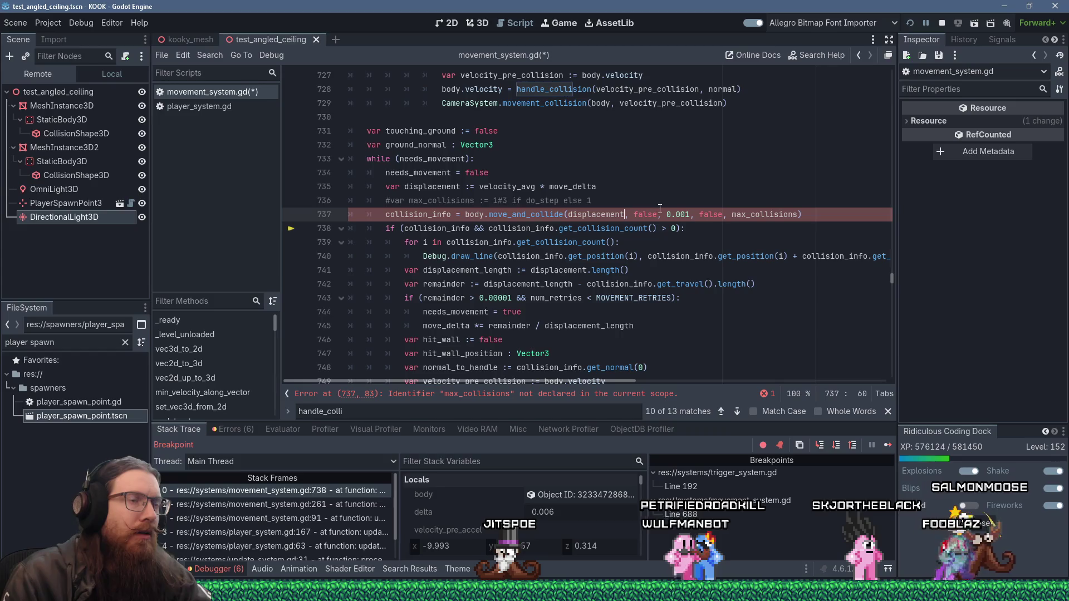
key(Up)
key(Home)
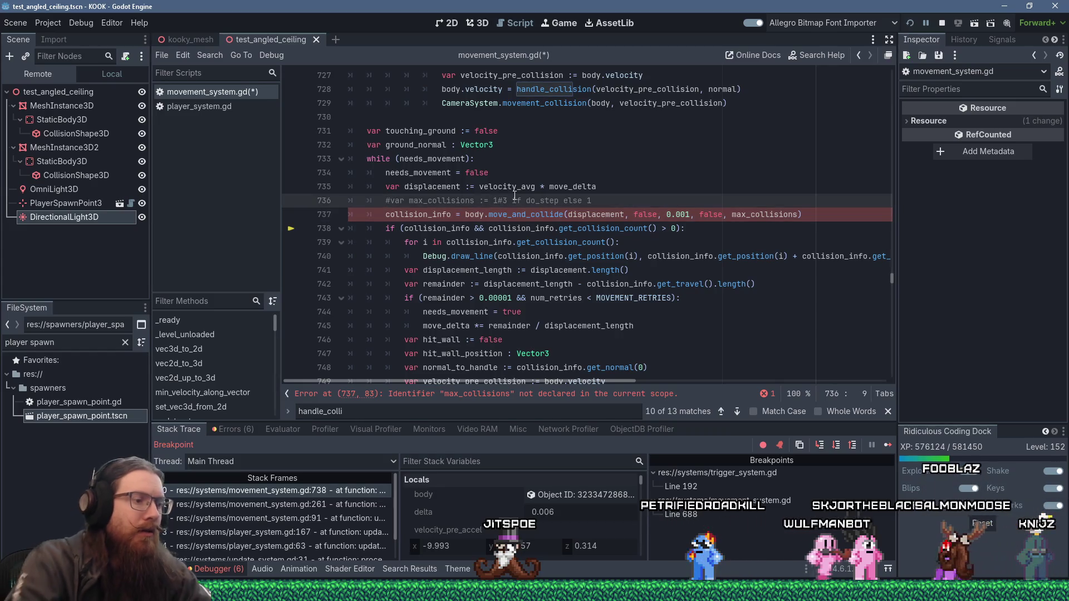
key(Delete)
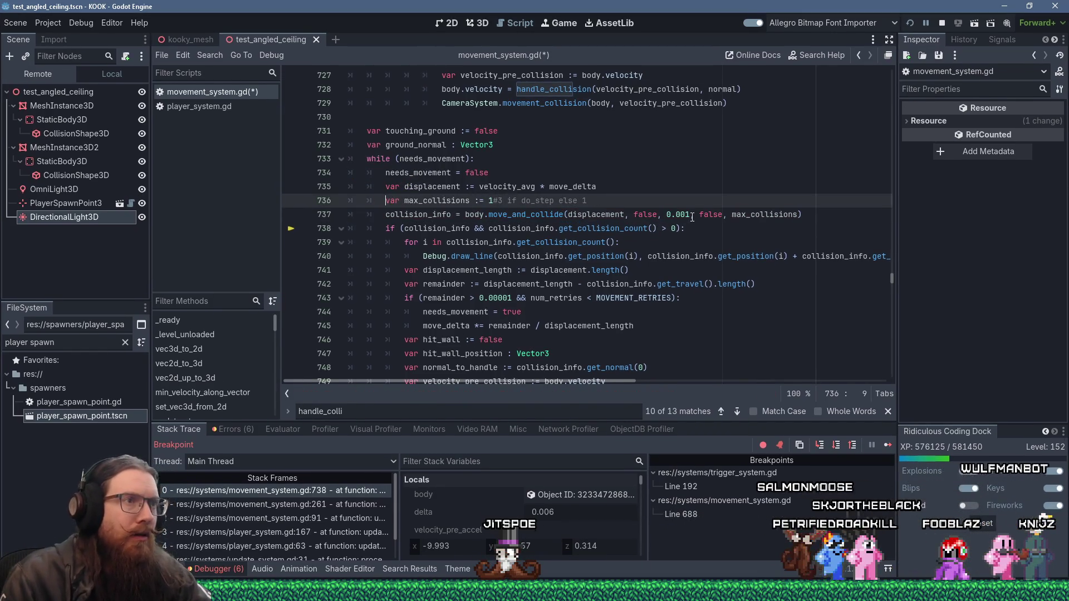
- Change move_and_collide's fourth argument from false to true and stop the debug session
double_click(702, 215)
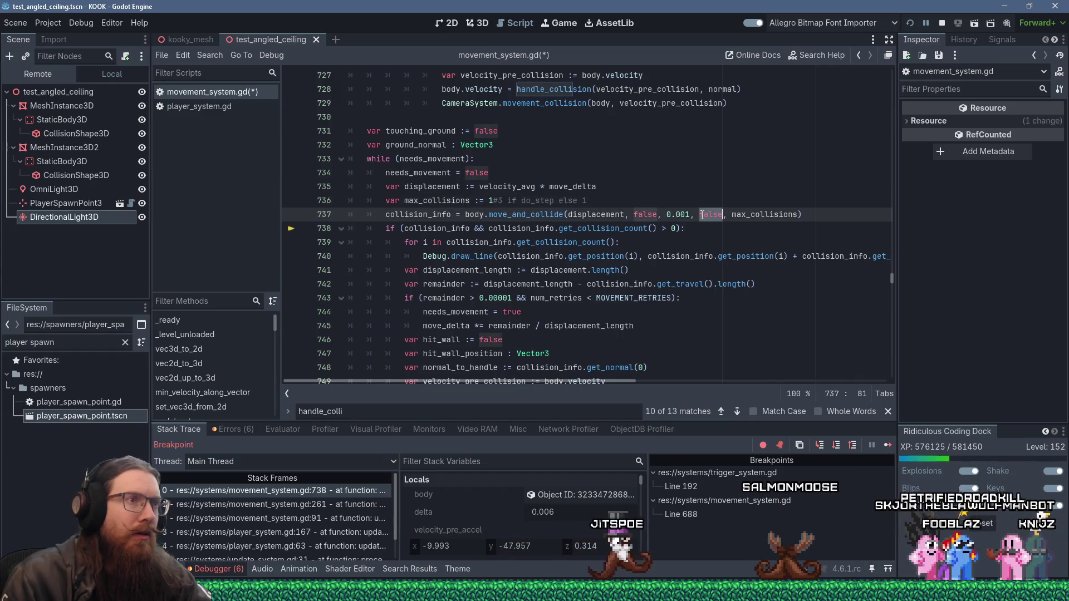
text(true)
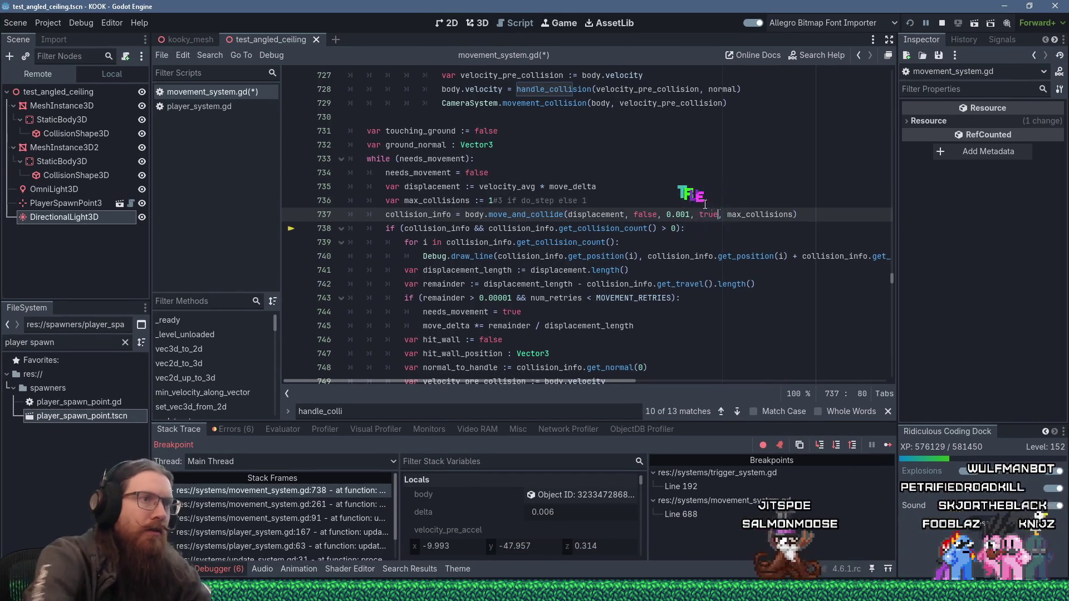
click(705, 186)
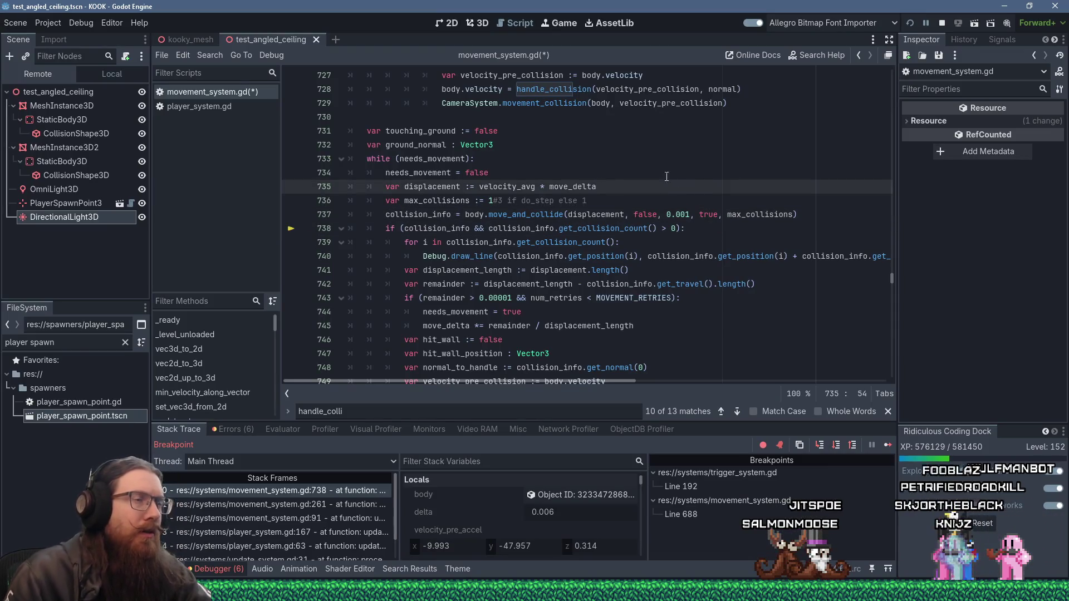
click(941, 25)
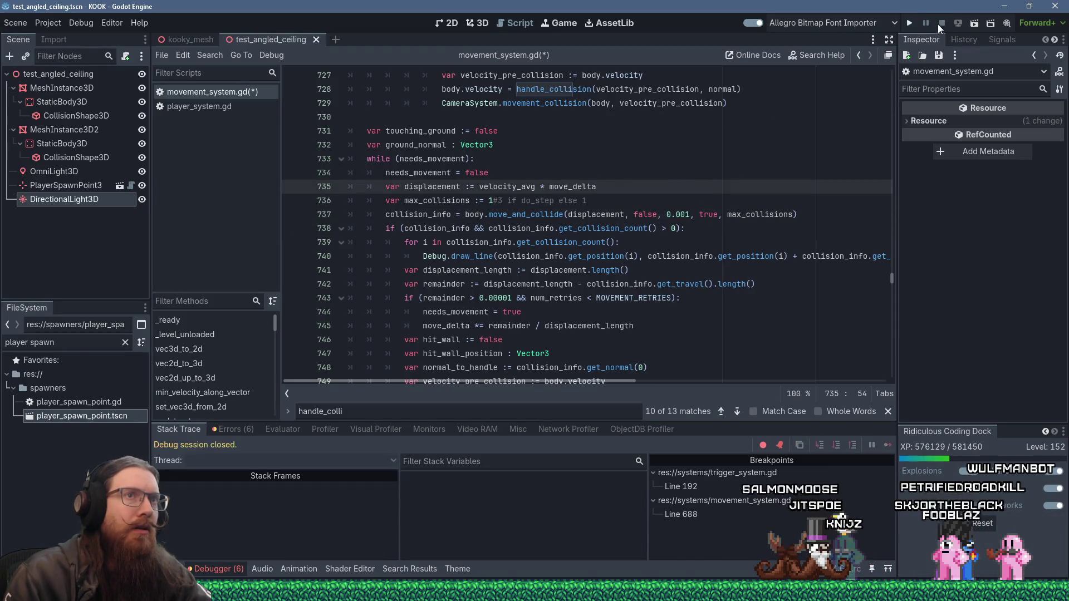
- Save the script, relaunch the game with F6, and resume it with F12
key(F6)
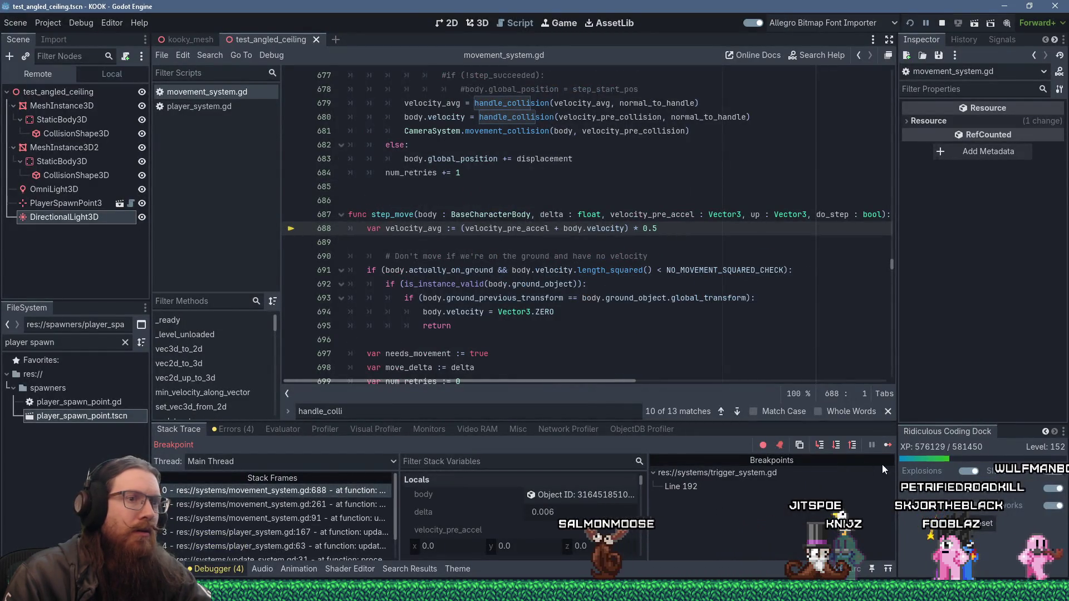
key(F12)
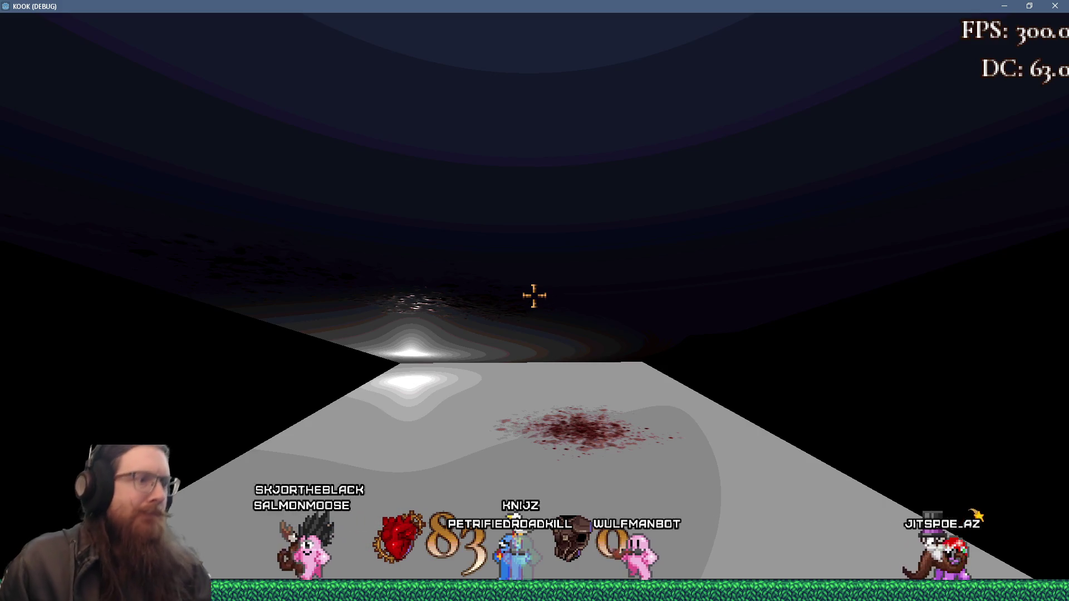
key(alt+Tab)
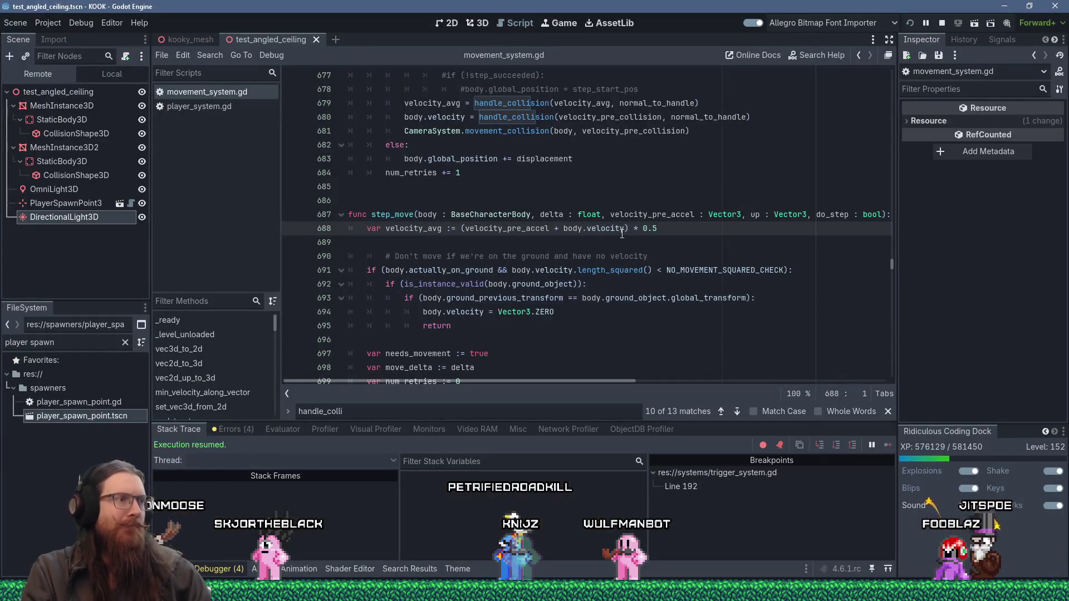
scroll(622, 234, down, 7)
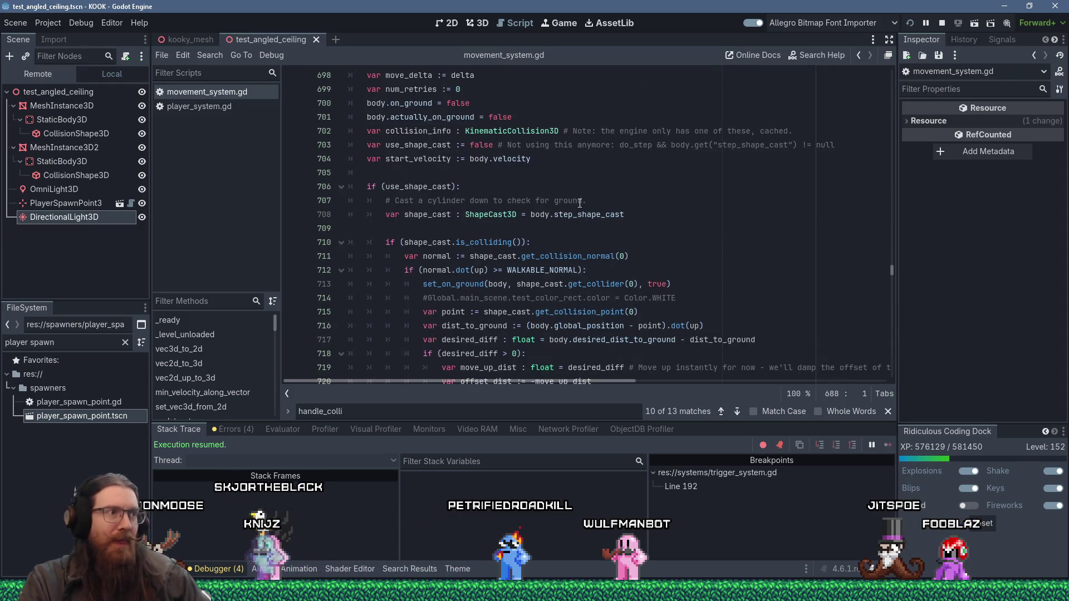
- In the game's console, rerun force_move_forward 1 to drive the character forward
key(alt+Tab)
key(grave)
text(quit)
key(Up)
key(Up)
key(Up)
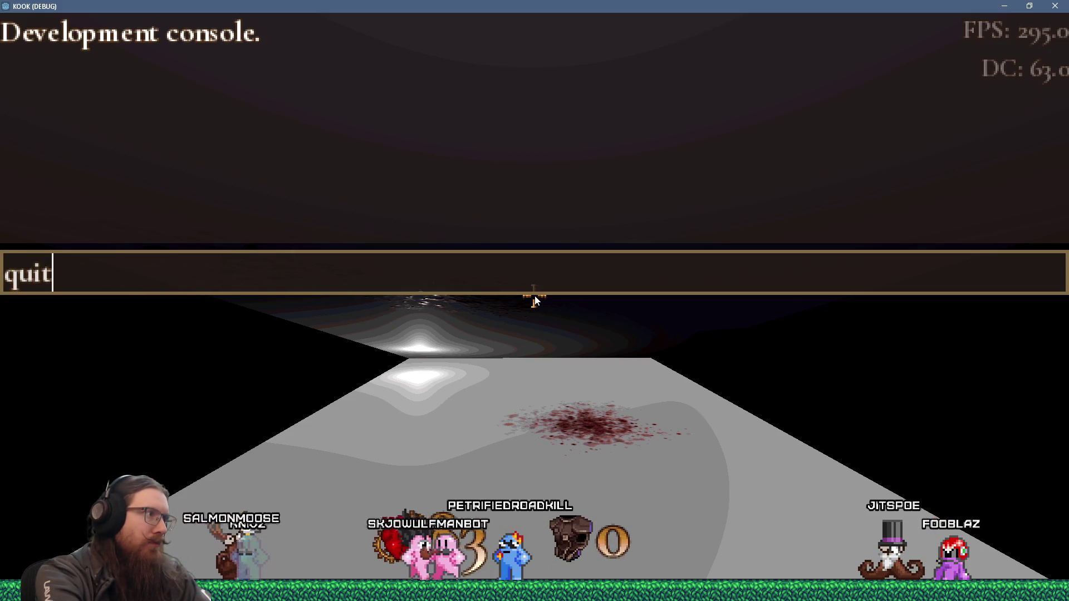
key(Return)
key(alt+Tab)
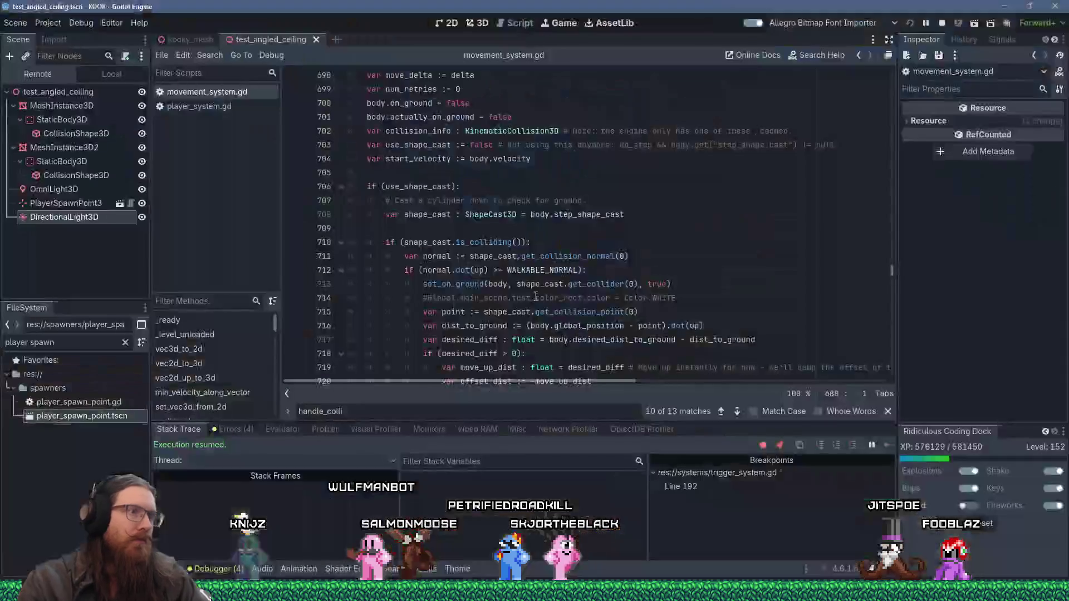
click(291, 186)
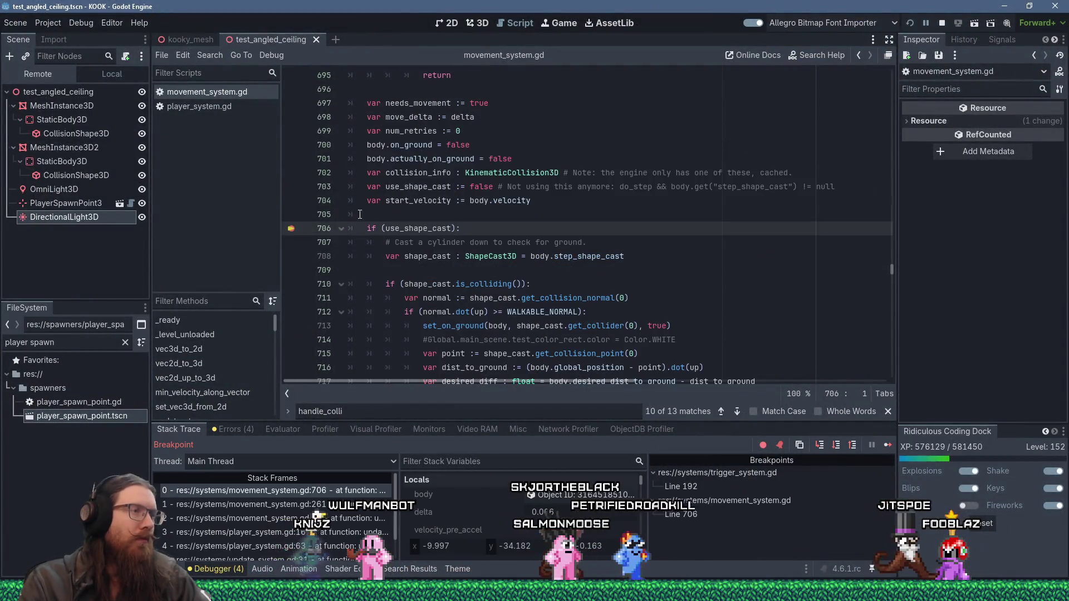
scroll(444, 265, down, 11)
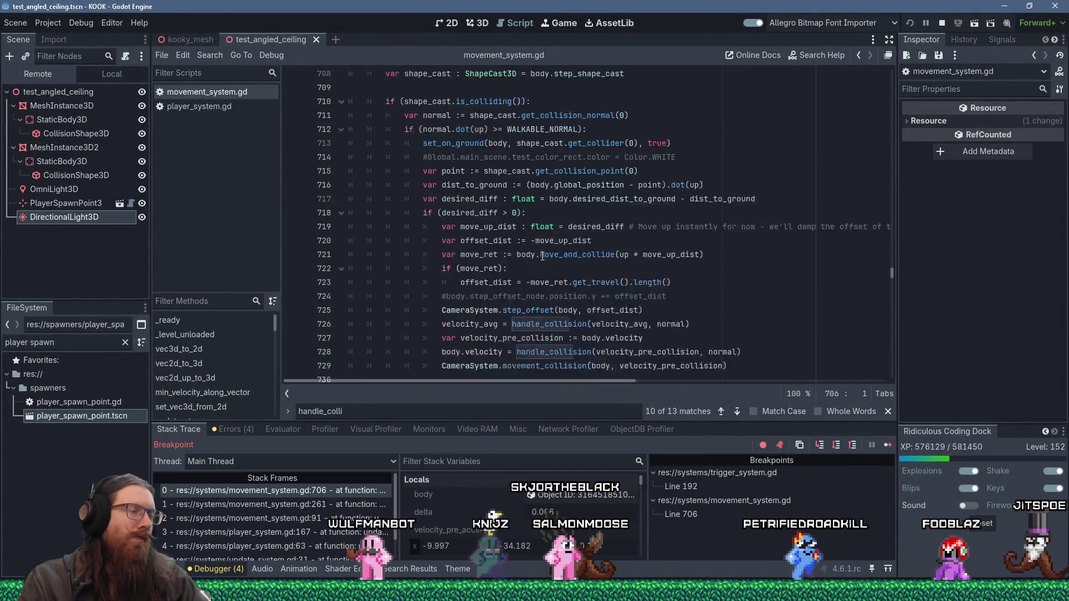
scroll(638, 250, down, 2)
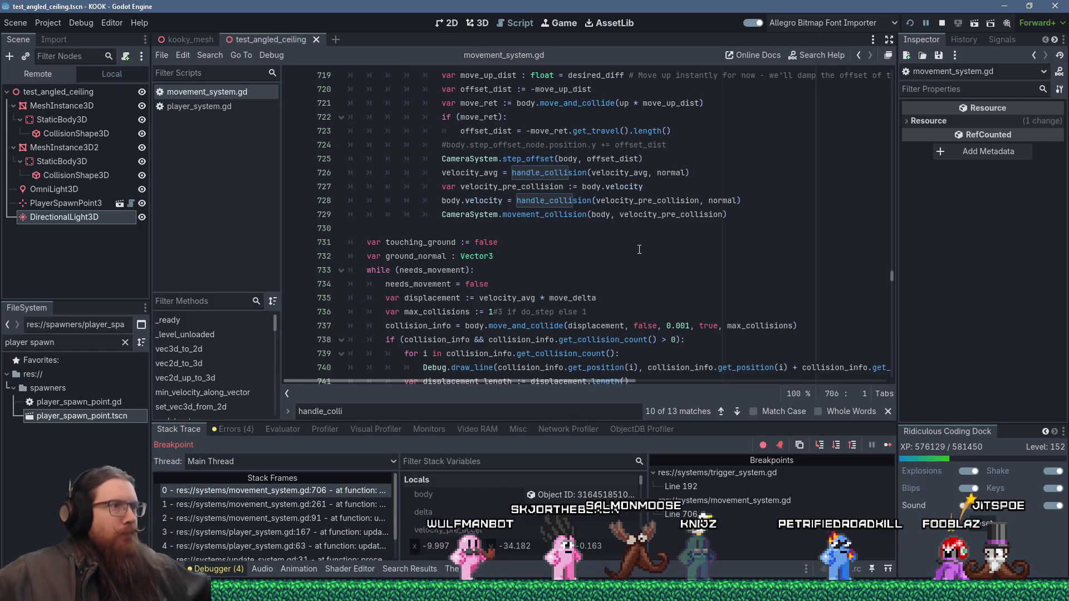
scroll(568, 278, up, 6)
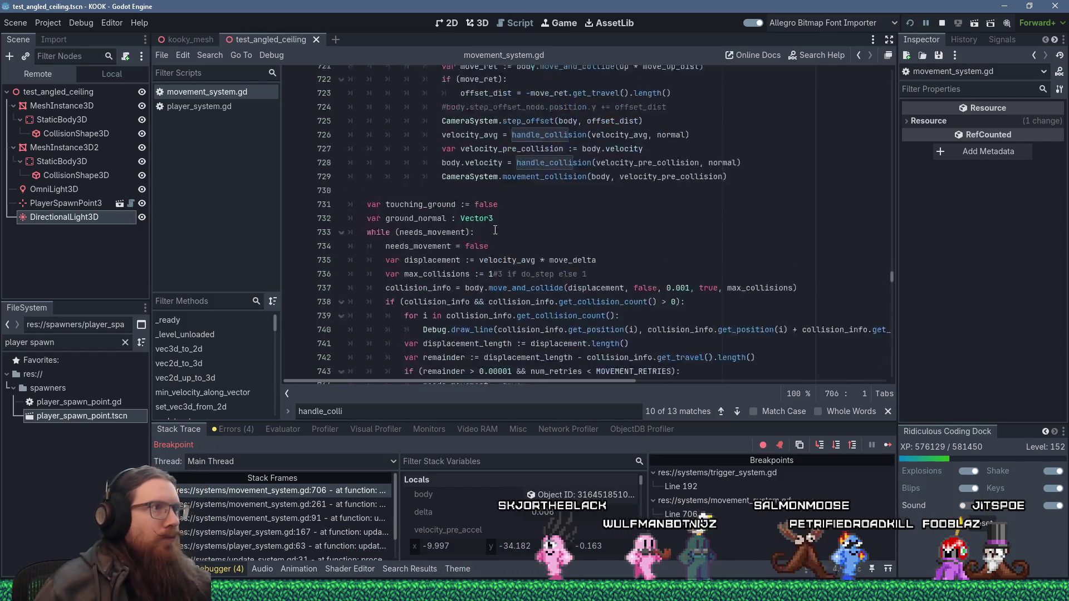
key(F10)
key(F10)
key(F10)
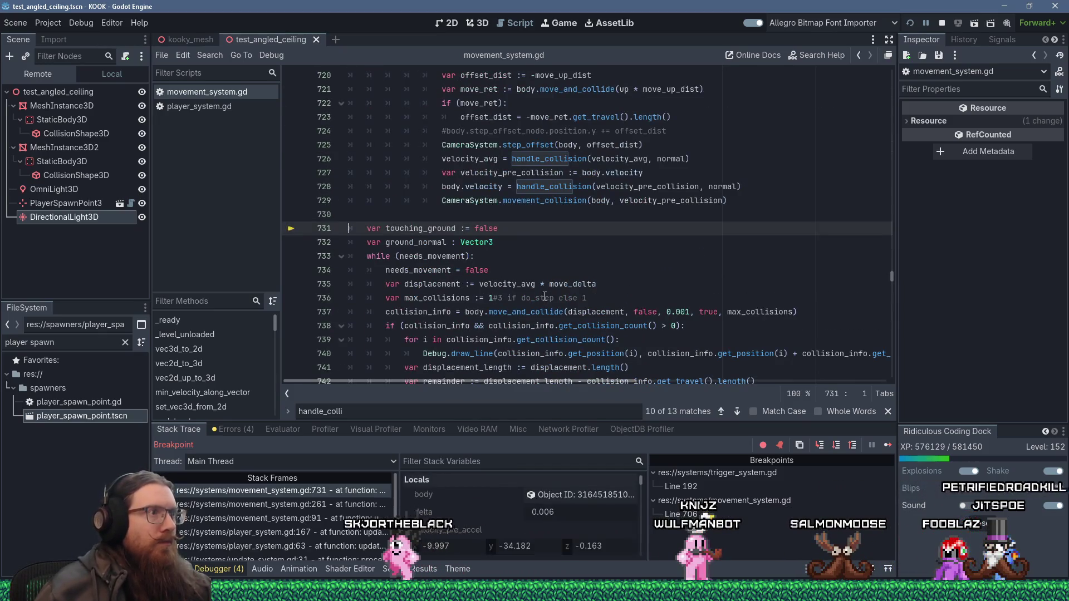
mouse_move(535, 297)
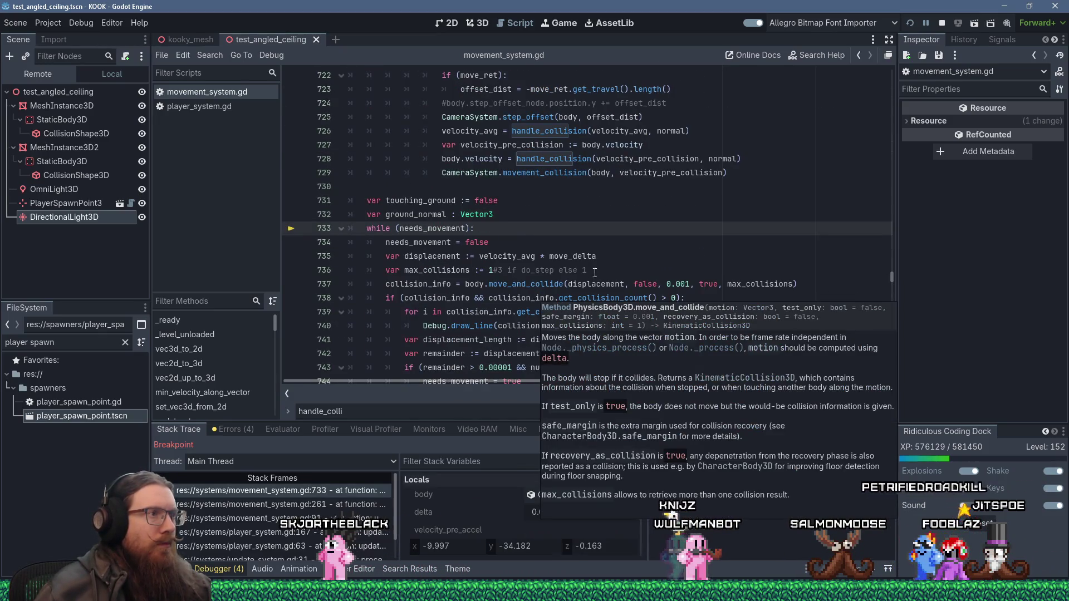
key(F10)
key(F10)
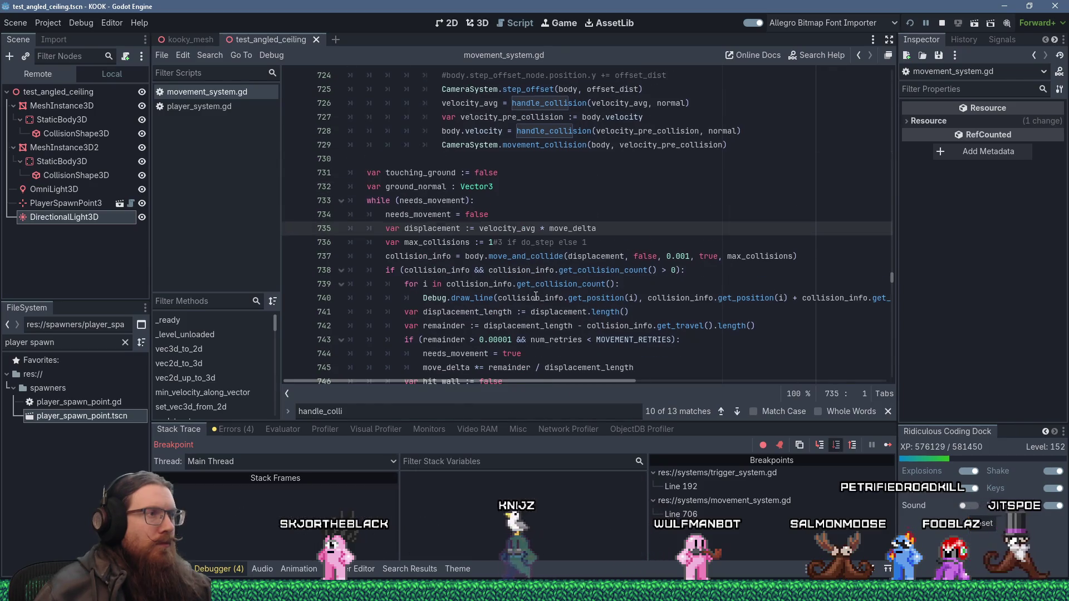
key(F10)
key(F10)
key(F10)
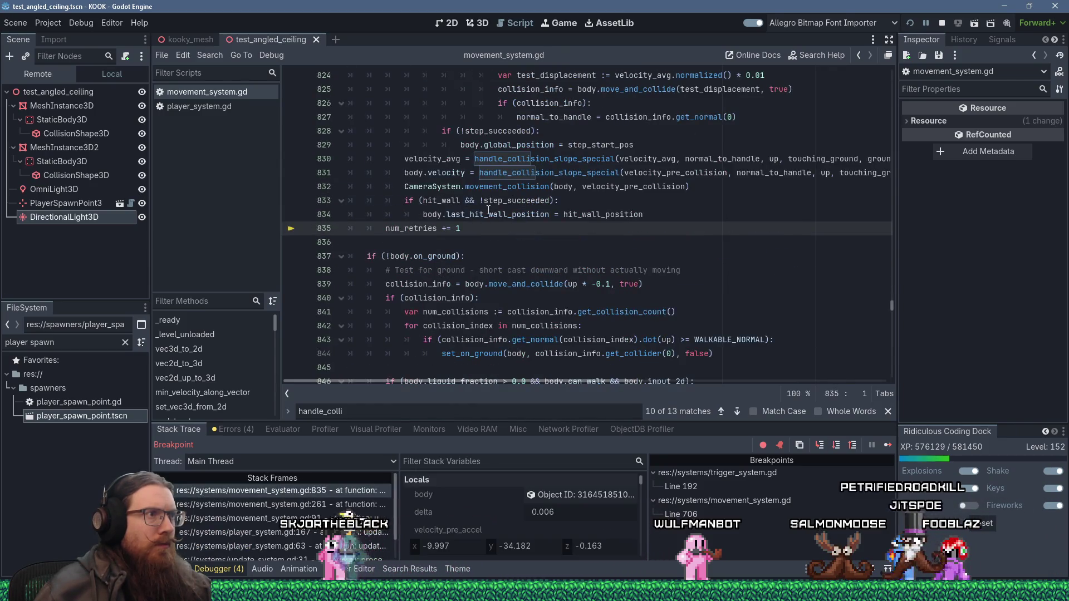
scroll(489, 211, up, 20)
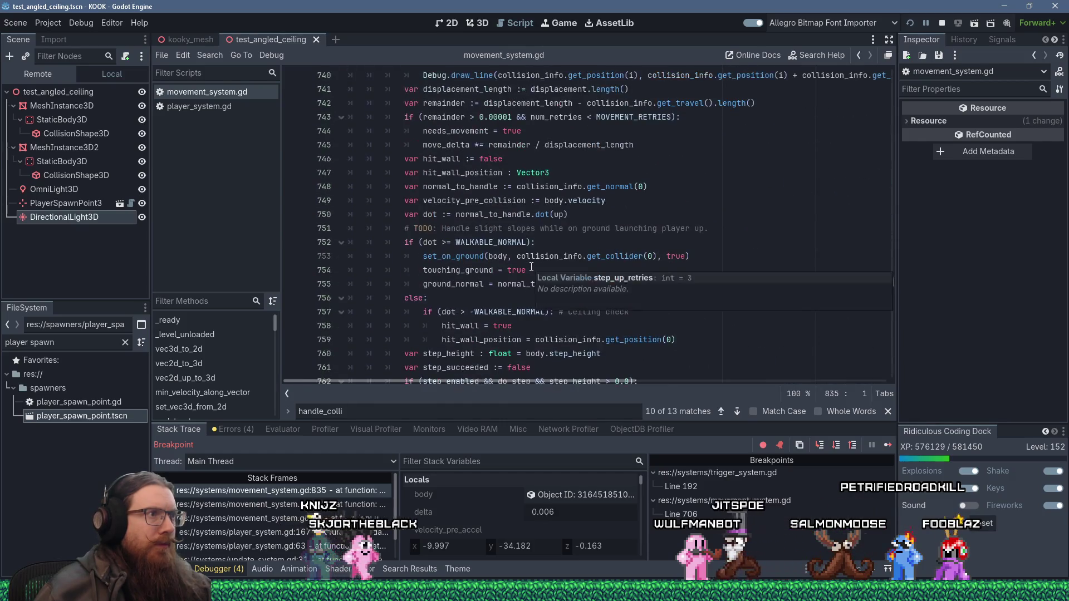
scroll(531, 268, up, 4)
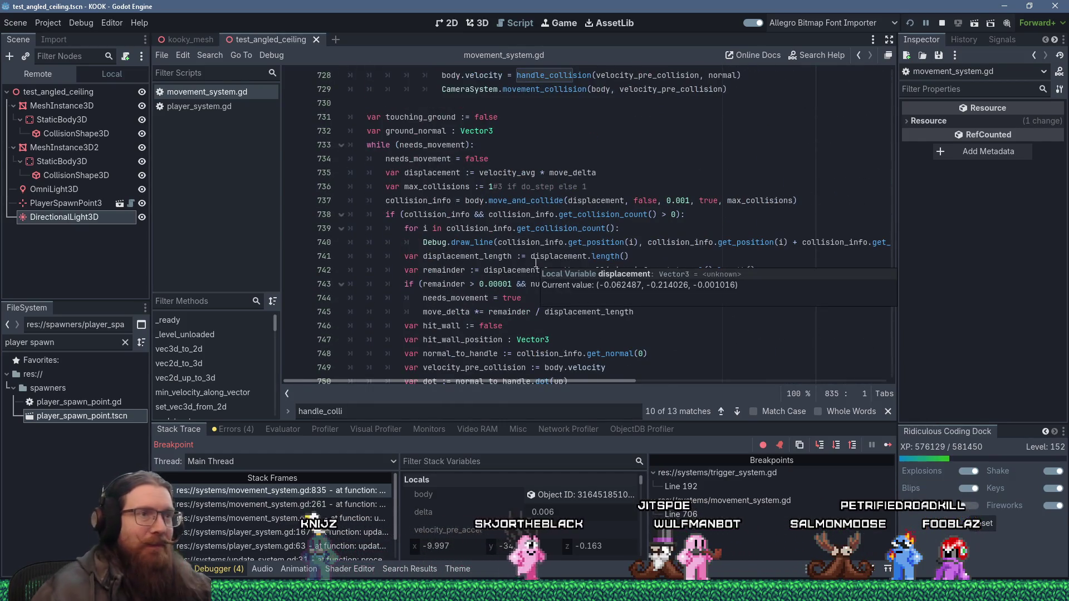
mouse_move(427, 201)
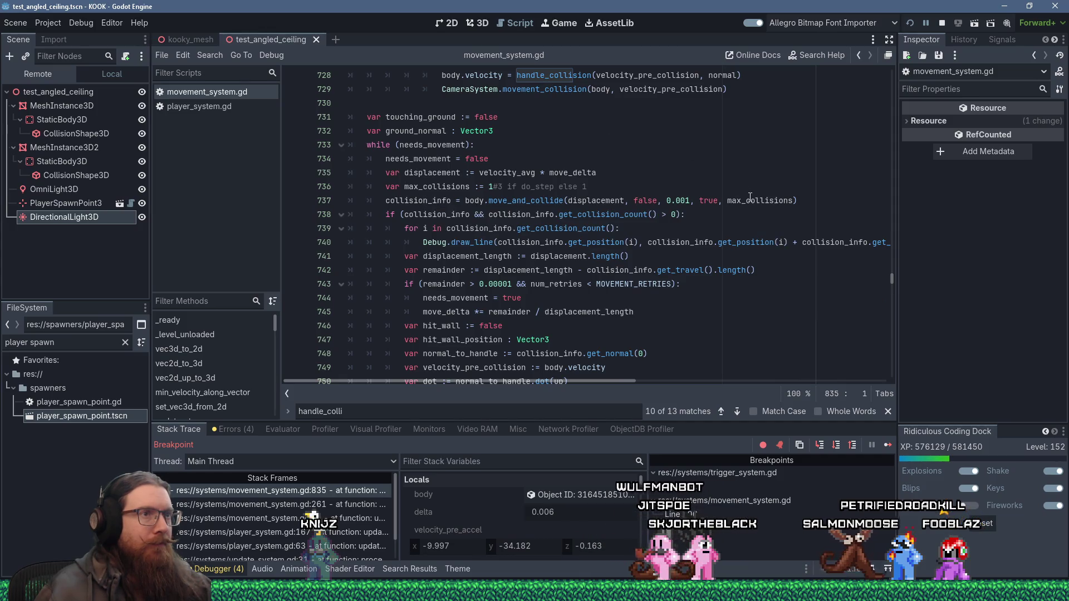
mouse_move(750, 198)
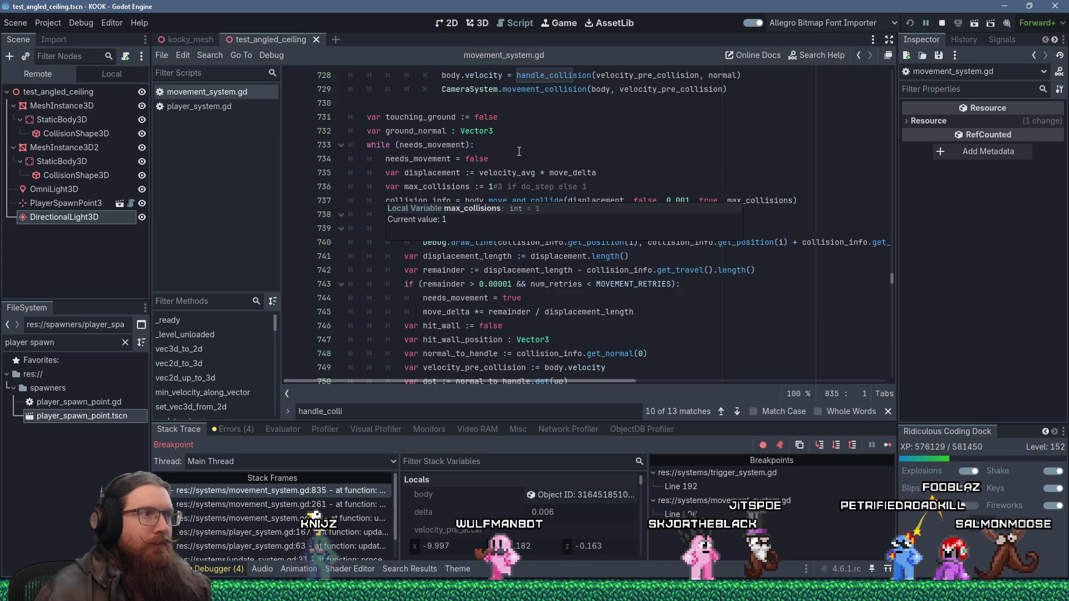
mouse_move(586, 170)
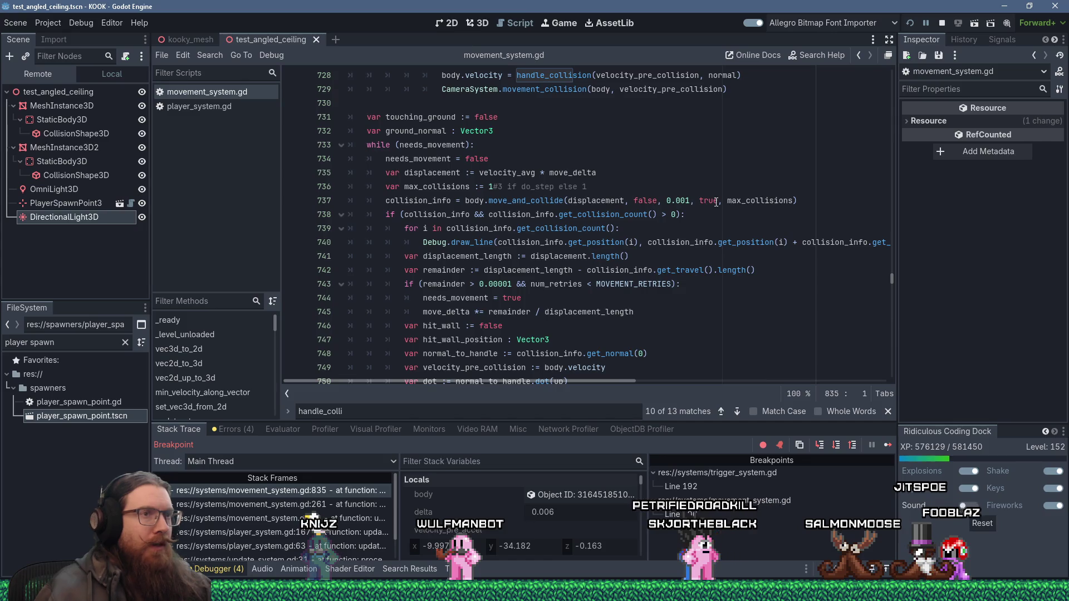
mouse_move(619, 198)
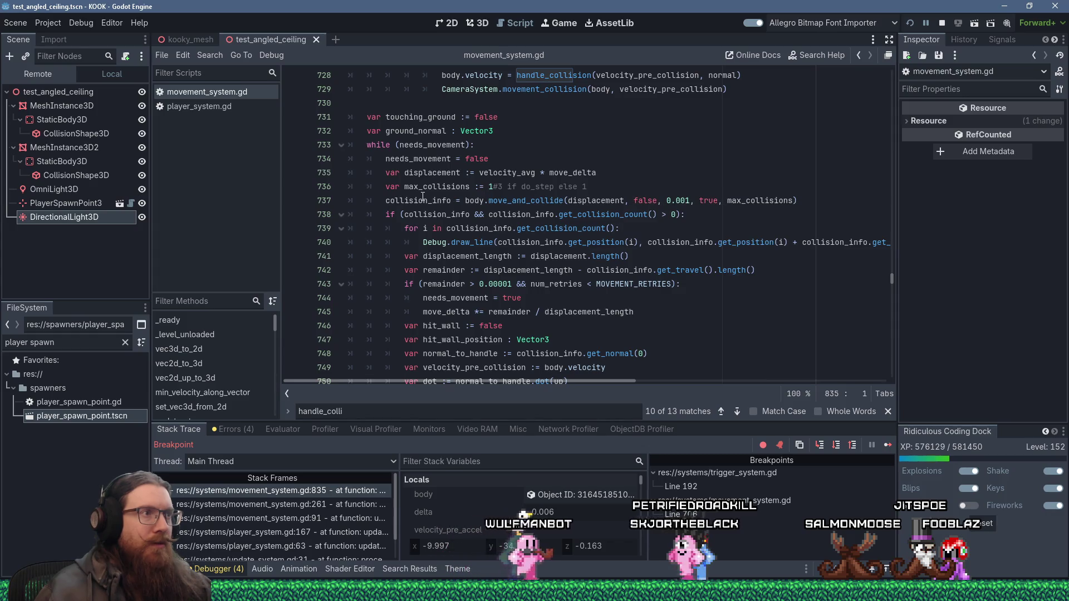
click(400, 214)
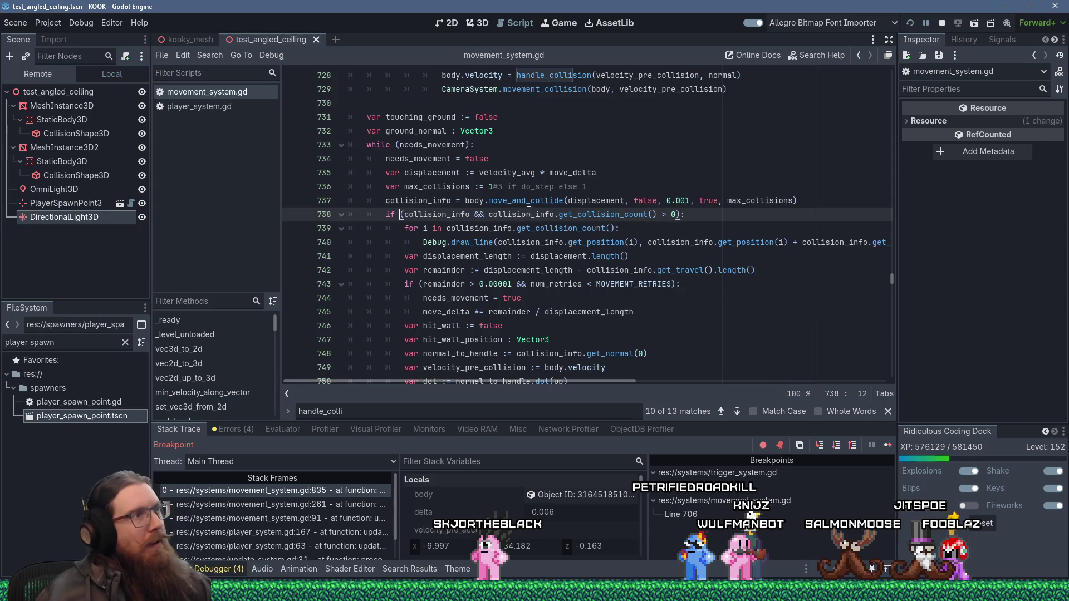
mouse_move(533, 208)
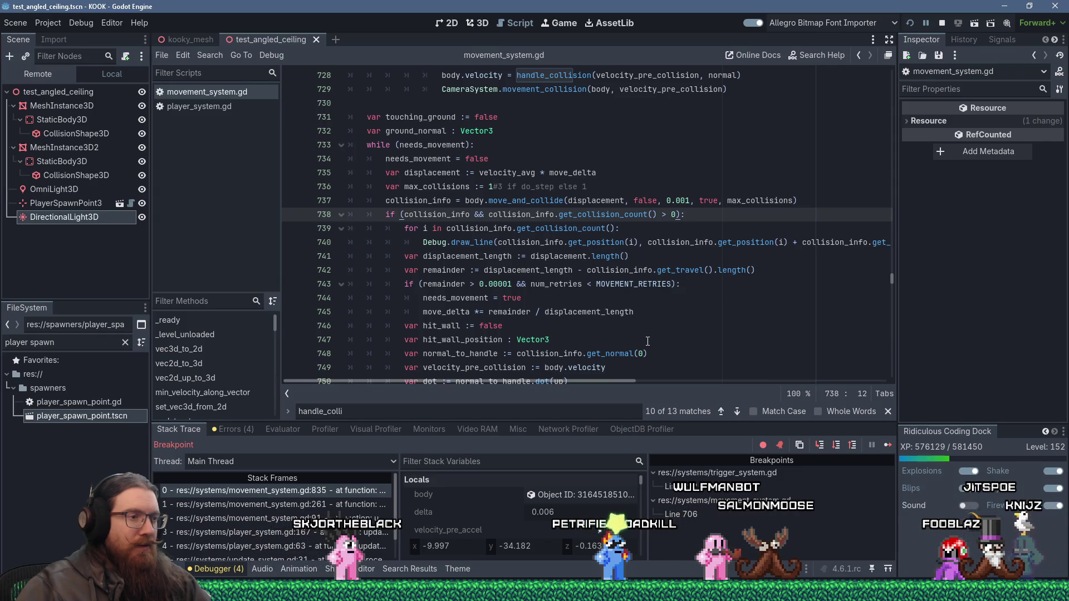
- Scroll back to step_move, select the OmniLight3D node, and stop the paused debug session
scroll(647, 339, up, 19)
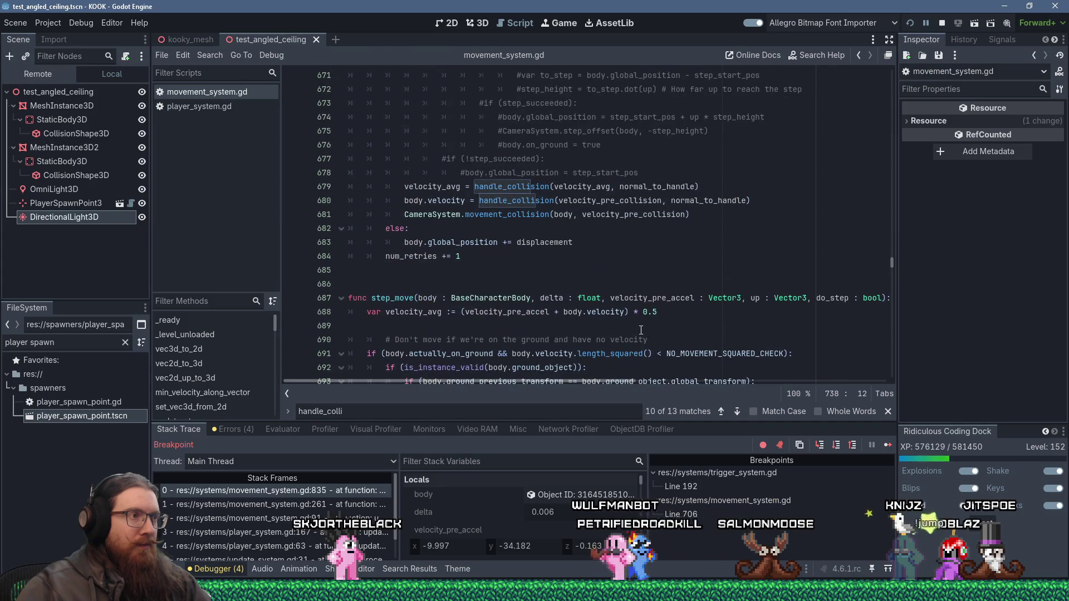
scroll(641, 331, down, 3)
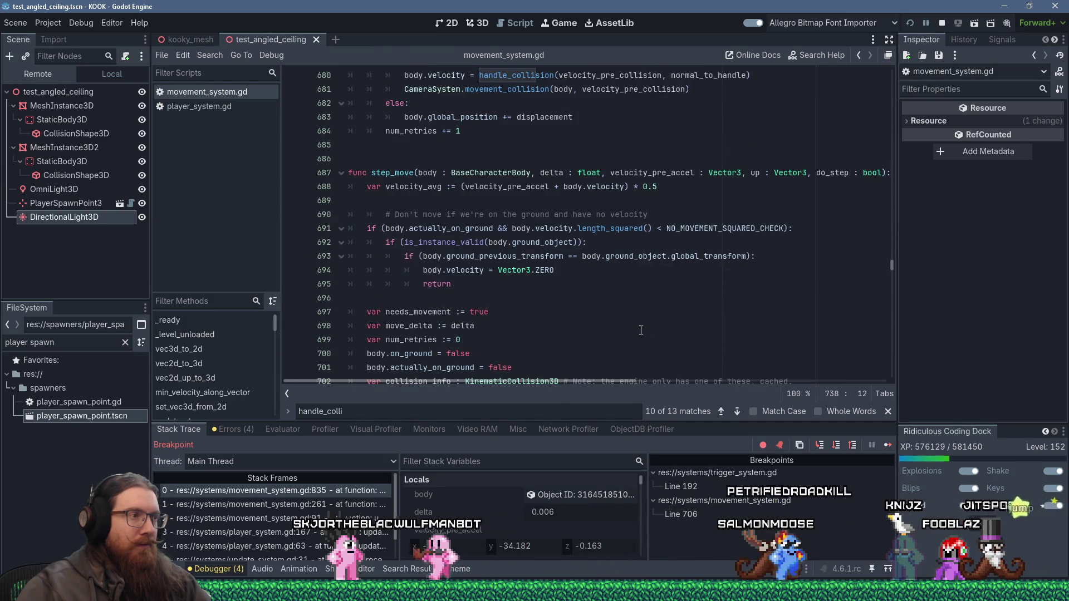
scroll(641, 331, down, 3)
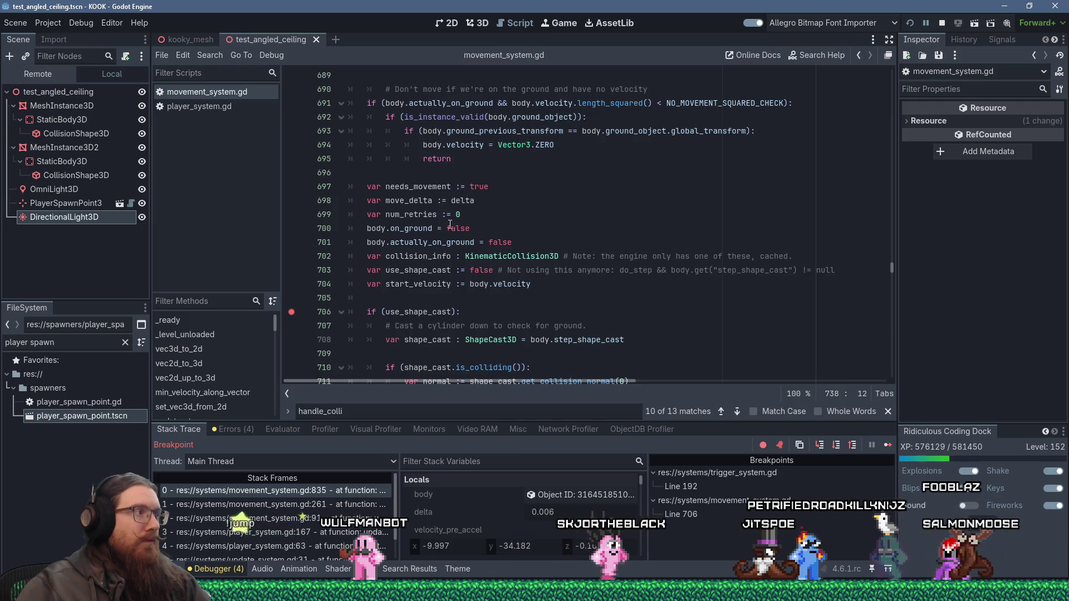
click(75, 192)
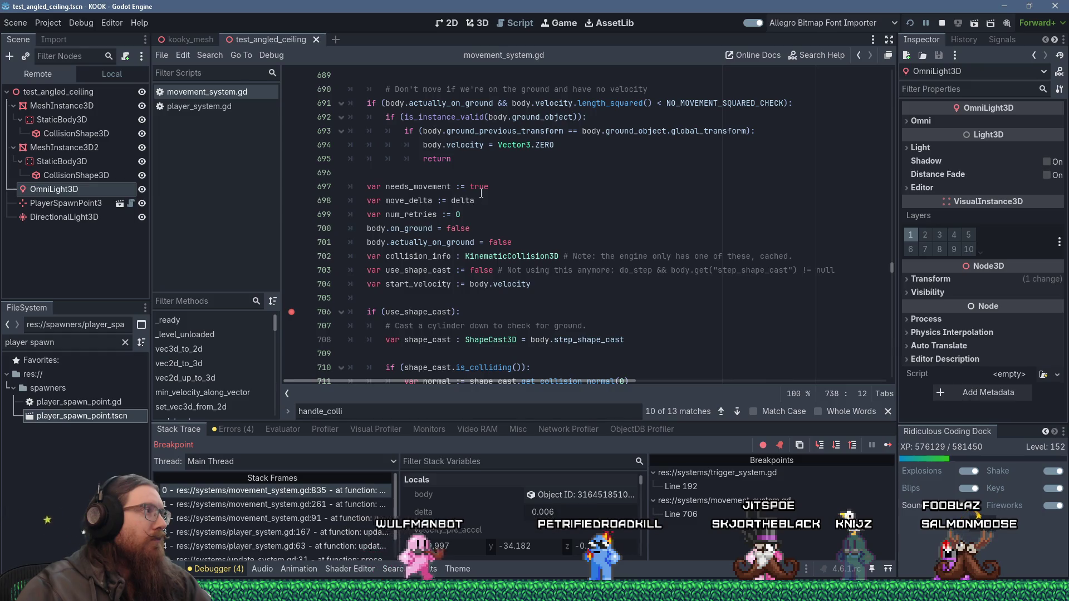
click(942, 23)
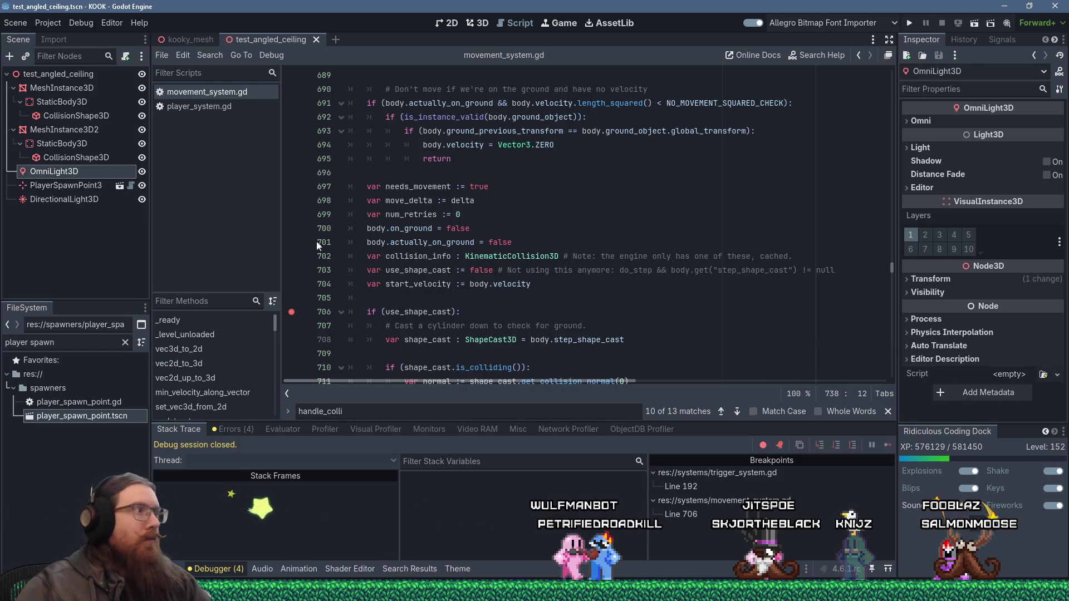
- Select the PlayerSpawnPoint3 node and dismiss its actions menu
click(78, 188)
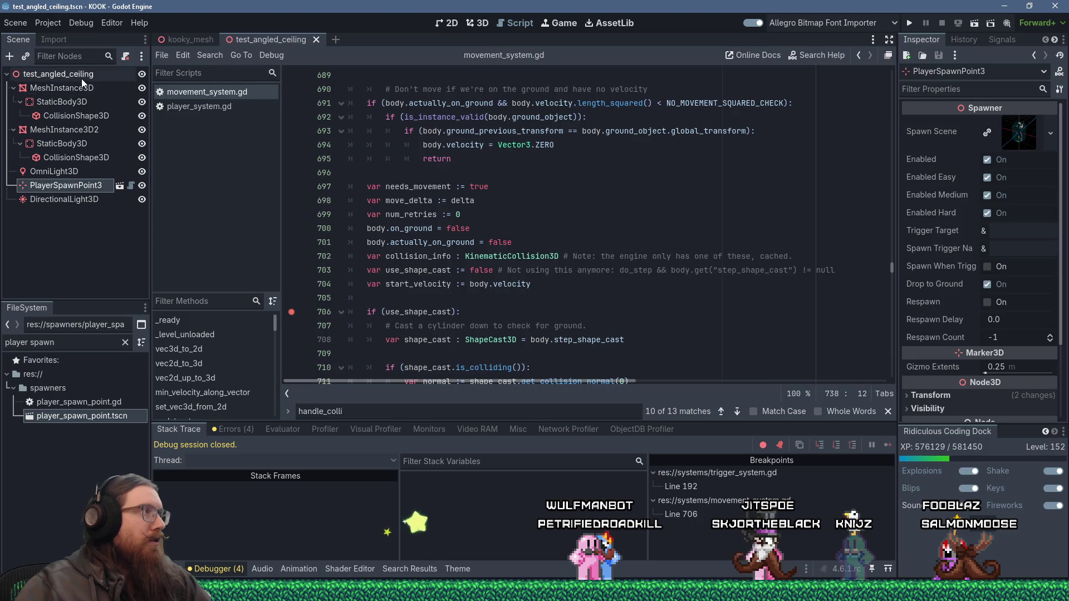
right_click(88, 185)
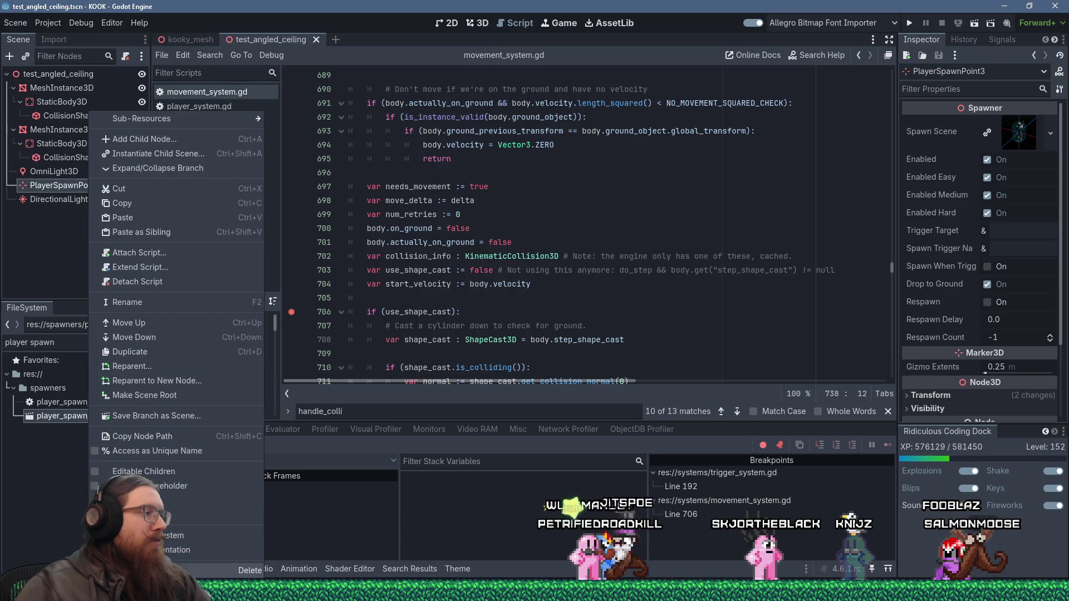
key(Escape)
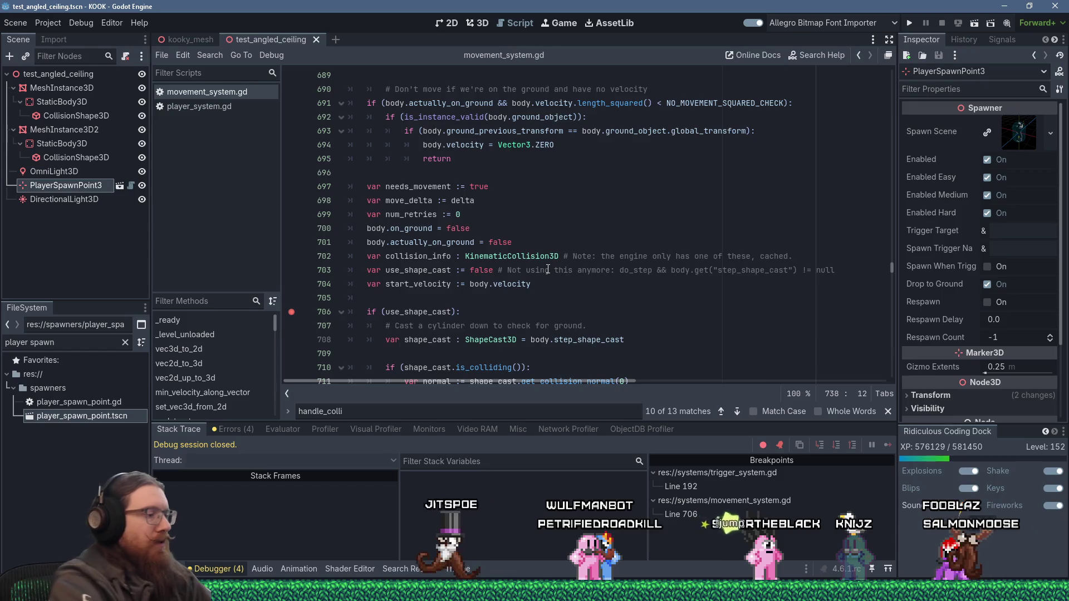
- Open the E:\programs\godot folder through the Windows Run prompt
key(super+r)
text(e:\progorm)
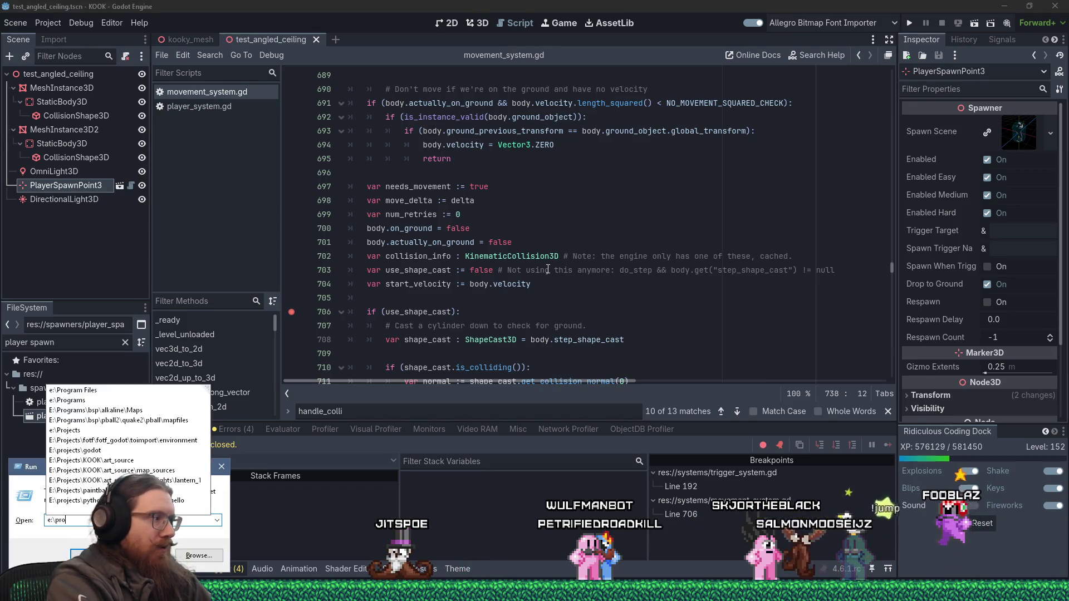
key(BackSpace)
key(BackSpace)
text(rams\g)
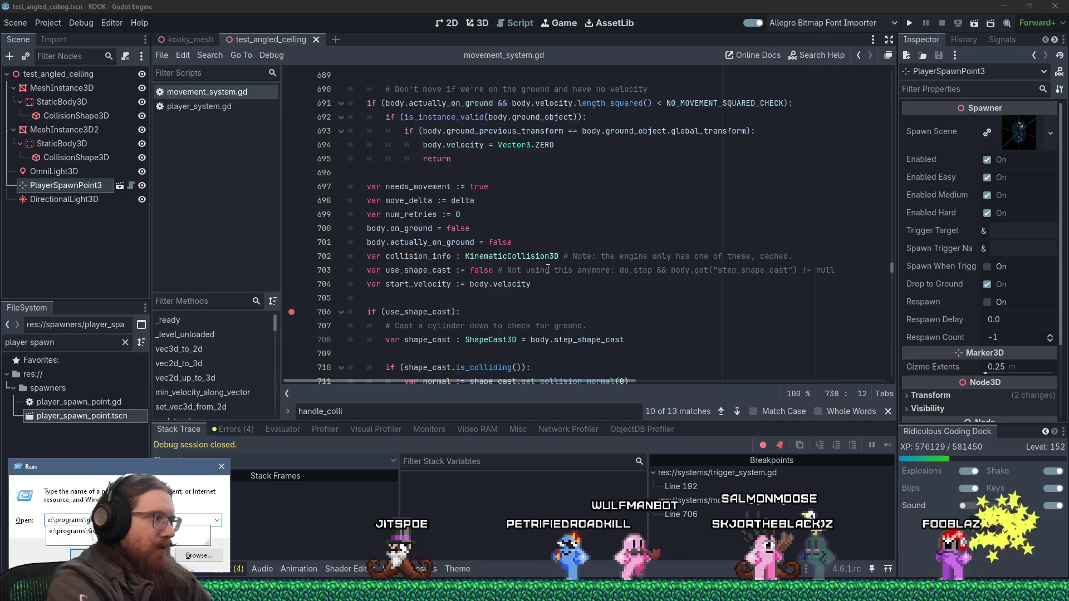
text(odot)
key(Return)
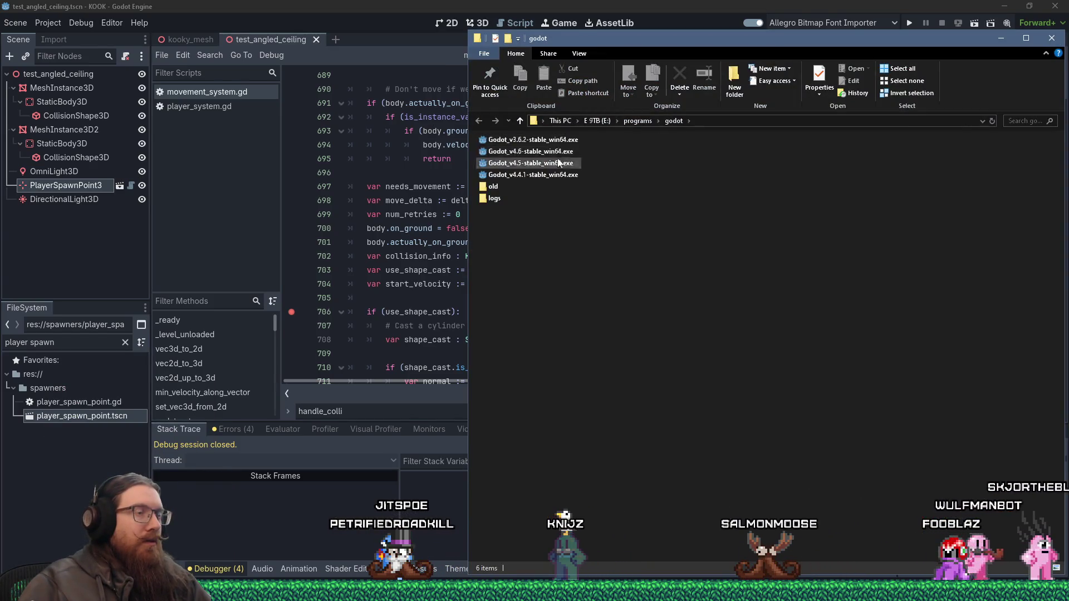
- Bring the Firefox window with the GitHub issue back to the front
mouse_move(559, 154)
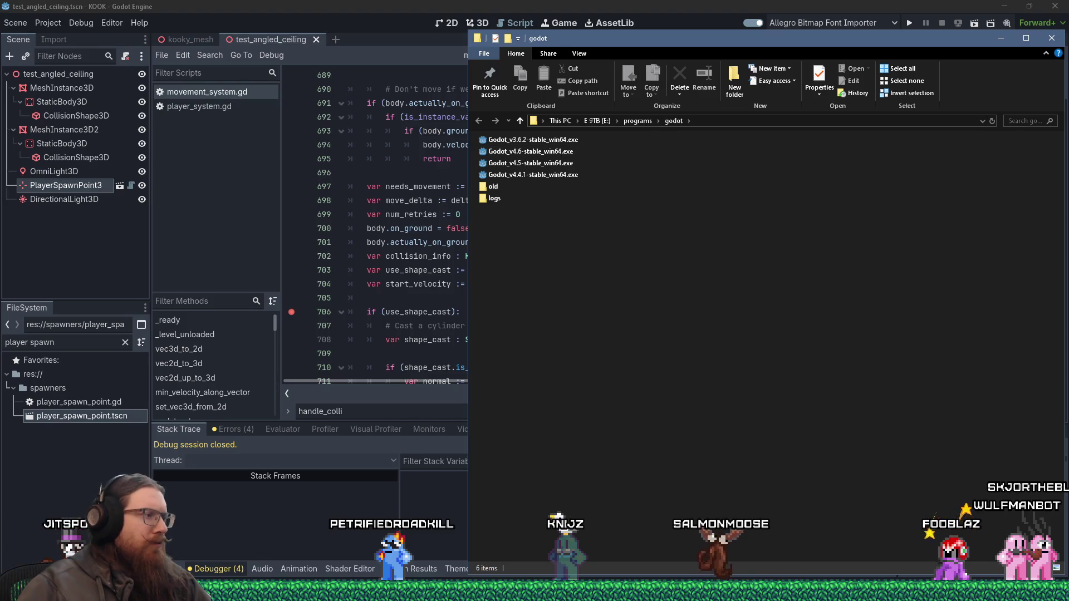
mouse_move(535, 593)
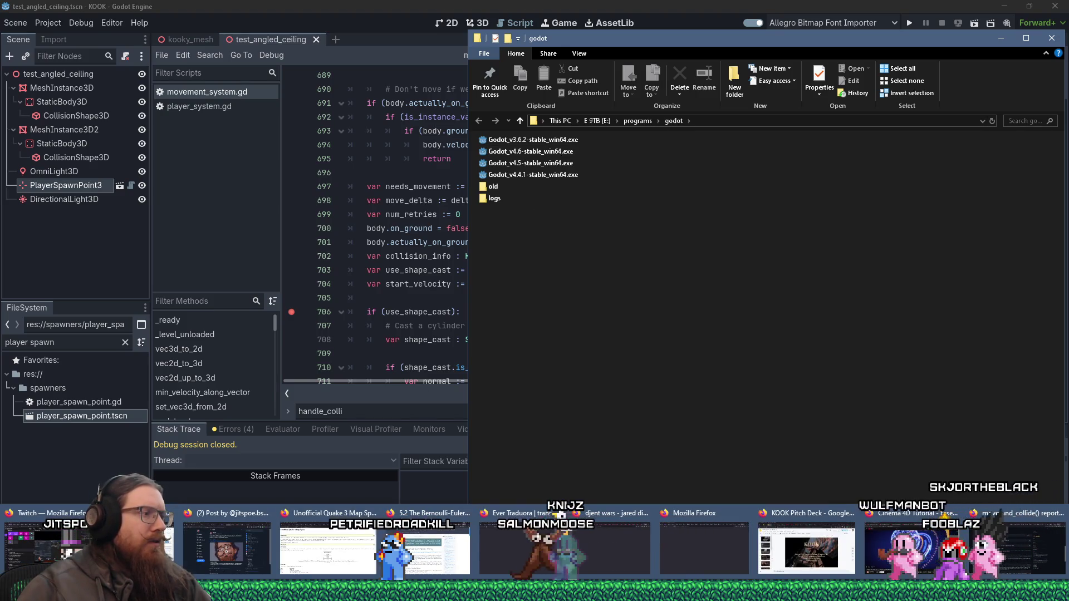
click(1017, 545)
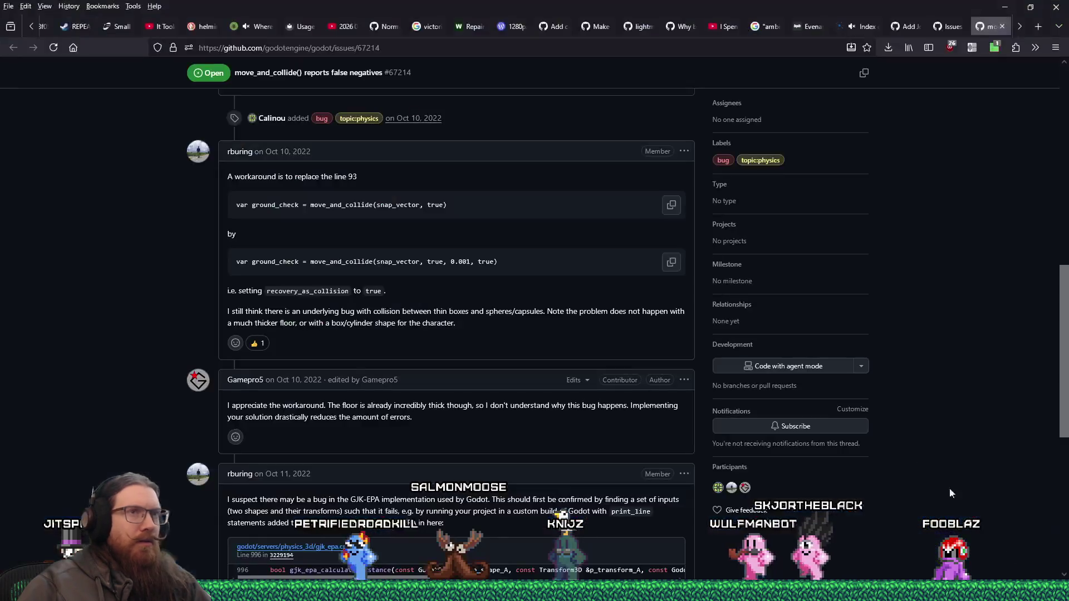
- Check the latest Godot release (4.6.1) on the godotengine.org homepage, then close that tab
click(1038, 27)
text(godotengine.org/)
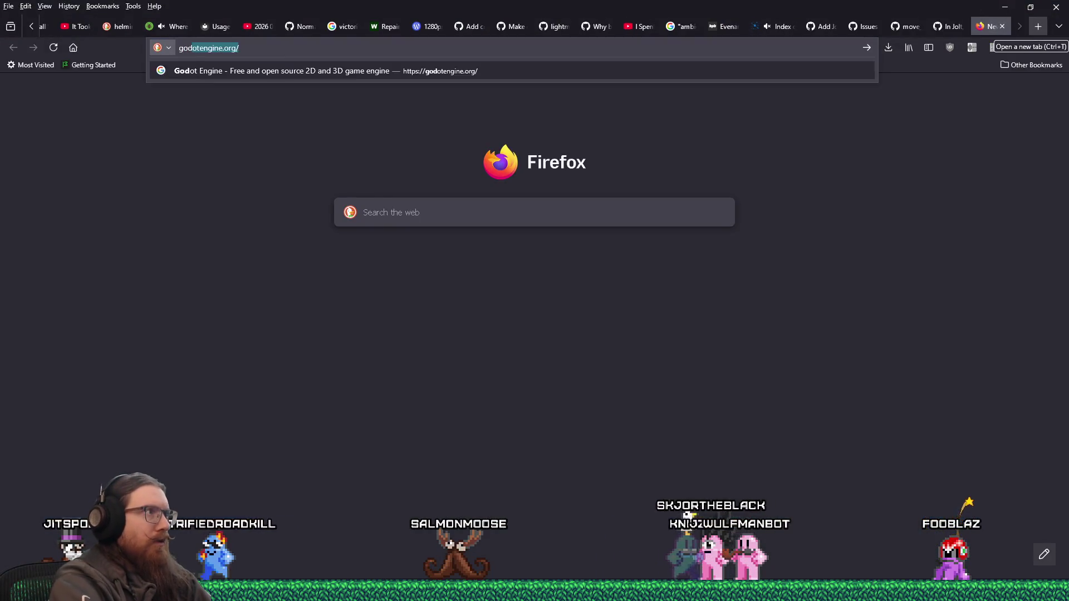
key(Return)
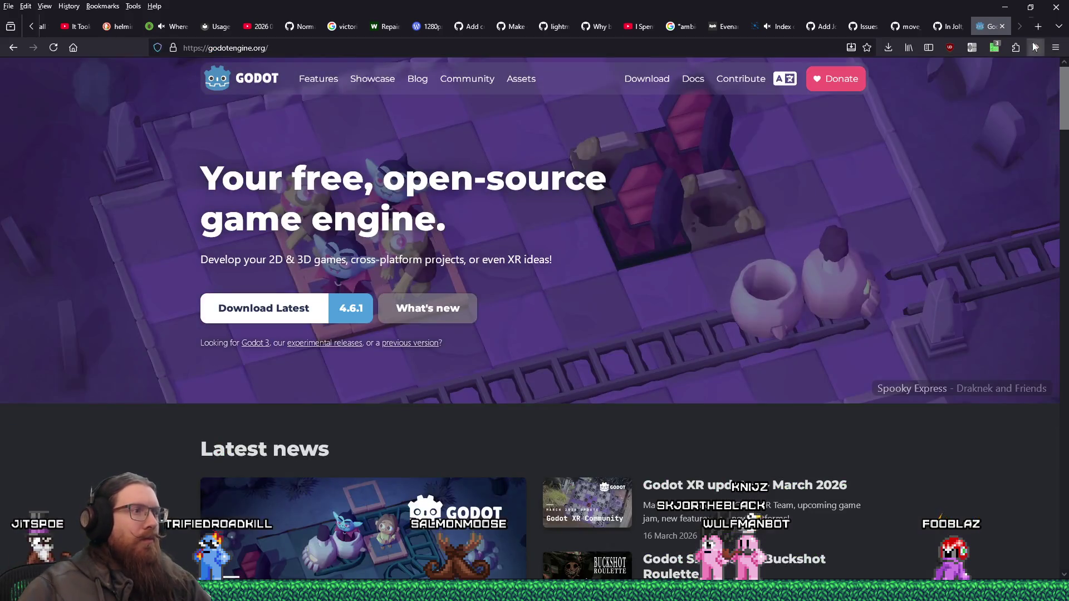
click(1001, 27)
key(alt+Tab)
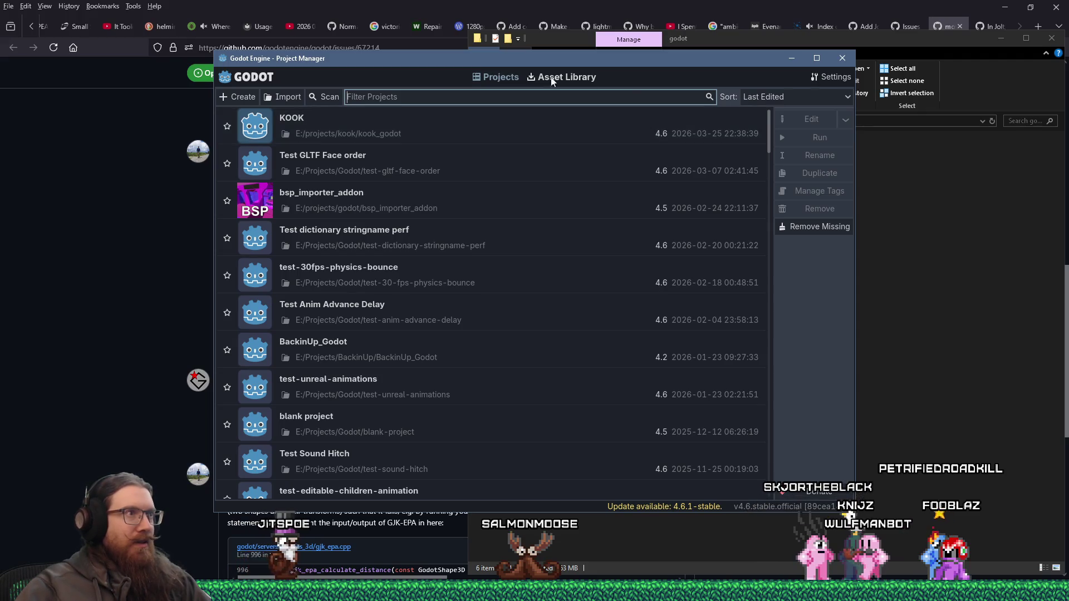
- Create a new project named 'Test angled ceiling collision' with version control metadata set to None
click(239, 98)
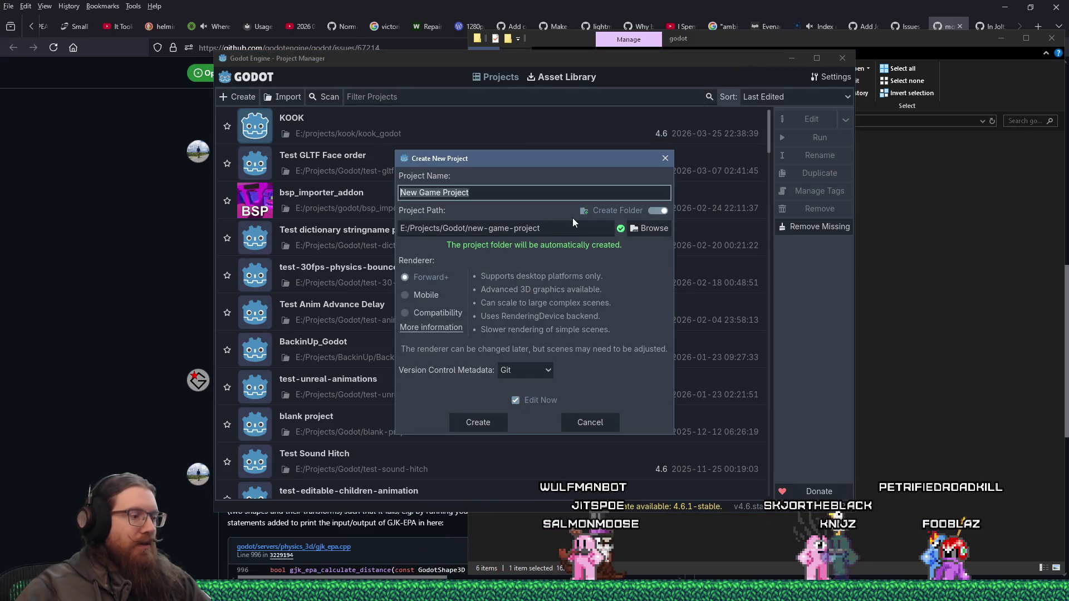
text(test)
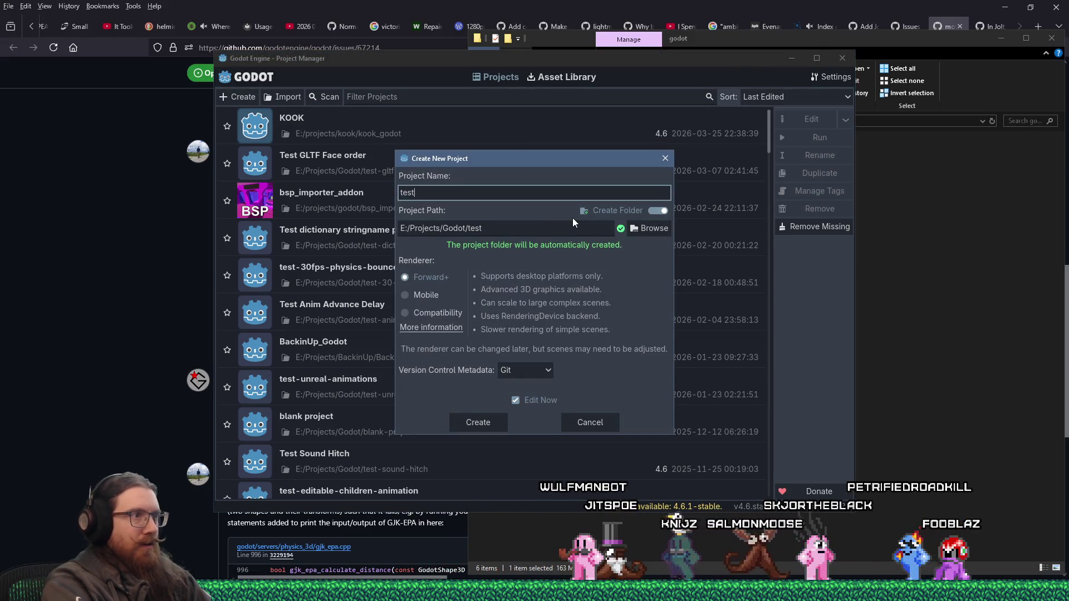
key(BackSpace)
key(BackSpace)
key(BackSpace)
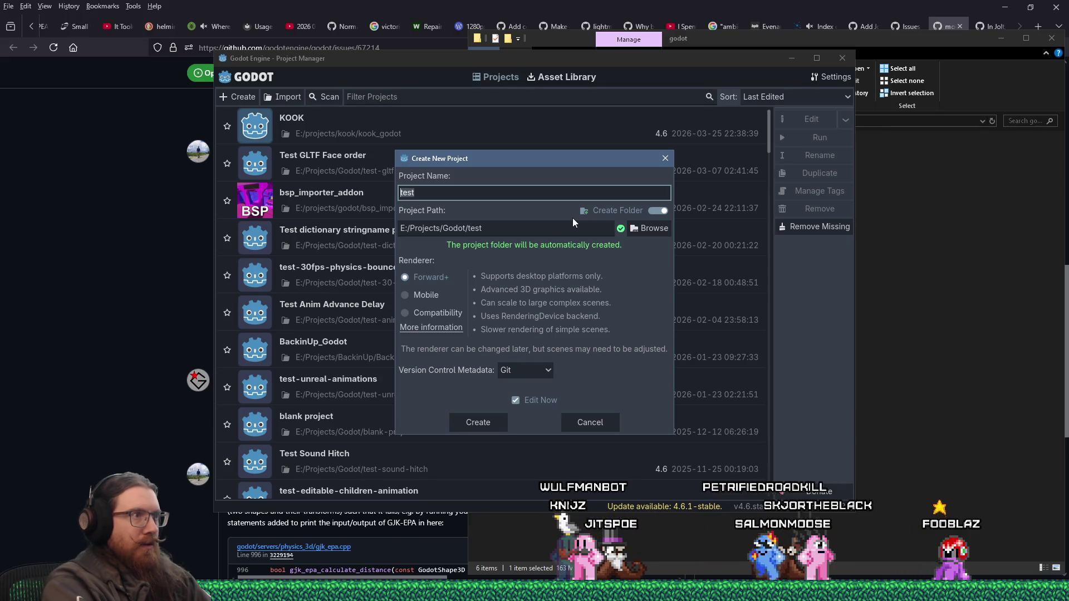
text(Test angled ceiling )
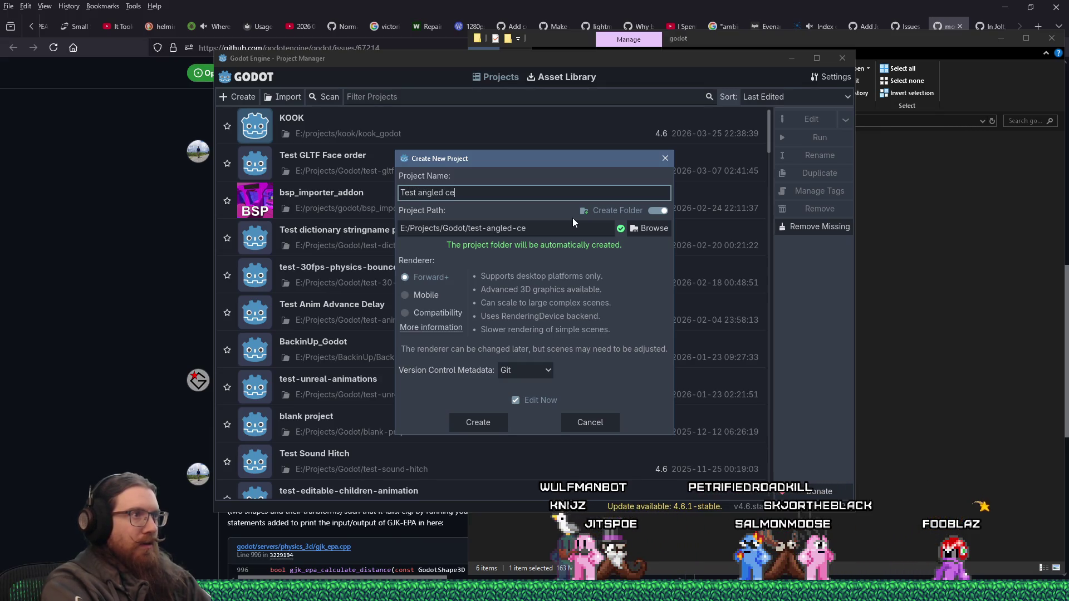
text(collision)
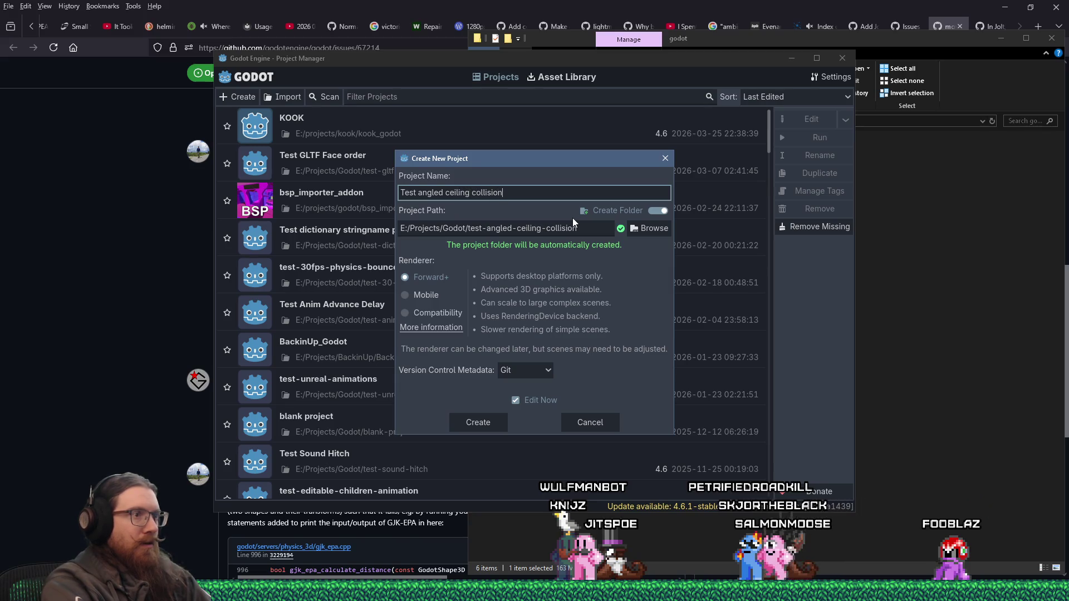
click(525, 370)
click(529, 383)
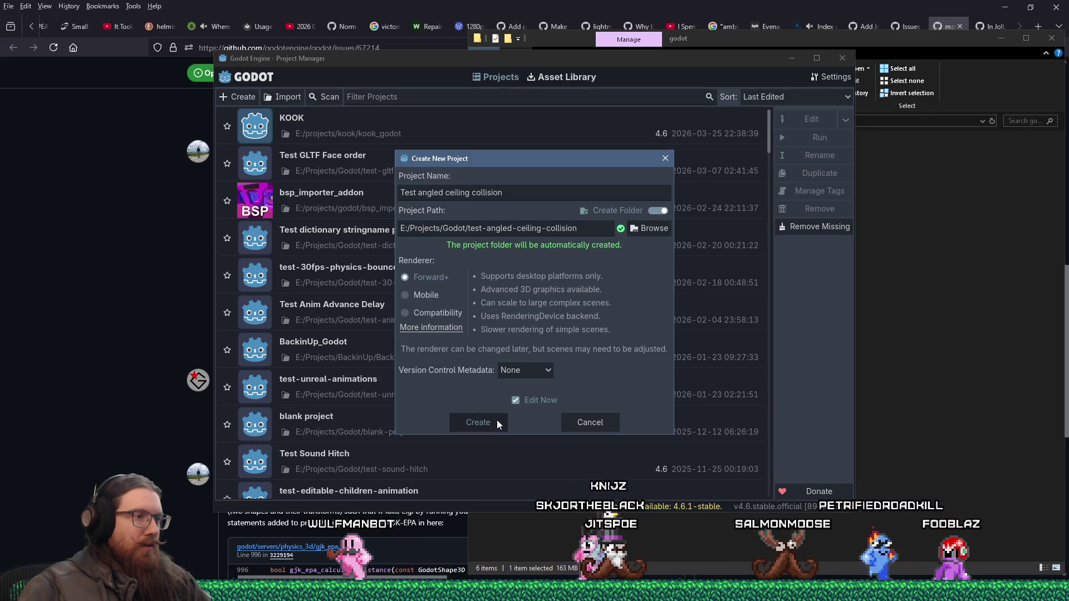
click(478, 423)
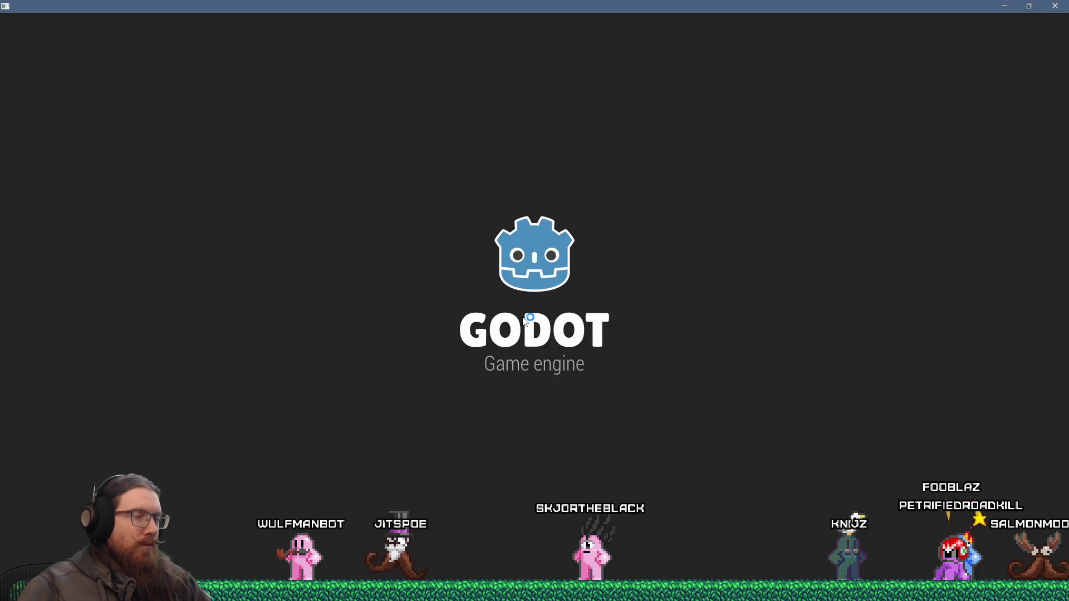
- Delete the PlayerSpawnPoint3 node from the KOOK test_angled_ceiling scene and save the scene
key(alt+Tab)
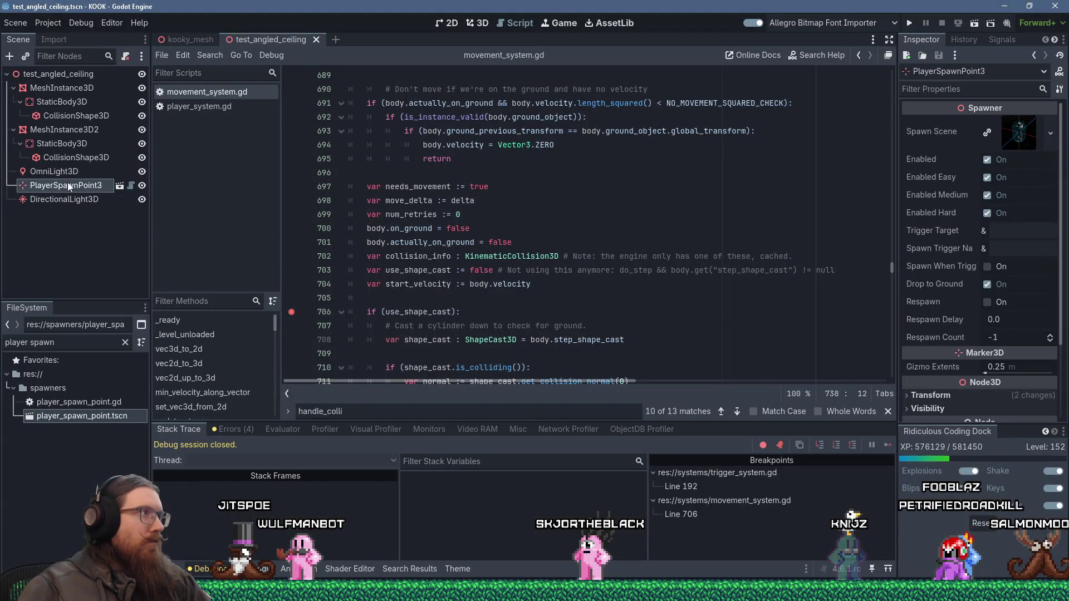
right_click(69, 187)
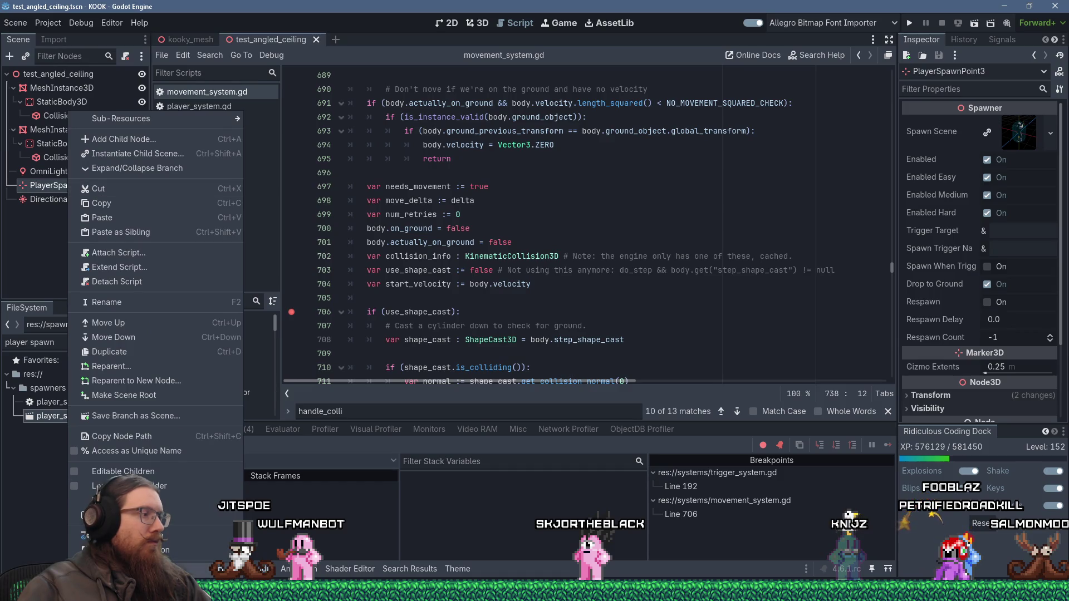
key(Delete)
key(Return)
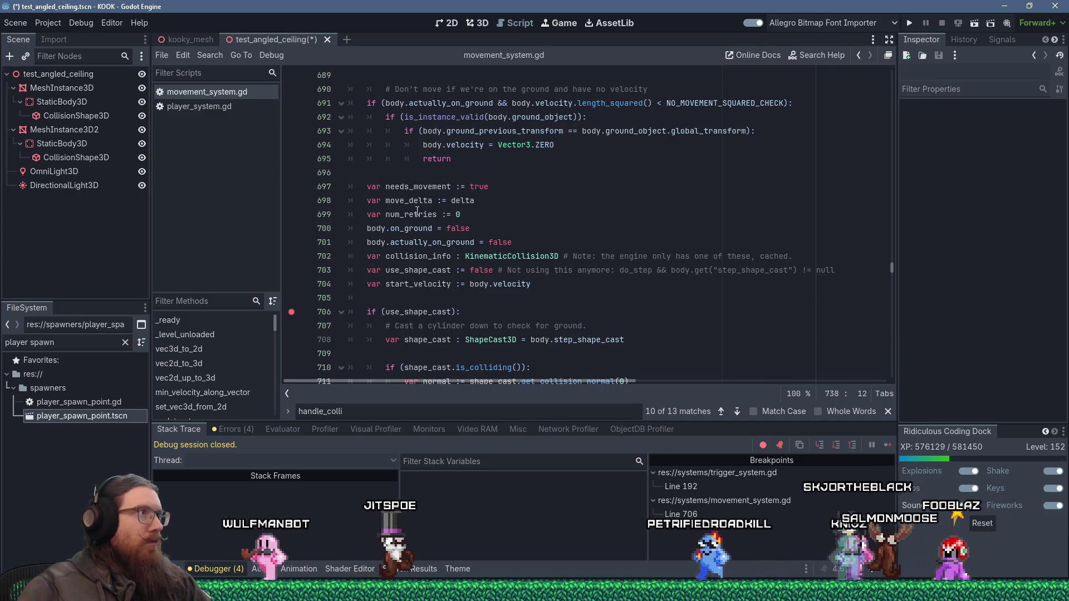
key(ctrl+s)
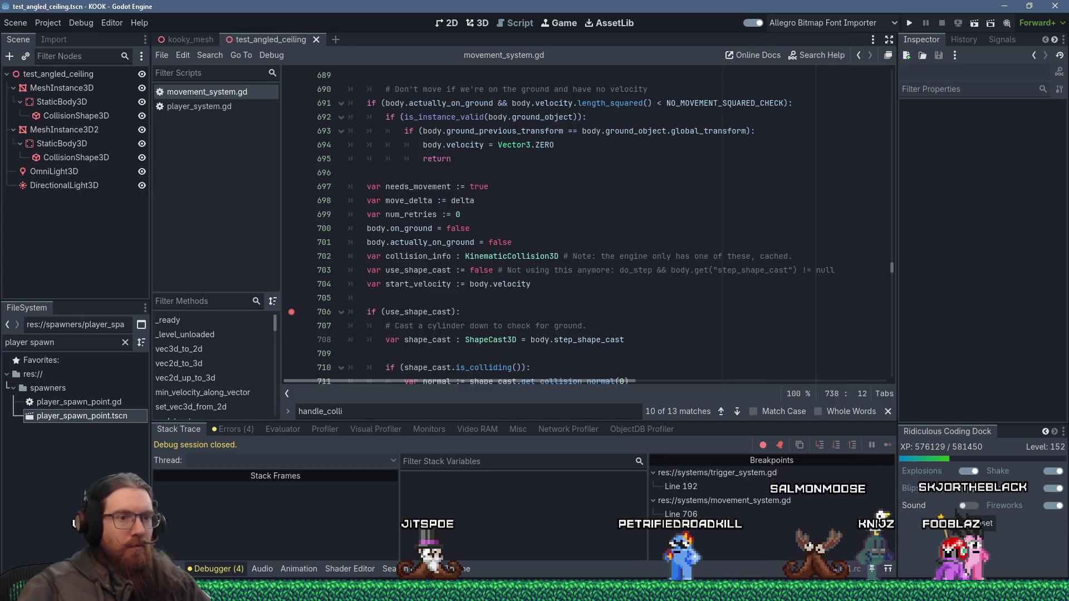
- Find test_angled_ceiling.tscn with the Everything search and copy the file
click(907, 523)
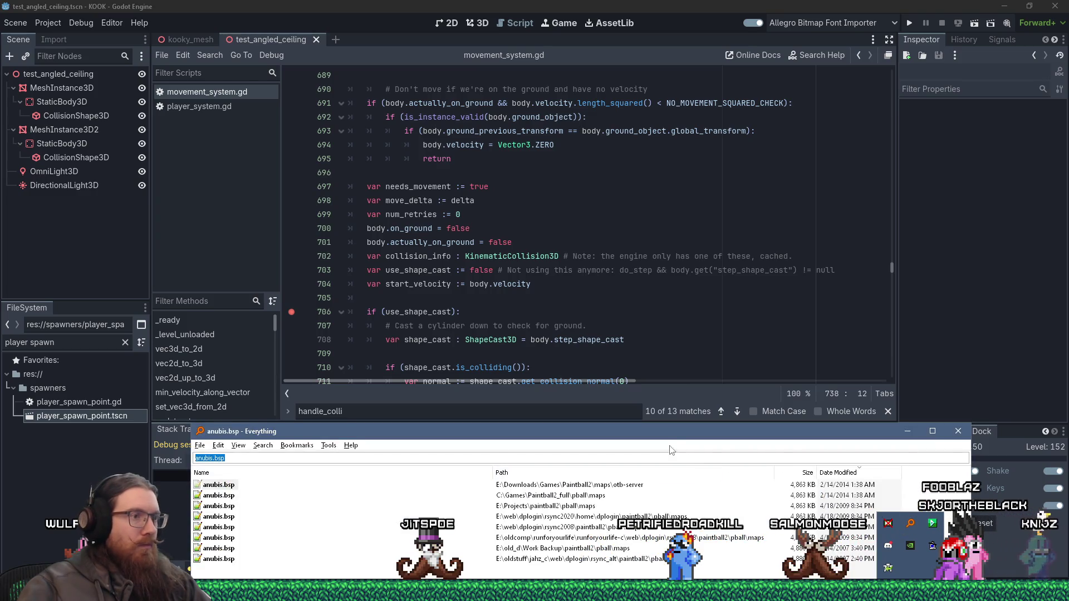
text(led)
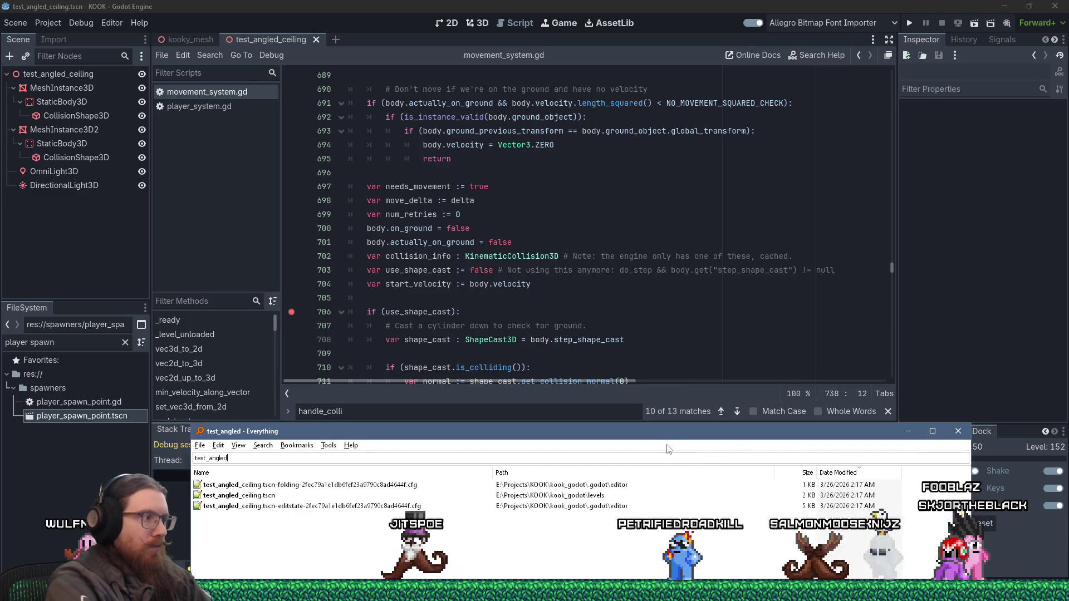
right_click(246, 495)
click(285, 432)
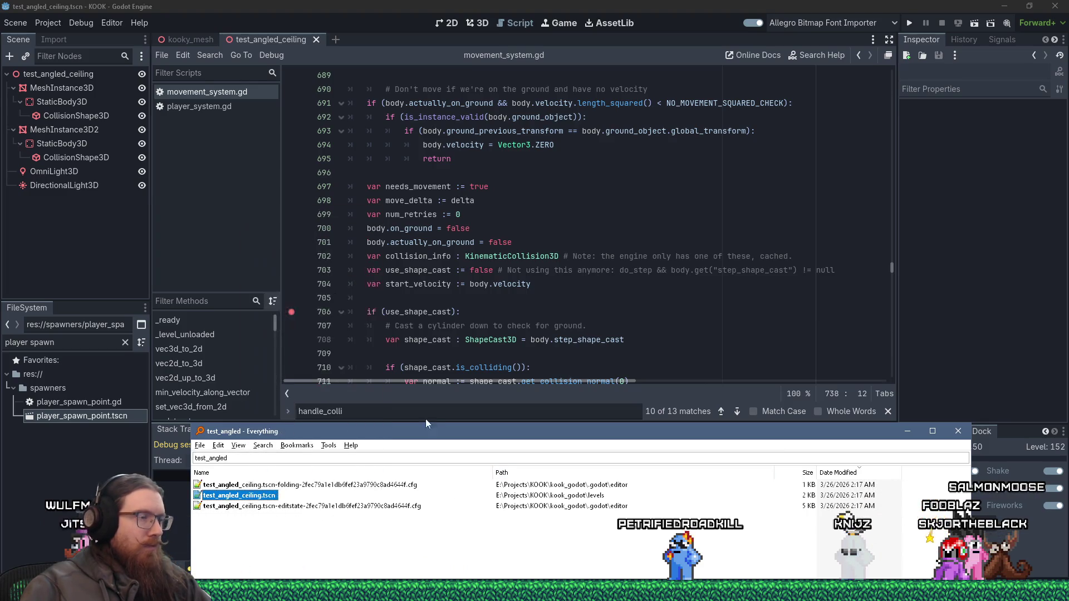
key(alt+Tab)
key(alt+Tab)
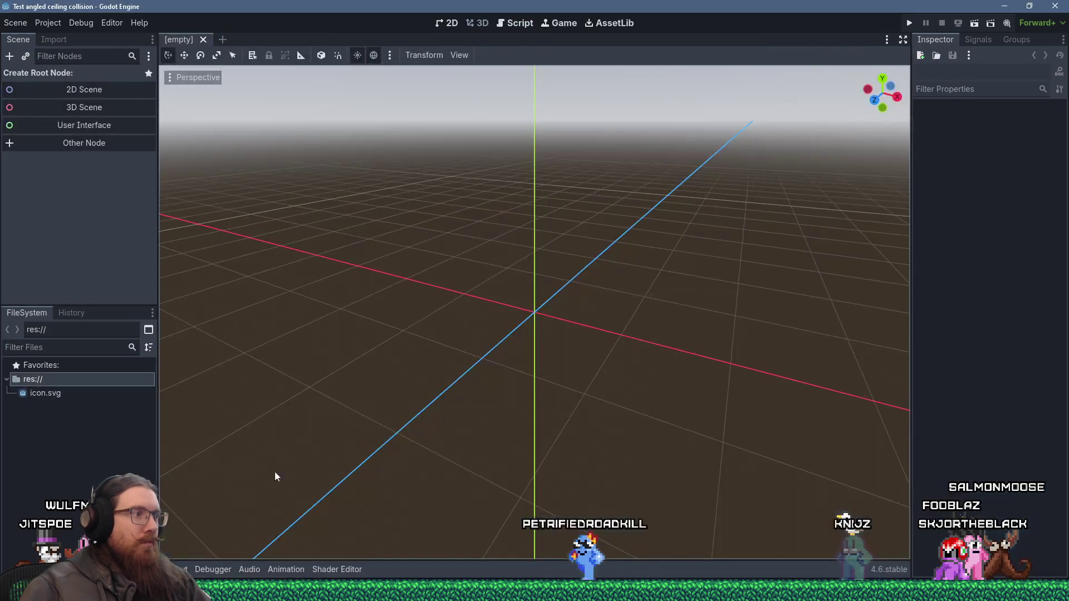
- Paste test_angled_ceiling.tscn into the new project's folder through the file manager
right_click(117, 446)
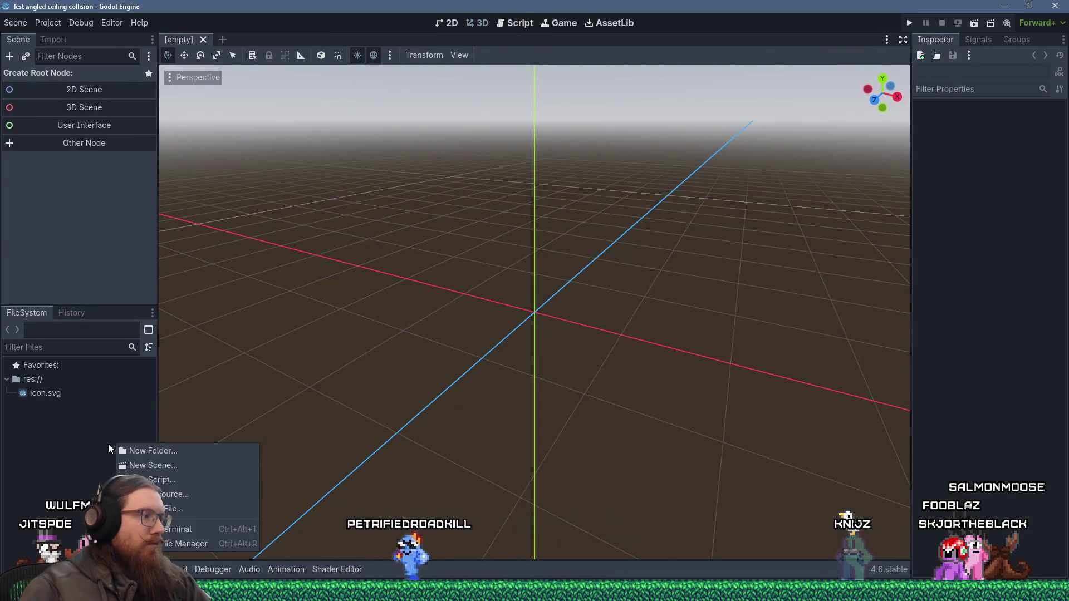
click(179, 543)
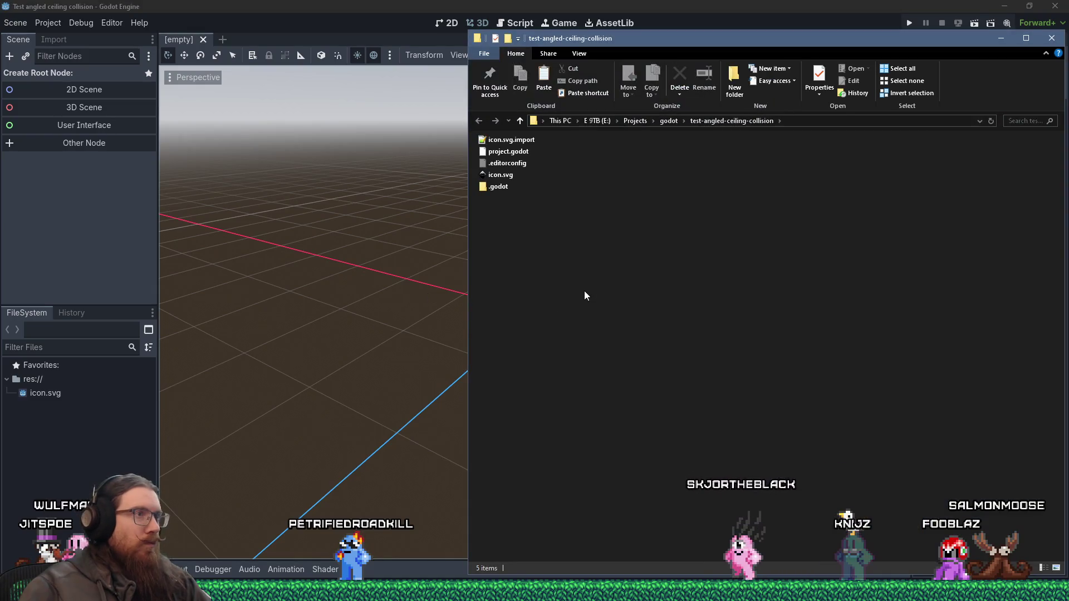
right_click(583, 290)
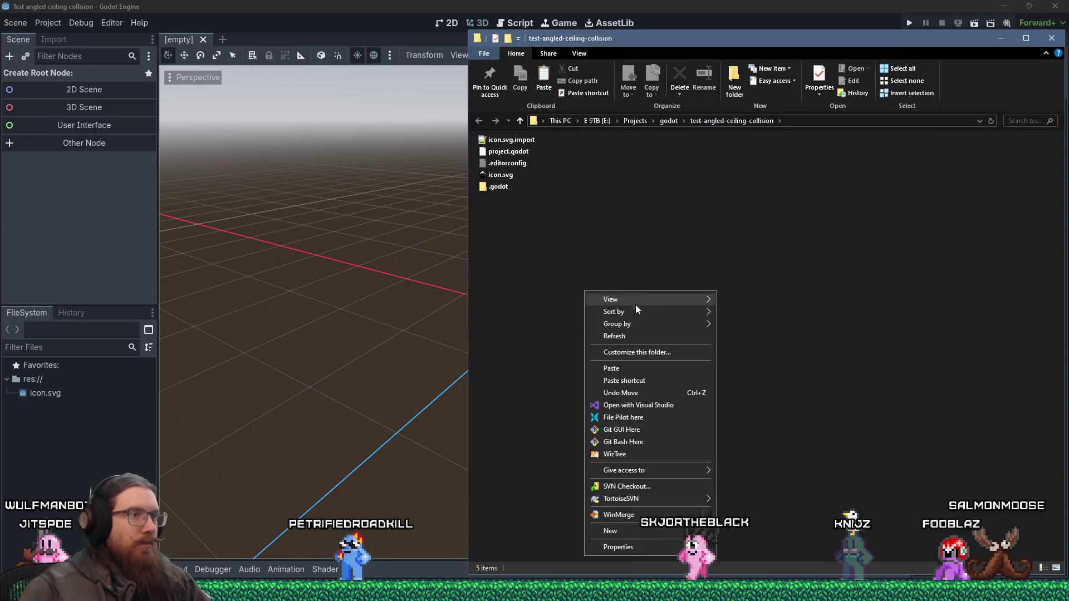
click(632, 369)
click(65, 448)
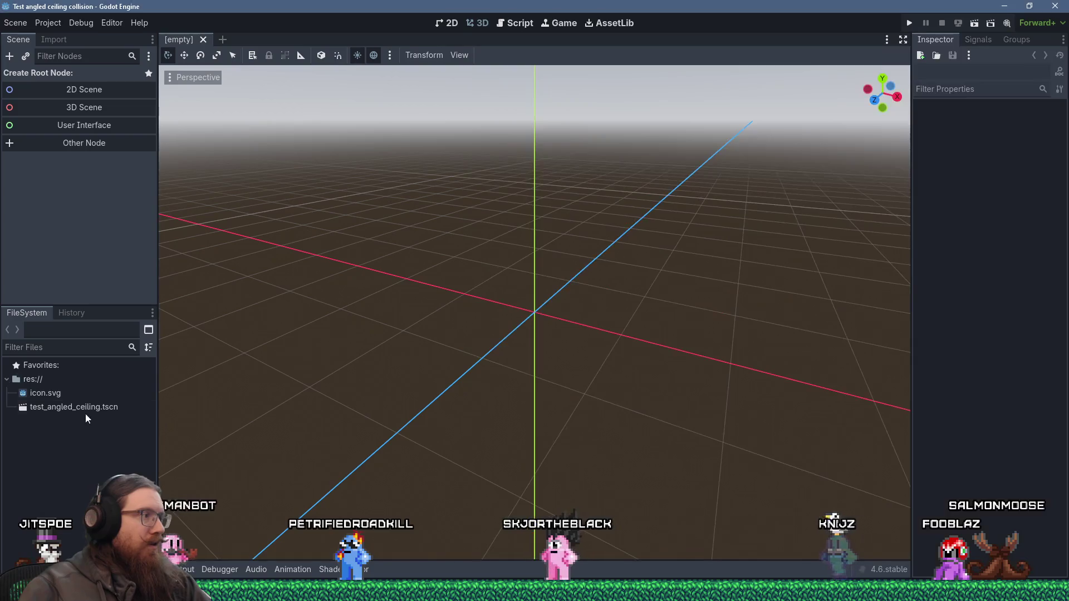
- Open test_angled_ceiling.tscn and orbit the view around the angled planes
double_click(84, 407)
scroll(477, 263, down, 3)
scroll(478, 263, down, 2)
mouse_move(478, 263)
mouse_down()
mouse_move(319, 251)
mouse_move(345, 275)
mouse_move(578, 280)
mouse_up()
scroll(578, 280, up, 2)
scroll(484, 294, down, 2)
mouse_move(484, 294)
mouse_down()
mouse_move(524, 309)
mouse_move(417, 315)
mouse_move(432, 303)
mouse_move(423, 301)
mouse_up()
- Add a Camera3D as a child of the test_angled_ceiling root node
click(125, 75)
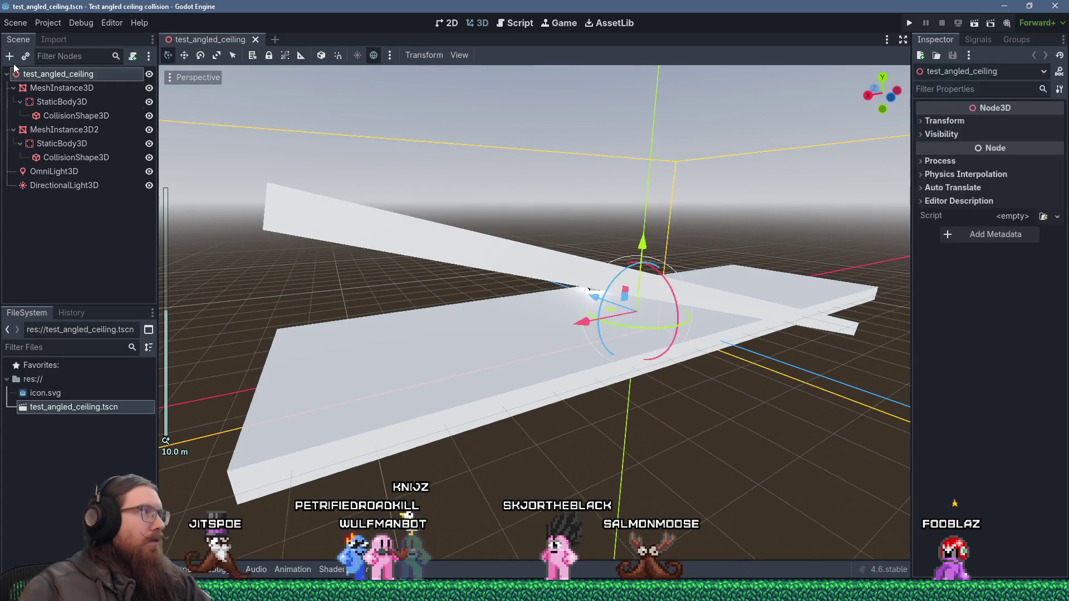
key(ctrl+a)
text(camer)
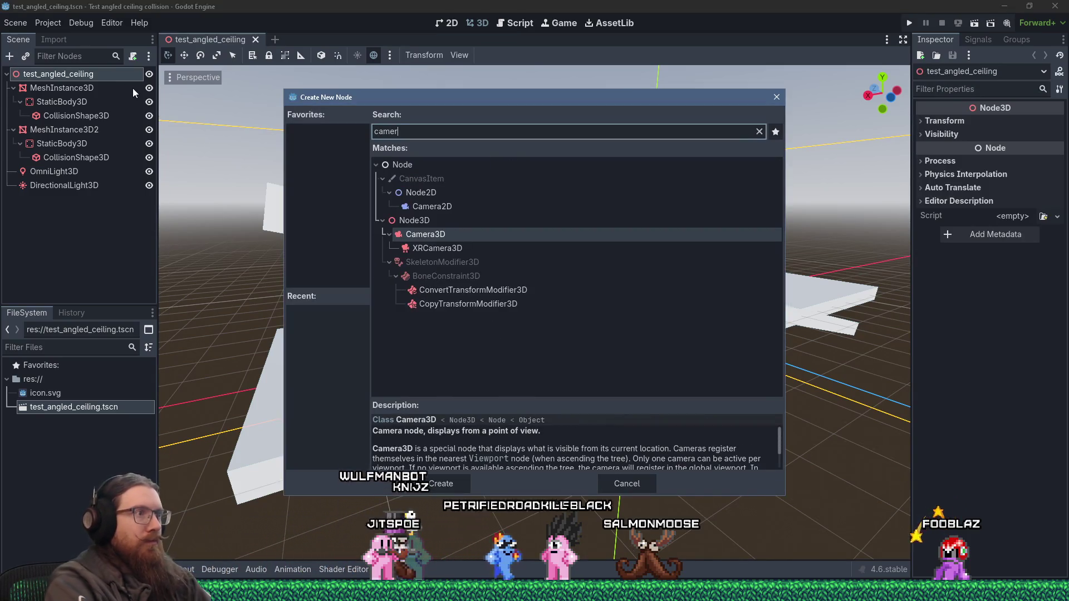
double_click(452, 236)
- Move and rotate the Camera3D so it frames the angled slabs
scroll(586, 321, up, 3)
scroll(586, 322, down, 2)
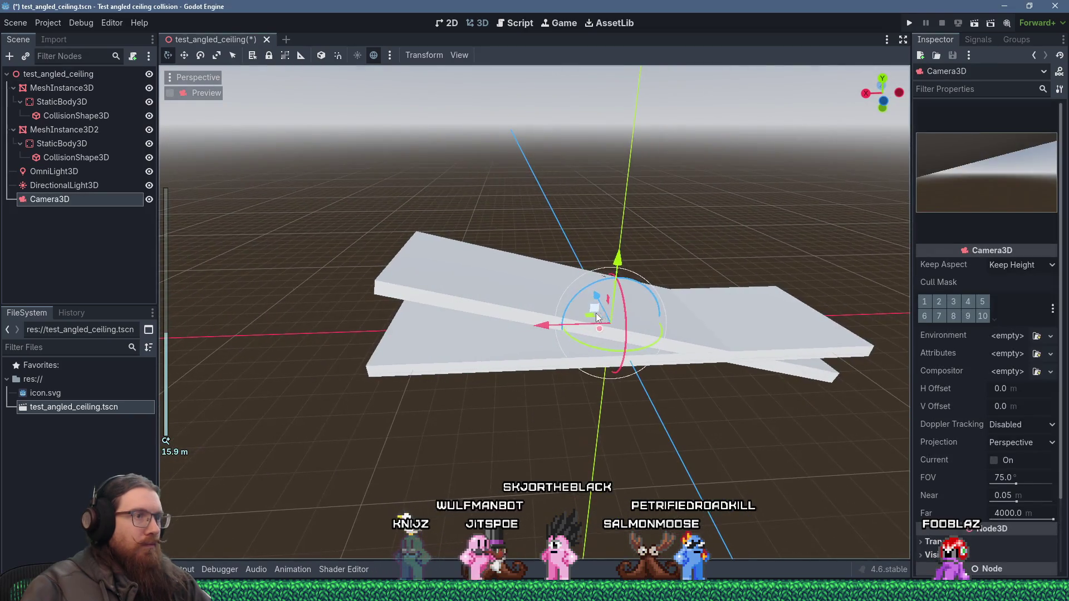
drag(547, 324, 320, 326)
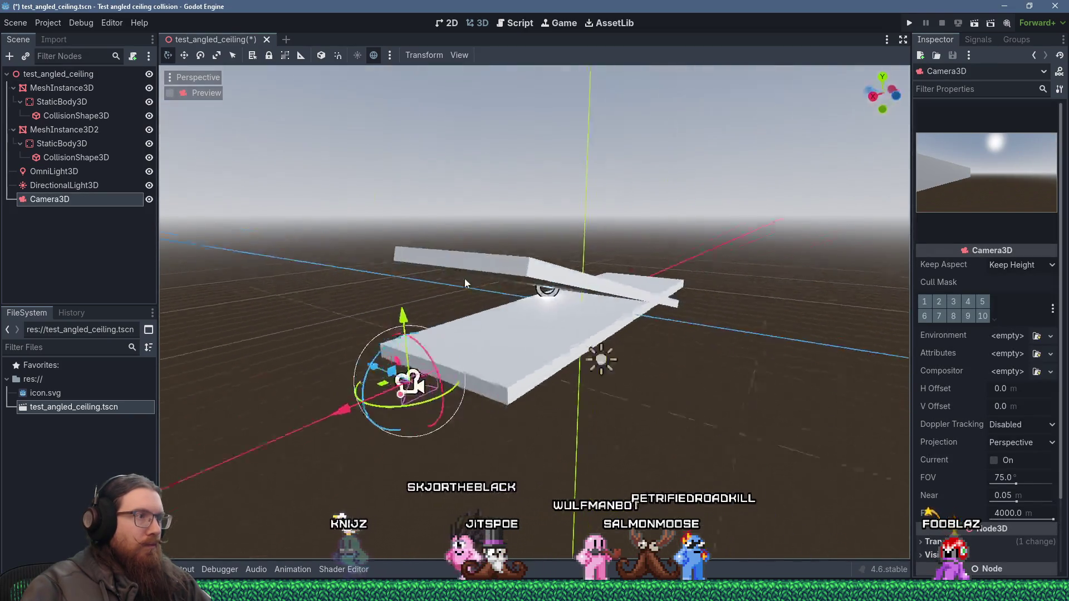
drag(463, 413, 560, 428)
mouse_move(629, 430)
mouse_down()
mouse_move(698, 399)
mouse_move(545, 260)
mouse_move(599, 312)
mouse_move(474, 323)
mouse_move(400, 279)
mouse_move(416, 258)
mouse_move(409, 320)
mouse_move(481, 337)
mouse_move(466, 358)
mouse_up()
mouse_move(492, 457)
mouse_down()
mouse_move(612, 429)
mouse_move(419, 315)
mouse_up()
scroll(544, 384, up, 2)
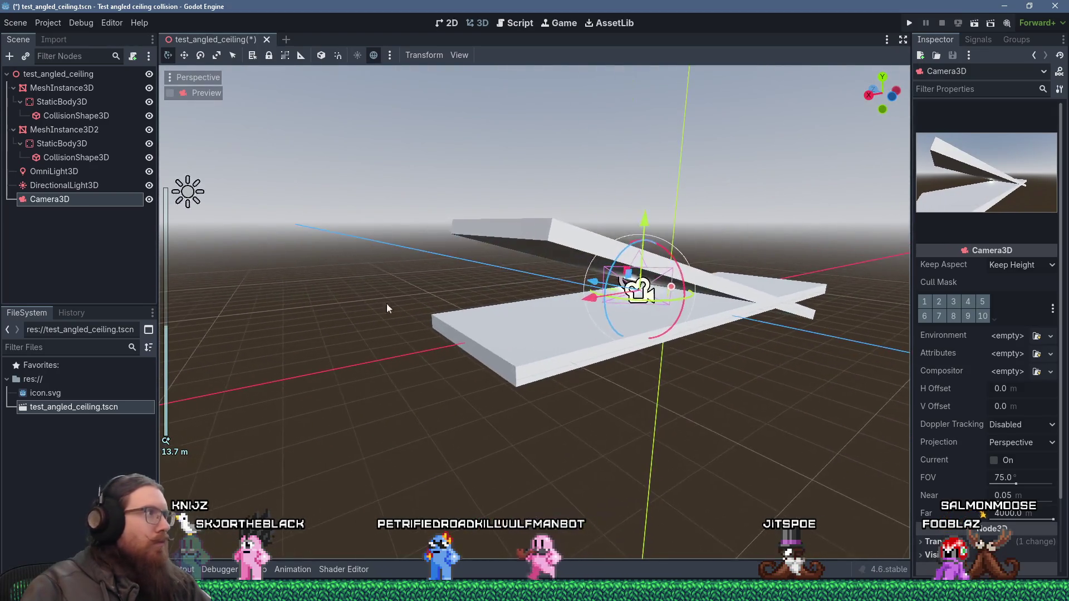
click(67, 76)
- Add a CharacterBody3D to the root, with a CollisionShape3D child
key(ctrl+a)
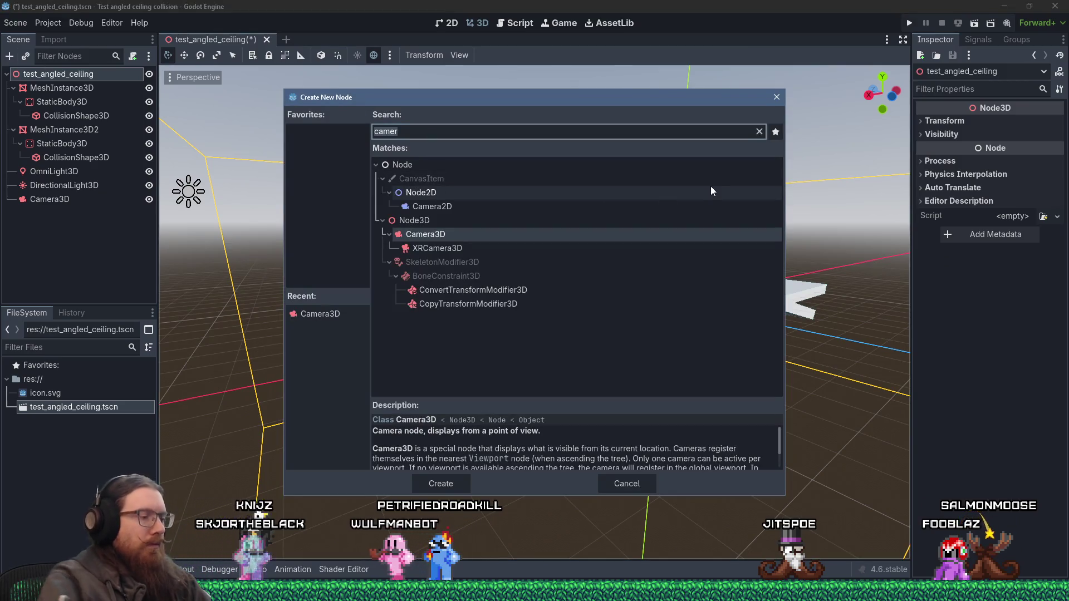
text(character)
key(Return)
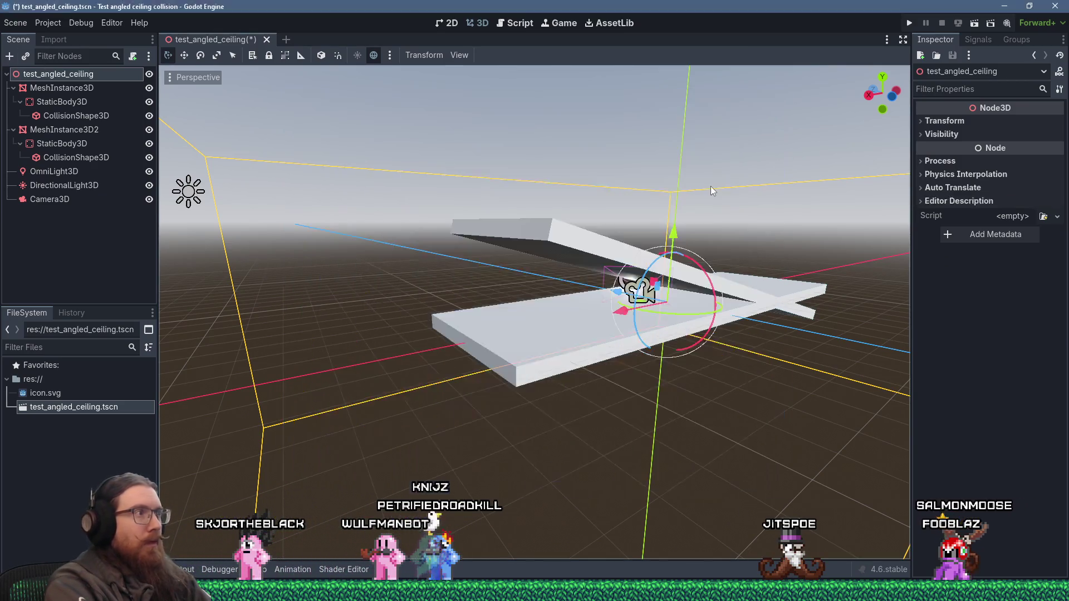
key(ctrl+a)
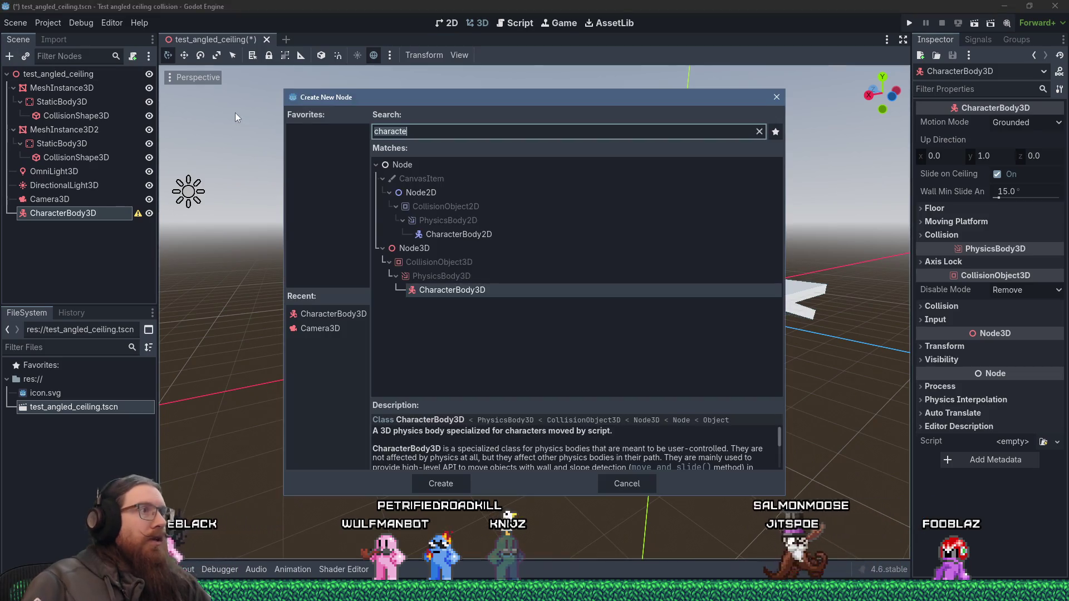
text(capsu)
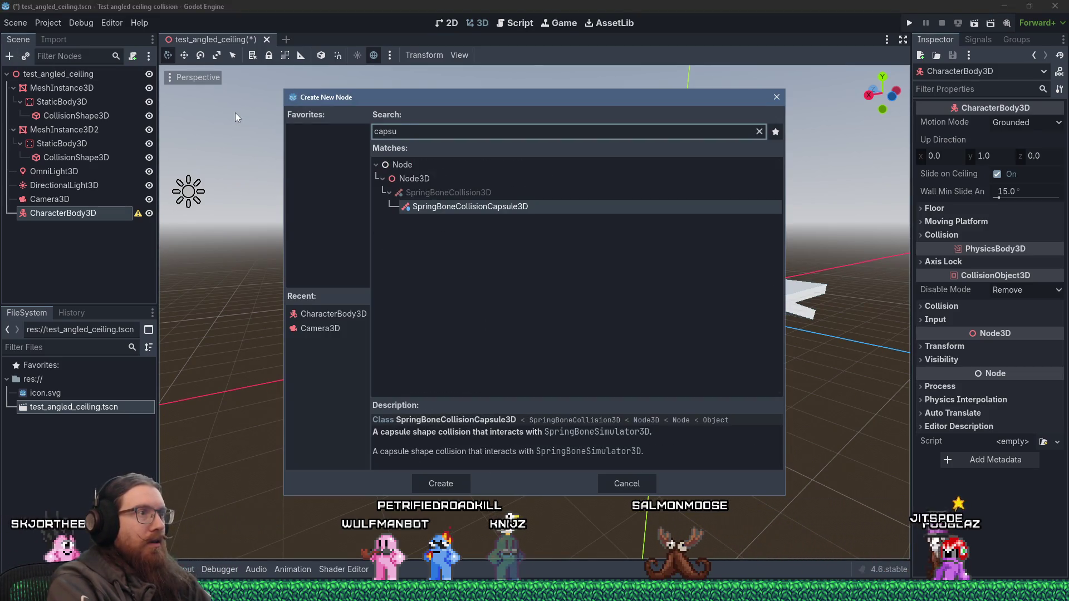
key(ctrl+a)
text(collision)
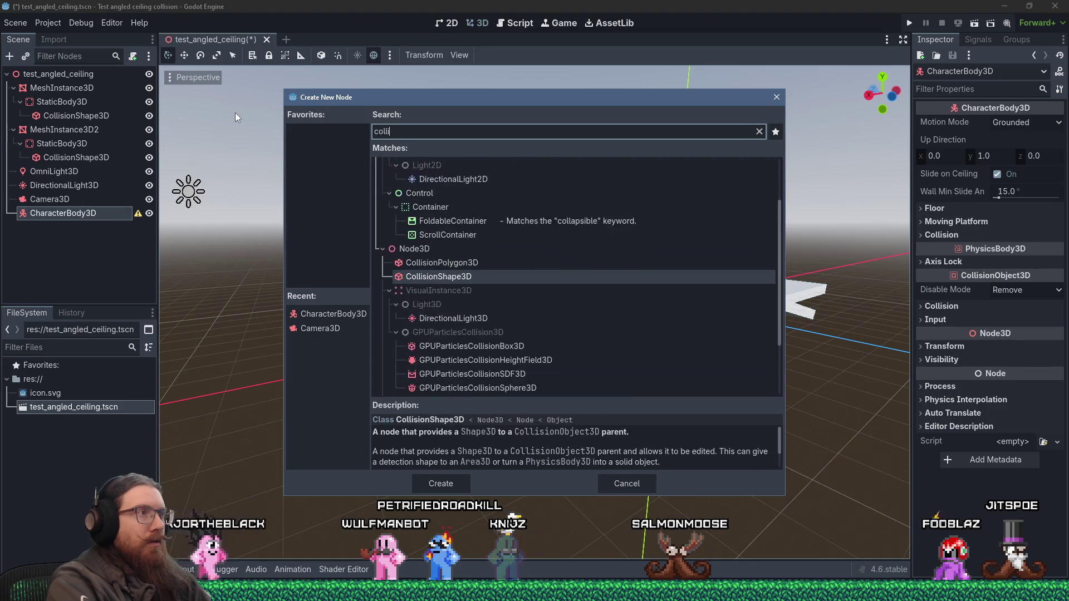
key(Return)
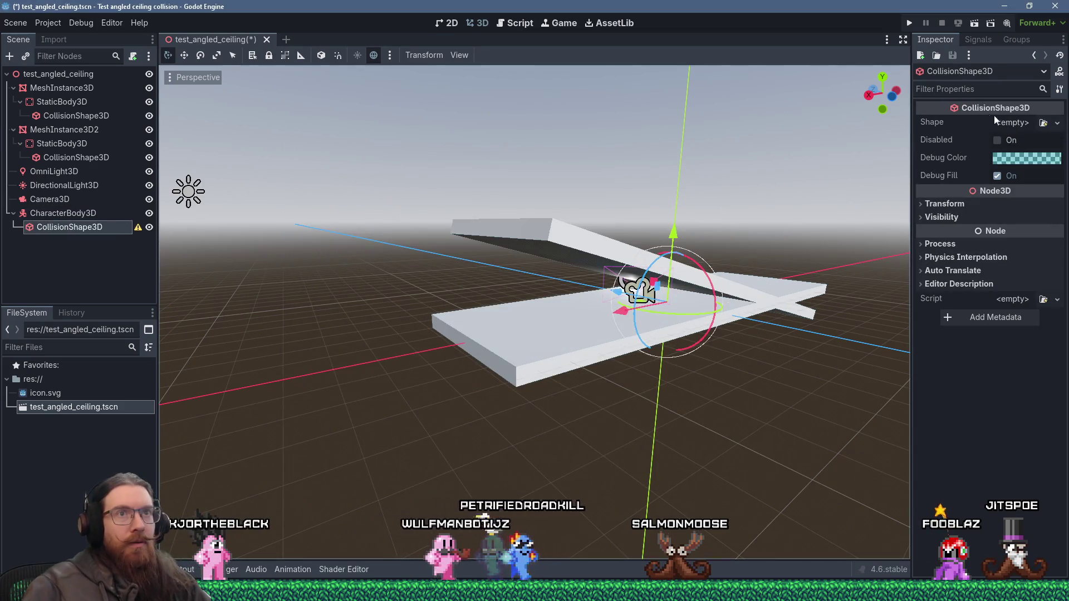
- Assign a new CapsuleShape3D to the CollisionShape3D, then select the CharacterBody3D
click(1031, 123)
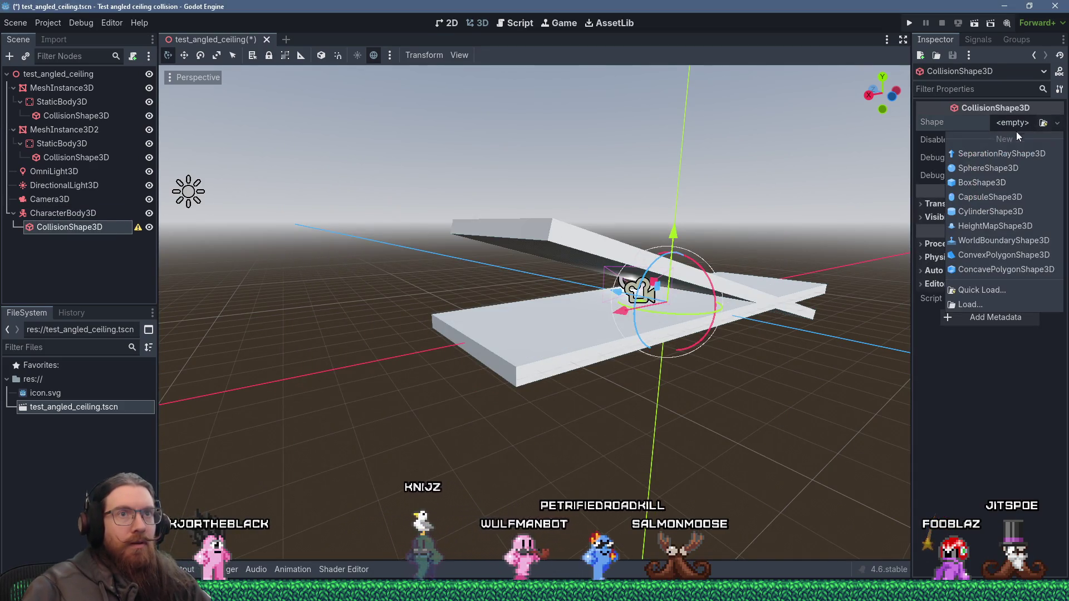
click(997, 193)
mouse_move(768, 281)
mouse_down()
mouse_move(696, 265)
mouse_move(660, 275)
mouse_move(673, 290)
mouse_up()
click(63, 214)
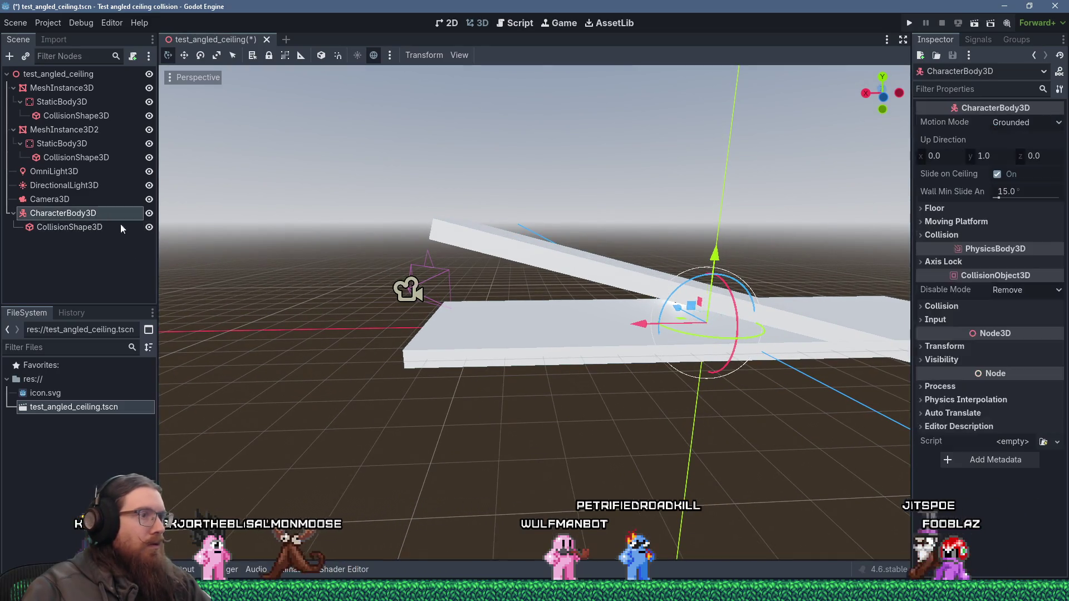
- Move the CharacterBody3D left and up so it sits under the angled ceiling
drag(638, 324, 425, 327)
mouse_move(450, 286)
mouse_down()
mouse_move(468, 239)
mouse_move(457, 208)
mouse_move(465, 239)
mouse_move(541, 253)
mouse_up()
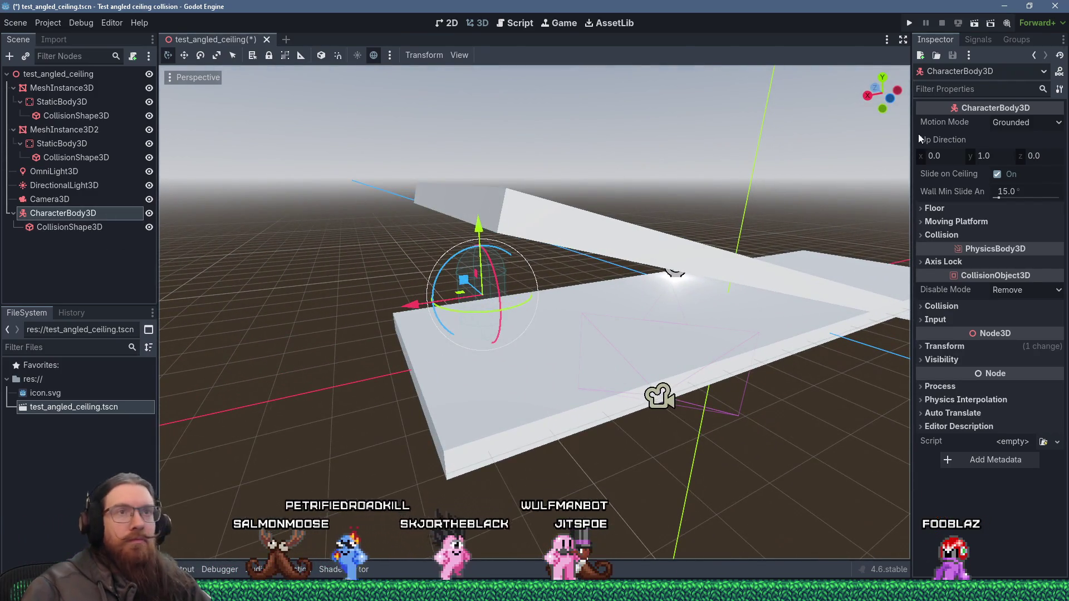
click(6, 55)
text(mesh)
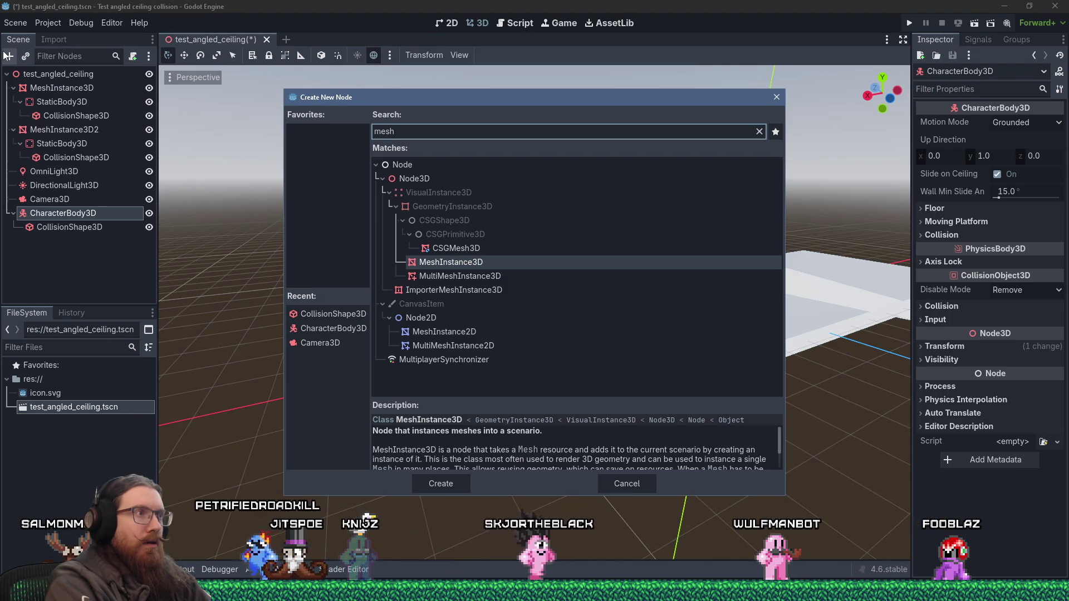
key(Escape)
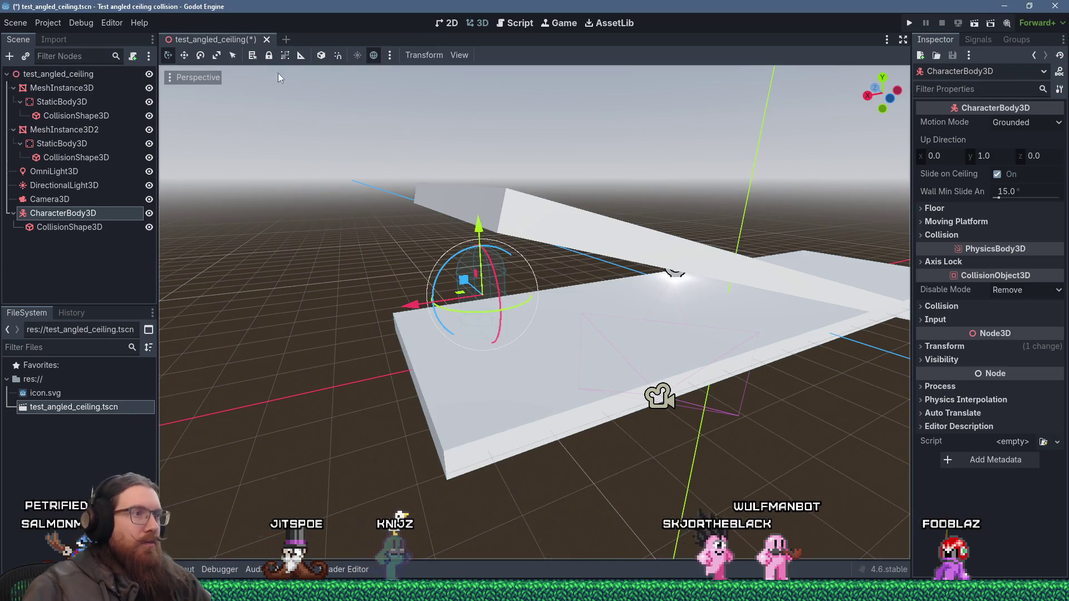
- Enable Debug > Visible Collision Shapes and begin attaching a script to the character body
scroll(273, 76, down, 3)
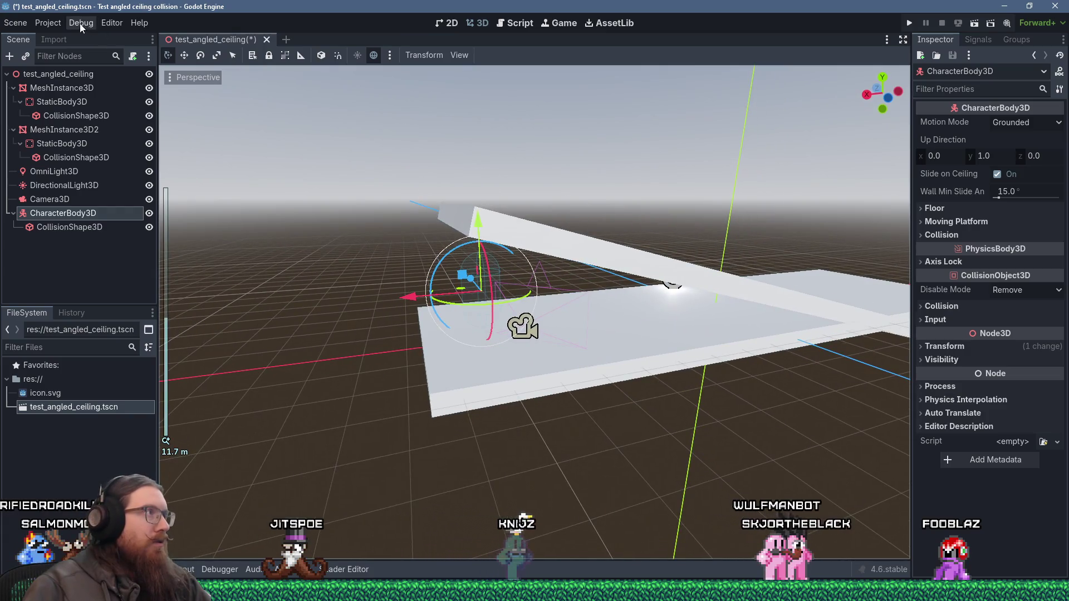
click(80, 23)
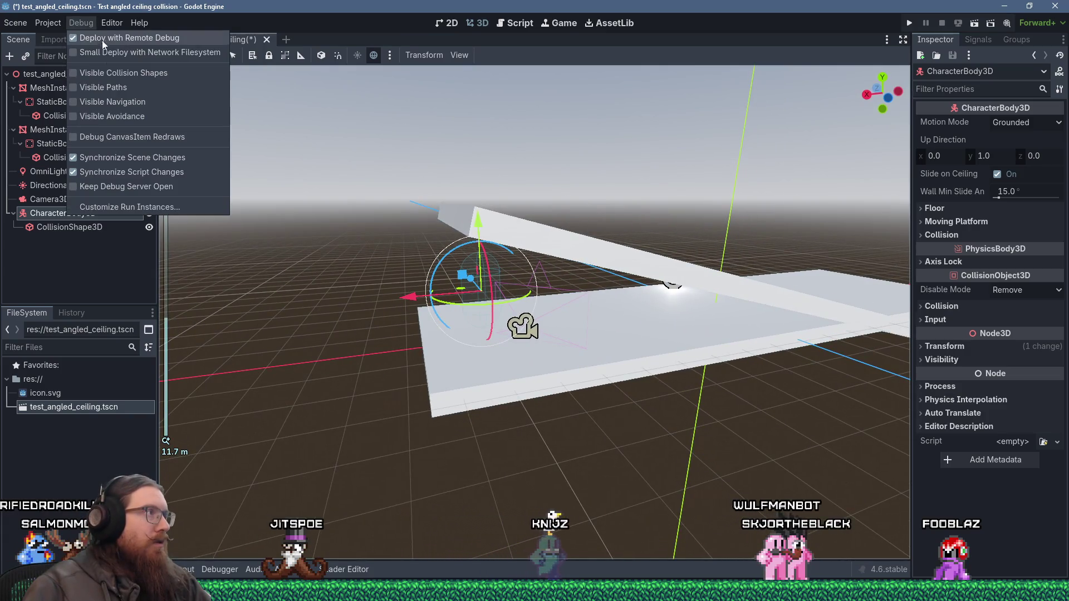
click(111, 71)
click(85, 23)
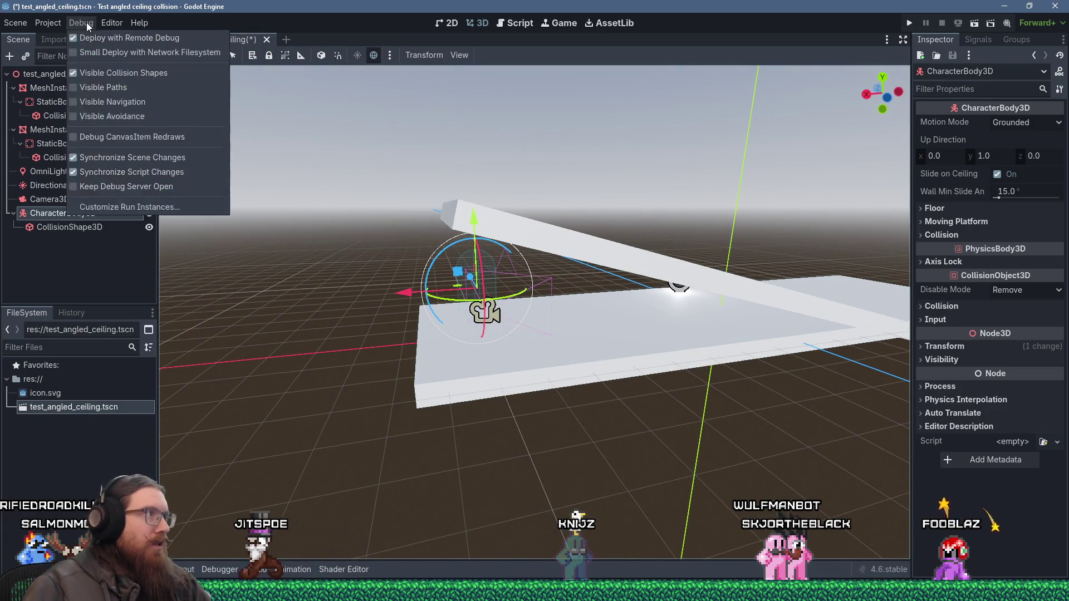
scroll(265, 175, up, 3)
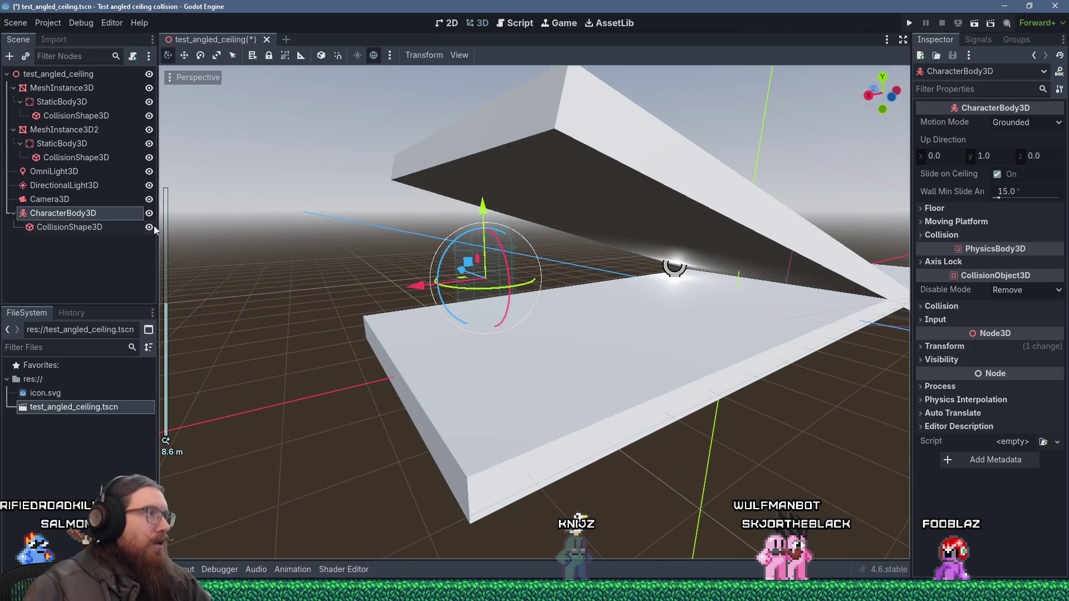
click(134, 57)
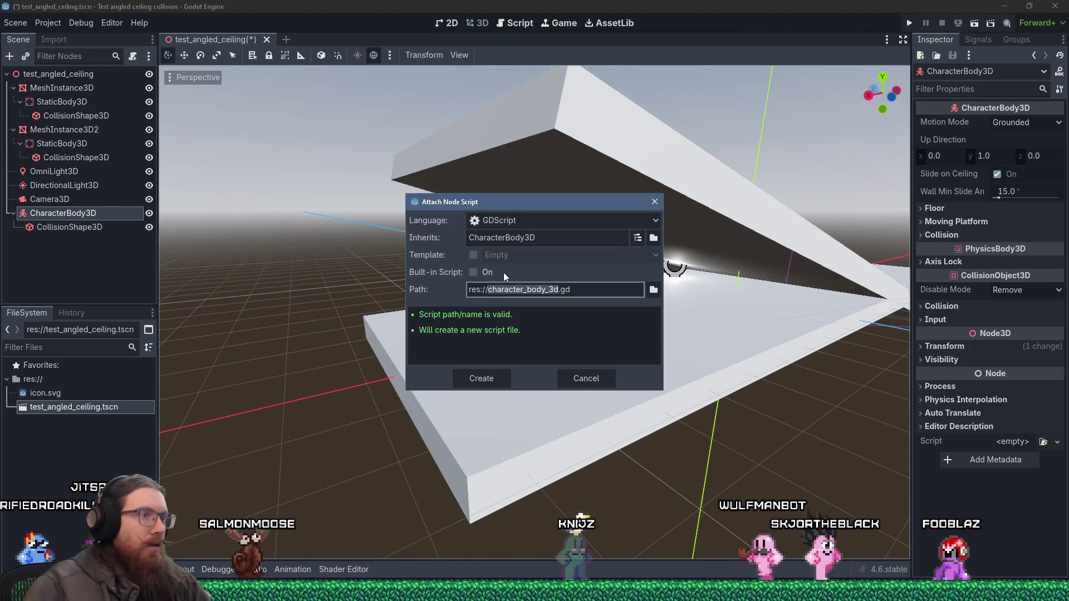
- Create character_body_3d.gd with a _physics_process(delta: float) that calls move(delta)
click(499, 379)
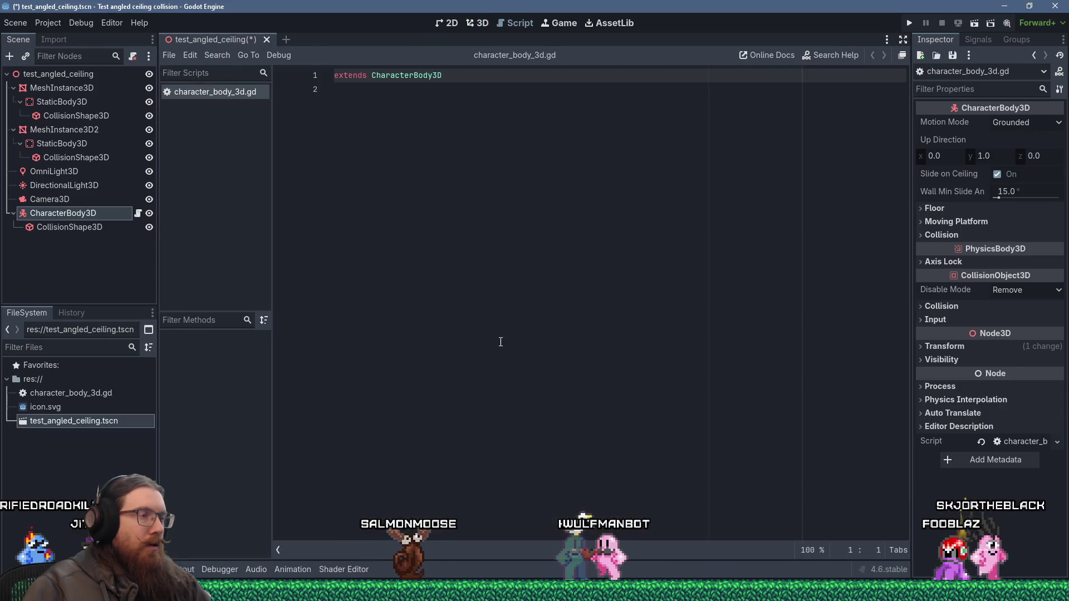
key(Return)
key(Return)
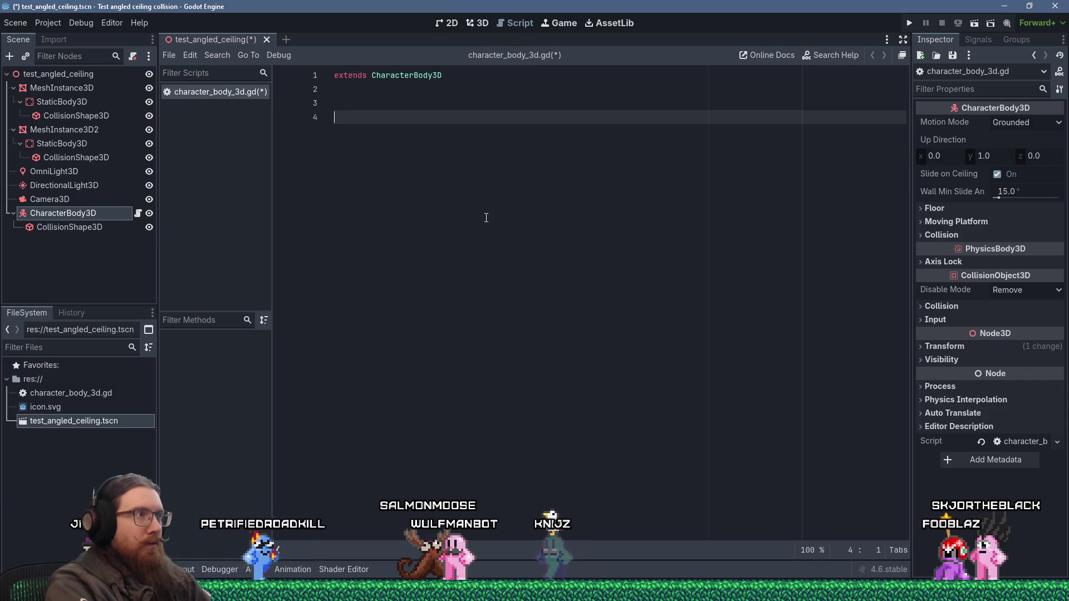
text(physics_process(delta: float) -> void:)
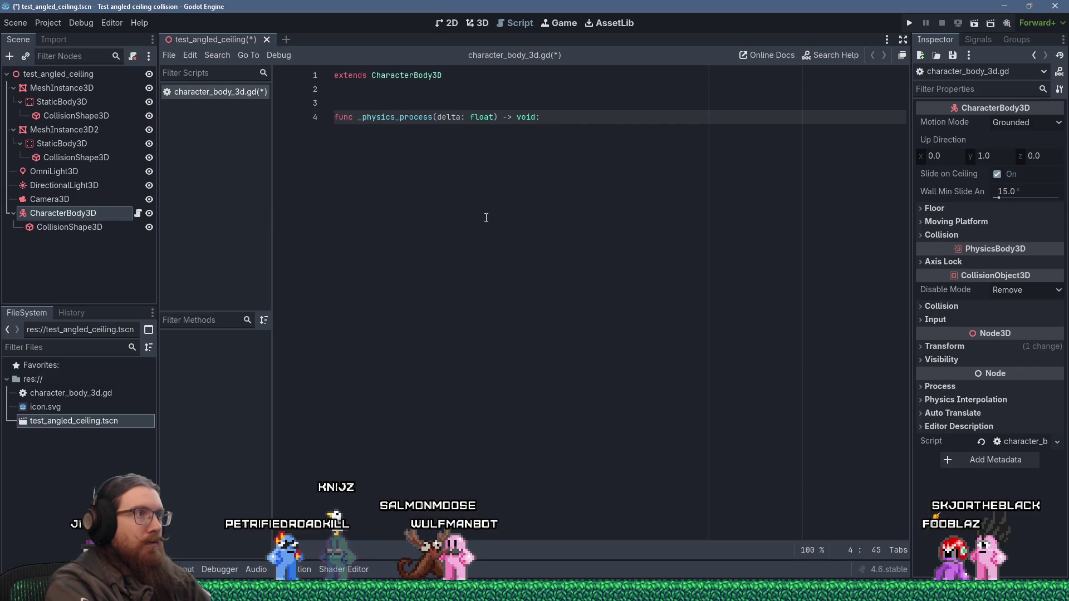
key(Return)
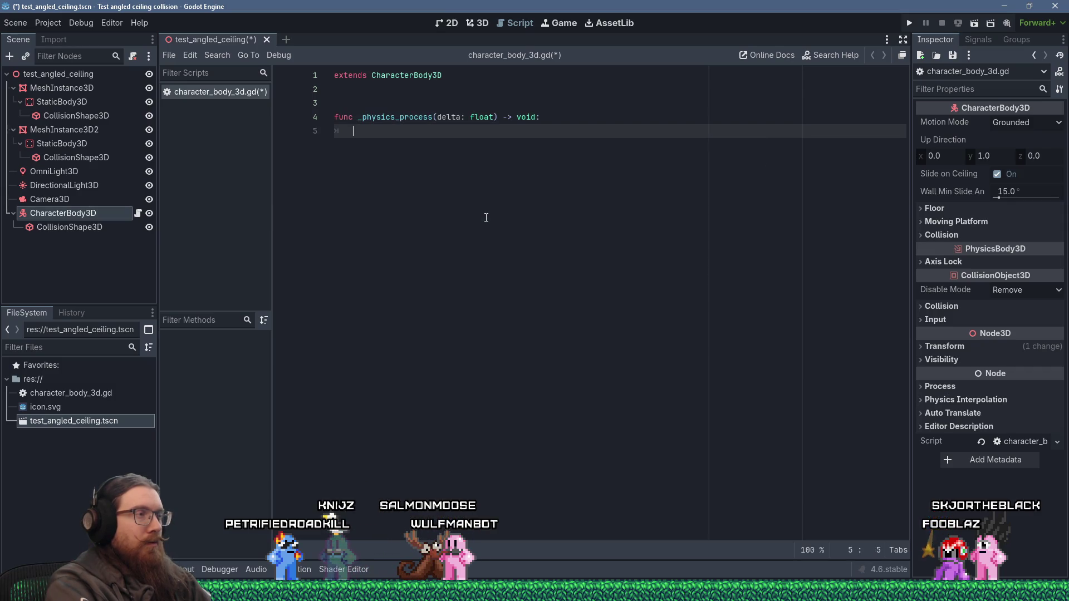
text(p)
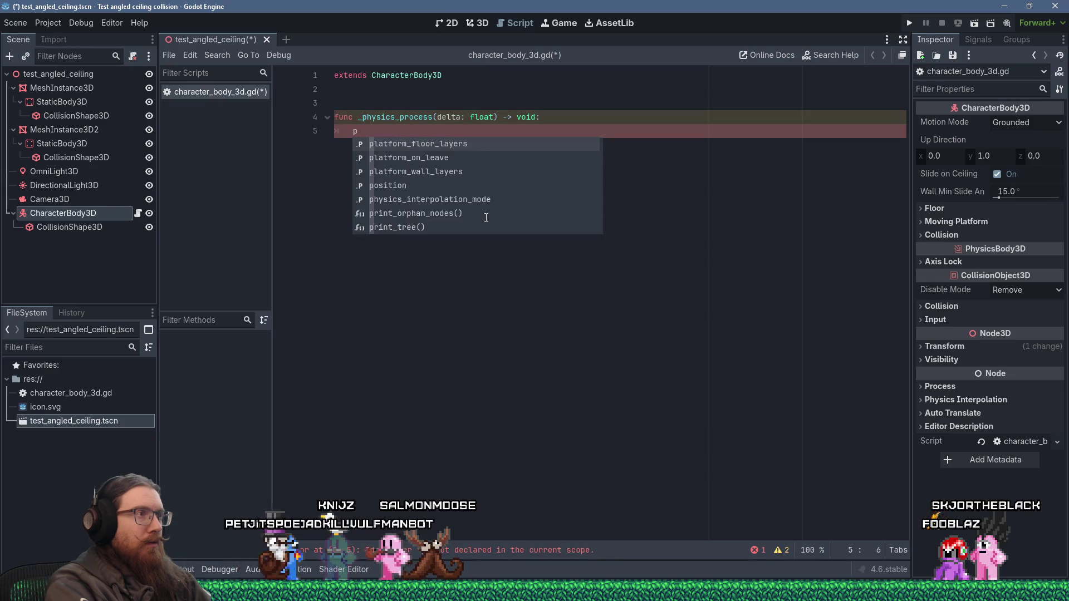
key(BackSpace)
text(step)
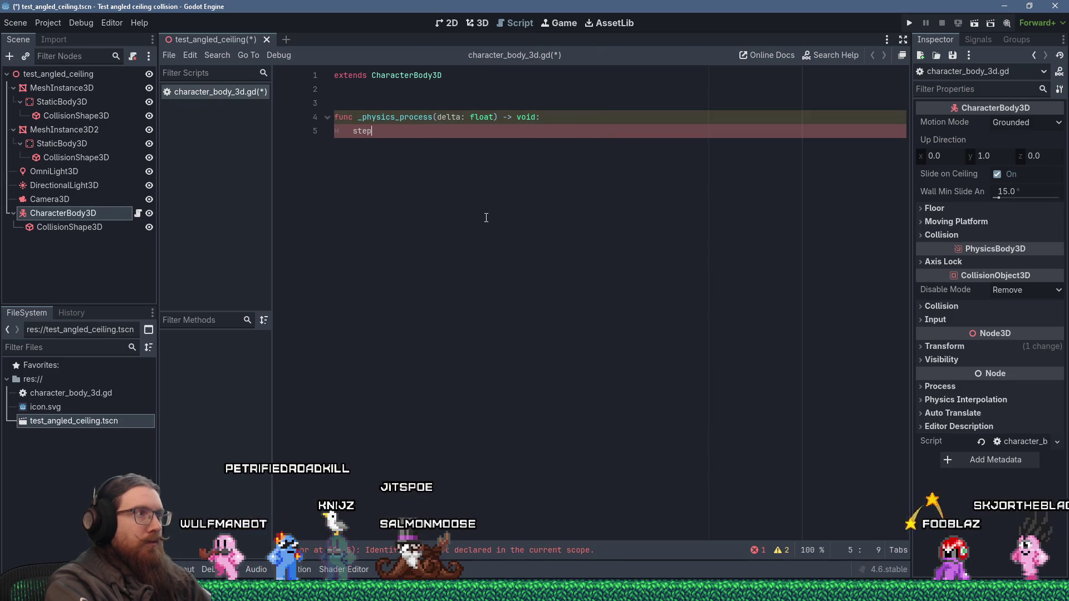
key(BackSpace)
key(BackSpace)
key(BackSpace)
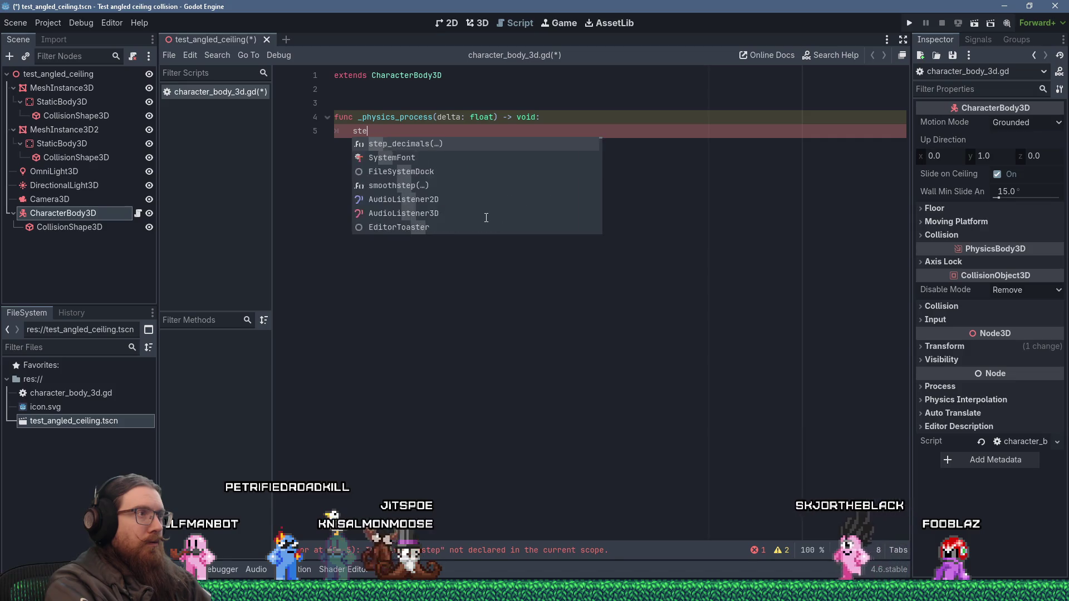
text(move)
text((delta)
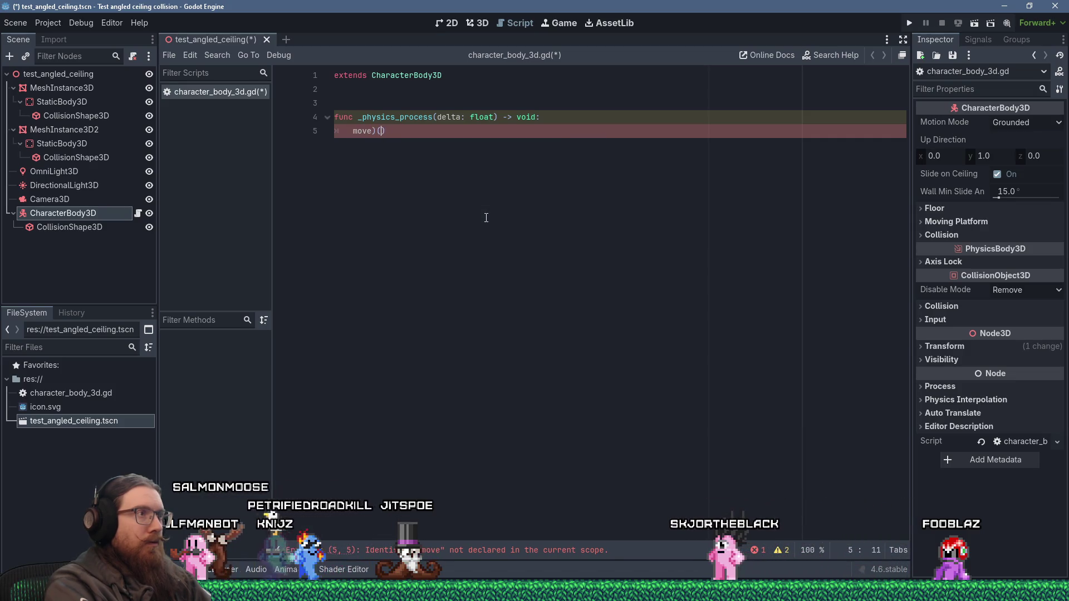
text())
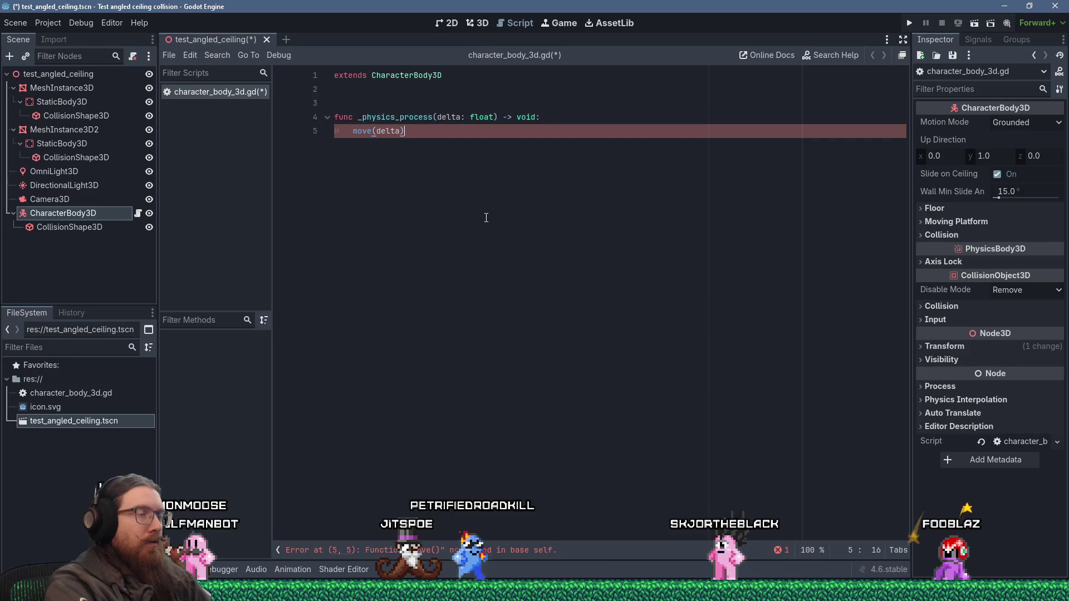
- Insert a blank line near the top of the script for a constant
key(Up)
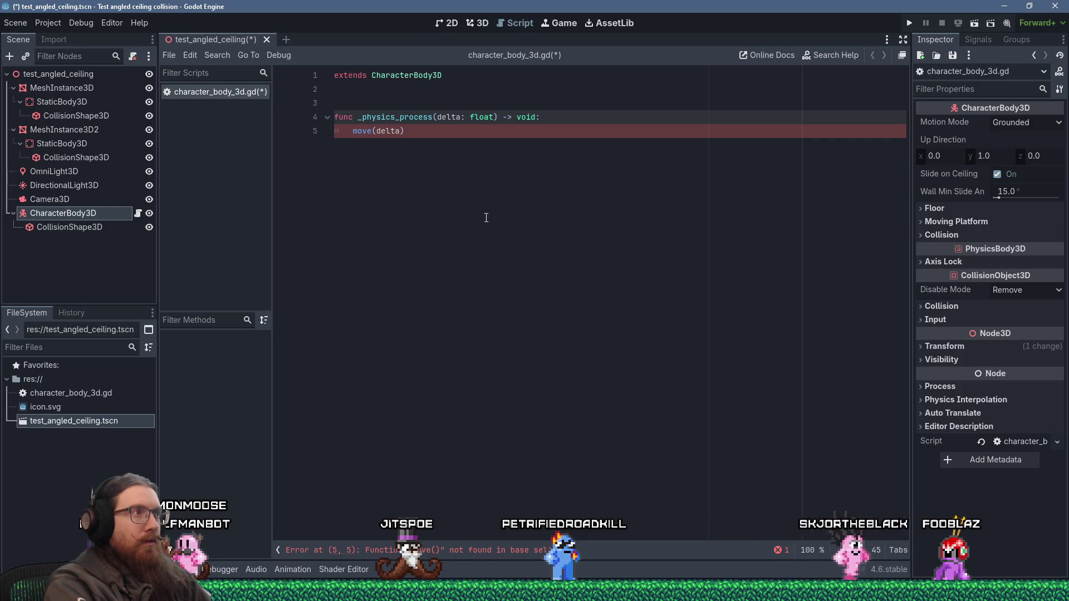
key(Up)
key(Up)
key(Down)
key(Down)
key(Up)
key(Up)
key(Return)
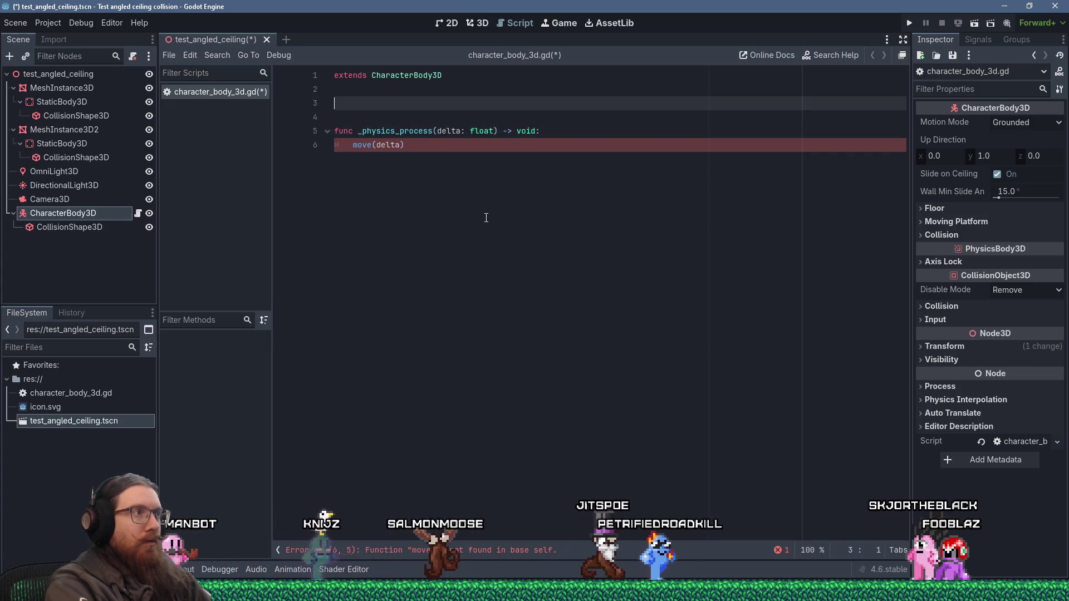
- Declare a GRAVITY constant set to 20.0 near the top of the script
text(const GRAVITY)
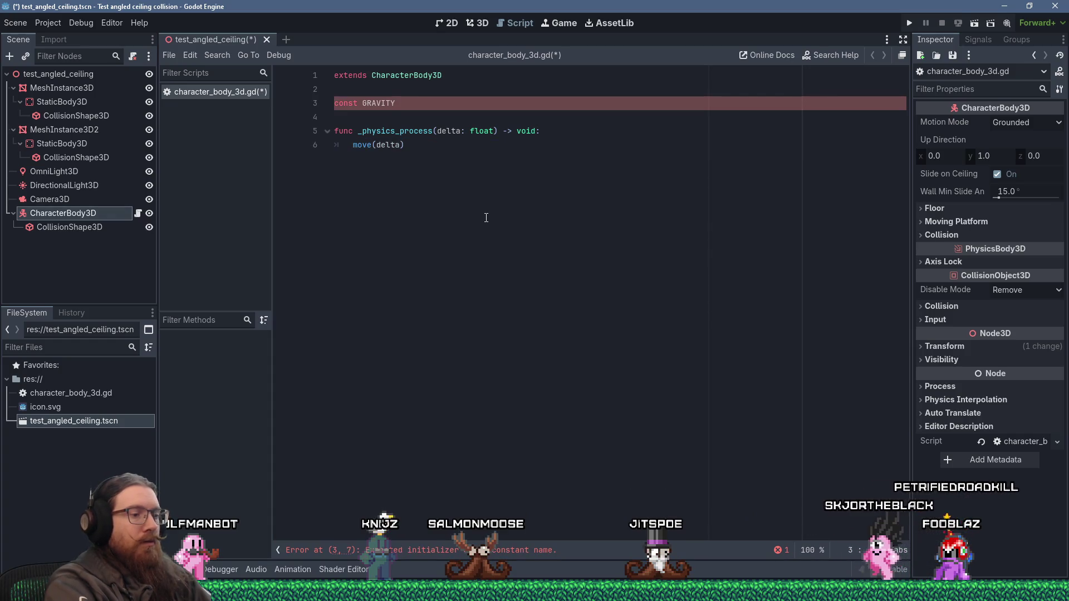
key(shift+Home)
key(End)
text(:= )
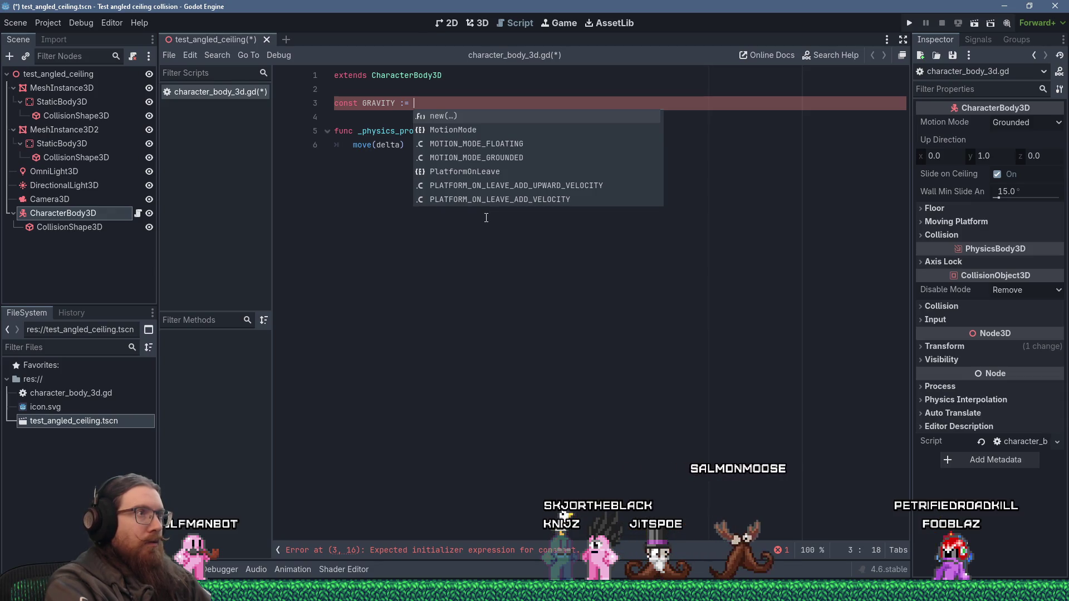
text(20.0)
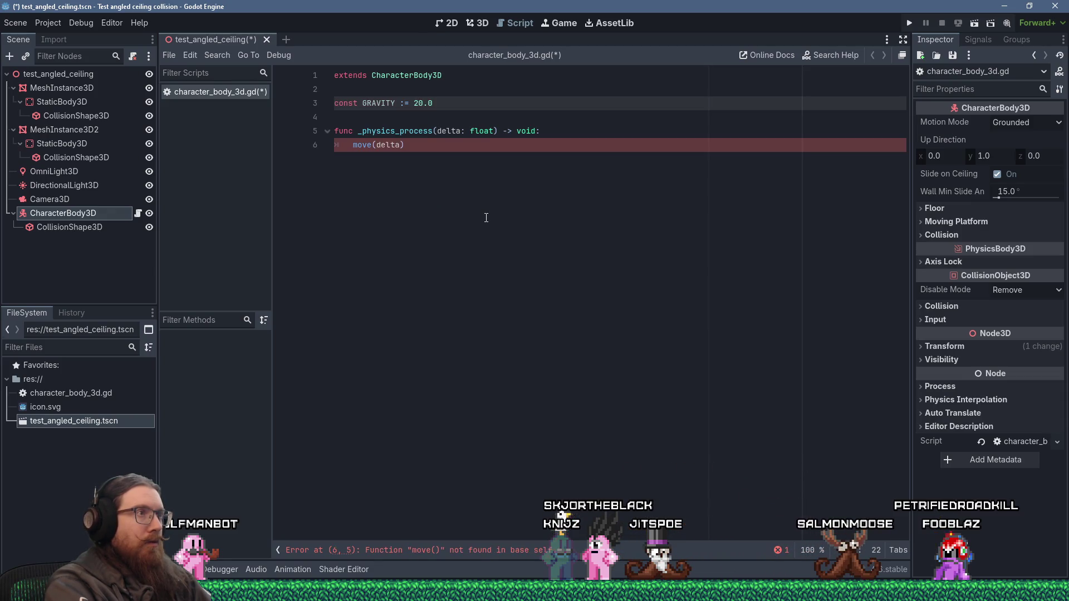
- Add 'velocity.y -= GRAVITY * delta' to _physics_process before the move(delta) call
key(Down)
key(Down)
key(End)
key(Return)
text(velocity.)
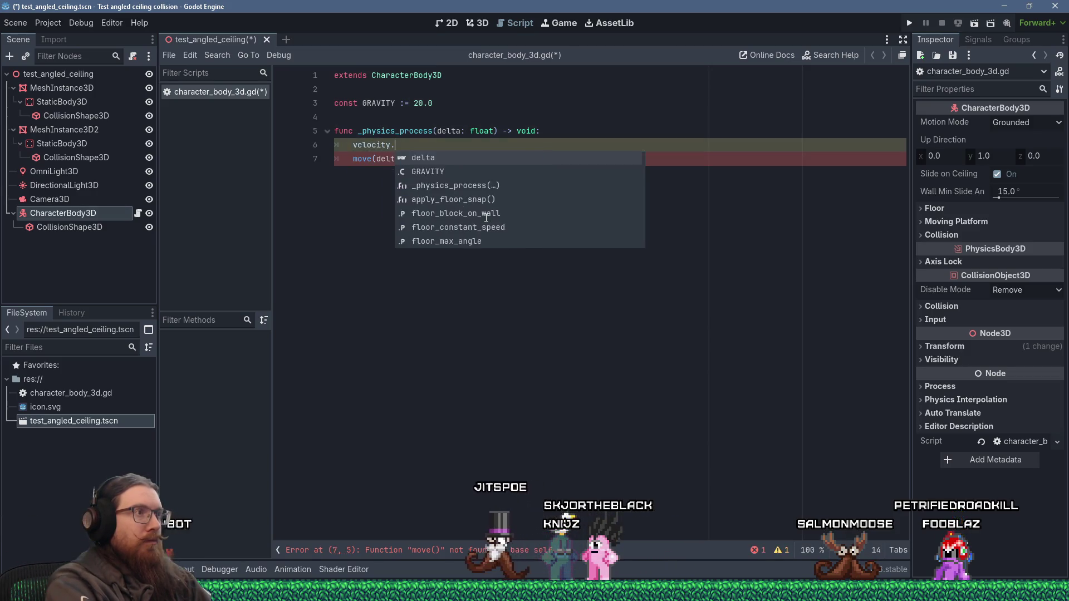
text(y)
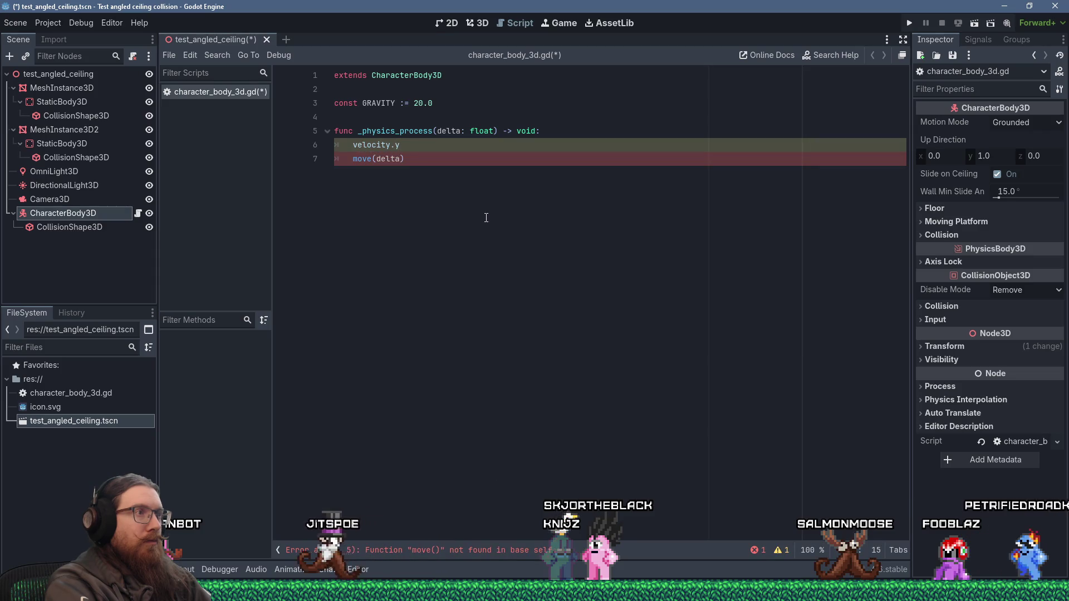
text( -= GRAVI)
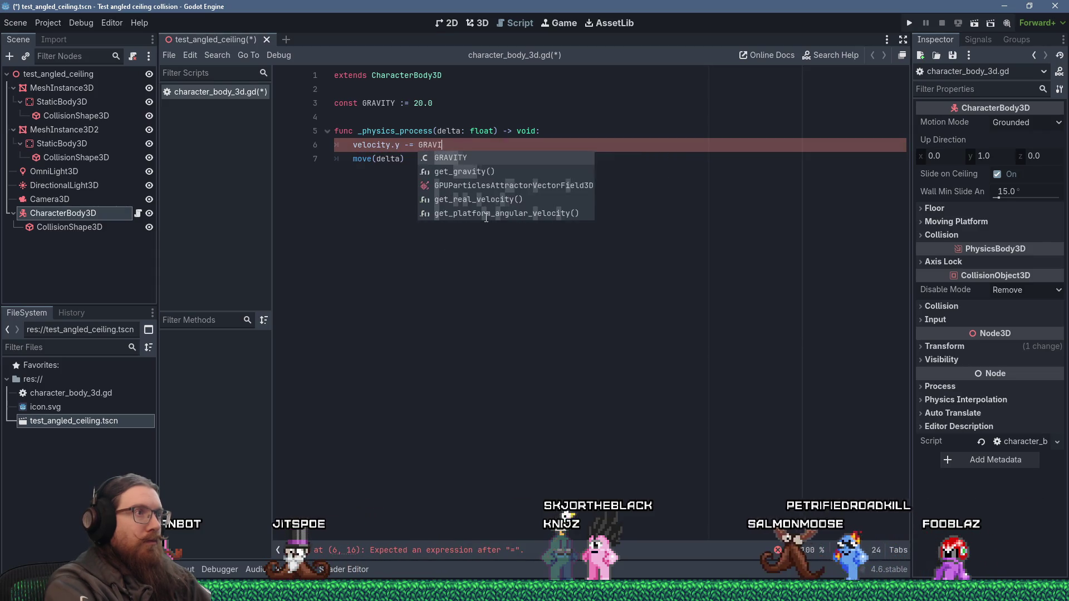
text(TY * delta)
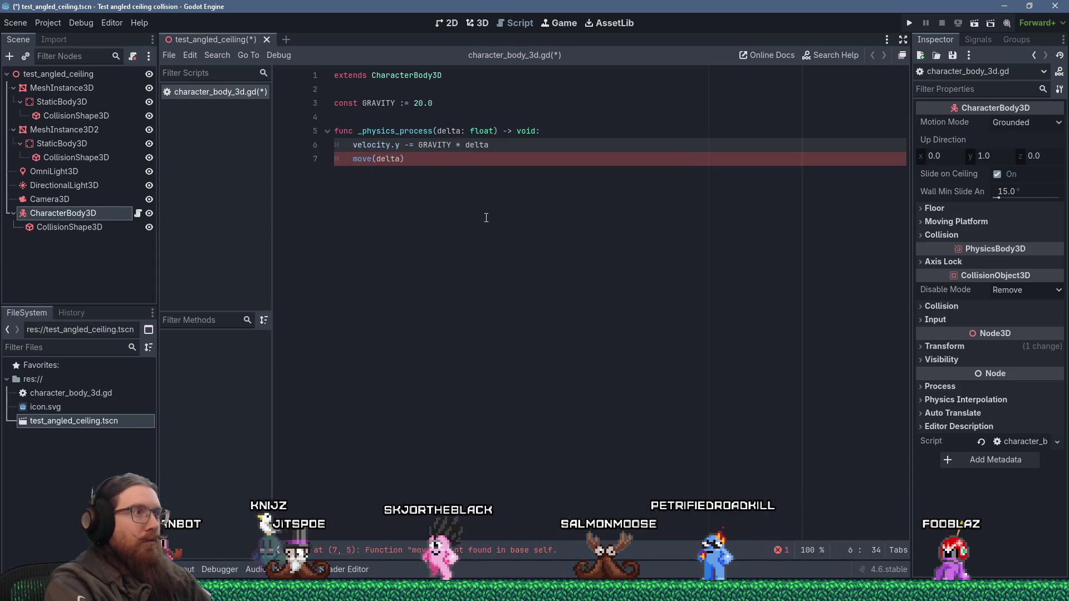
key(Down)
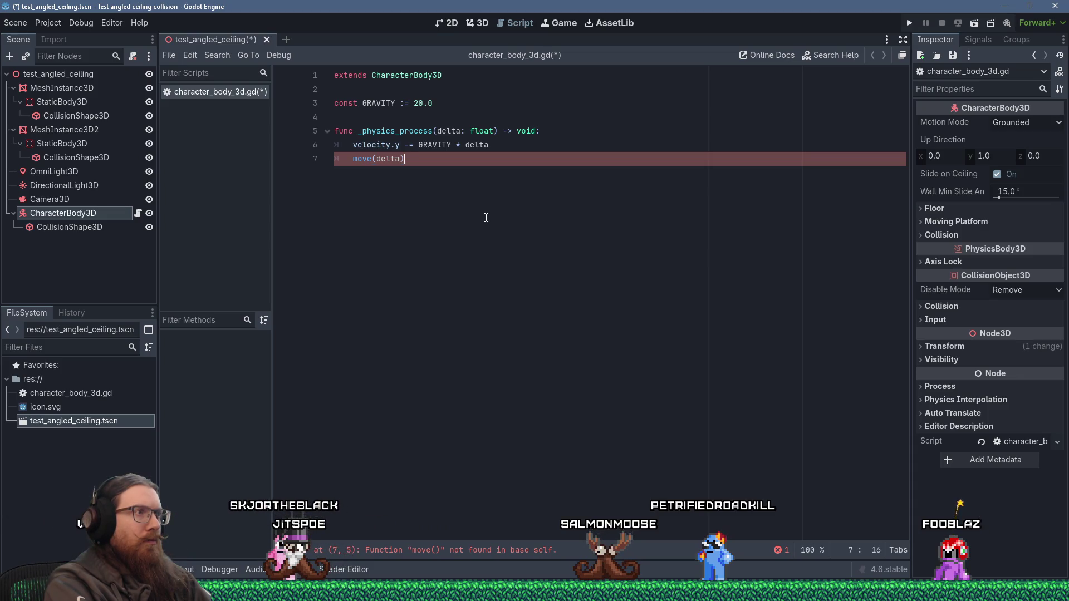
- Add an empty 'func move(delta : float):' declaration below _physics_process
key(Return)
key(Return)
key(Return)
text(func )
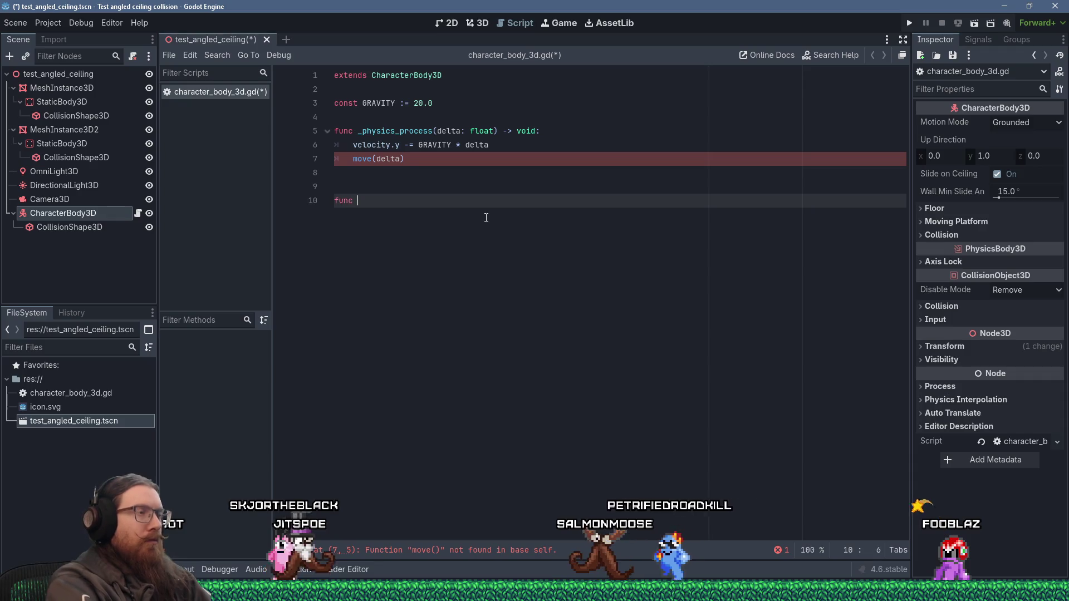
text(move)
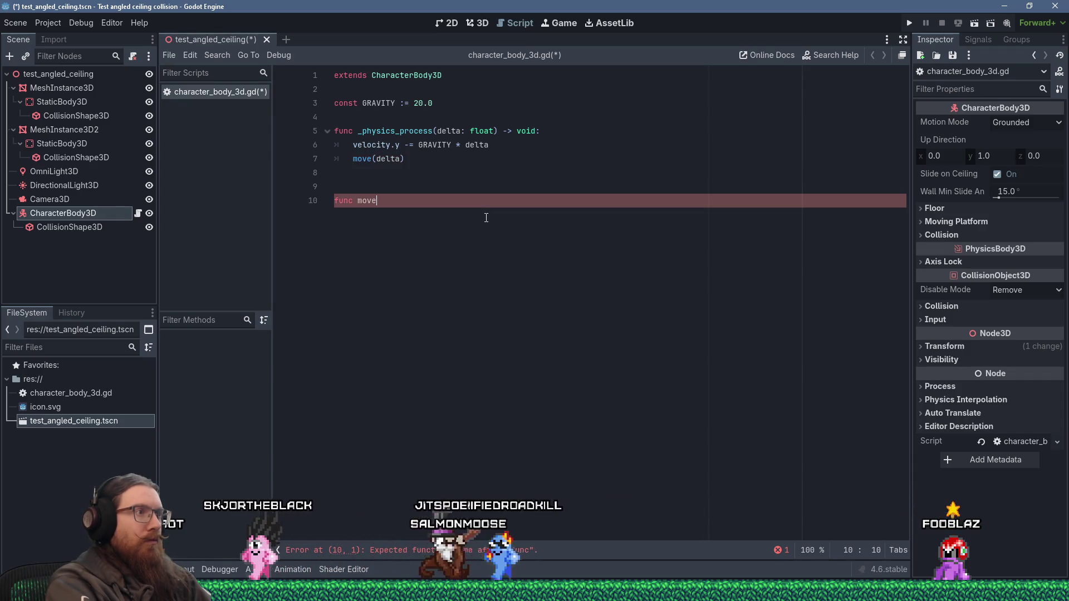
text((delta : F)
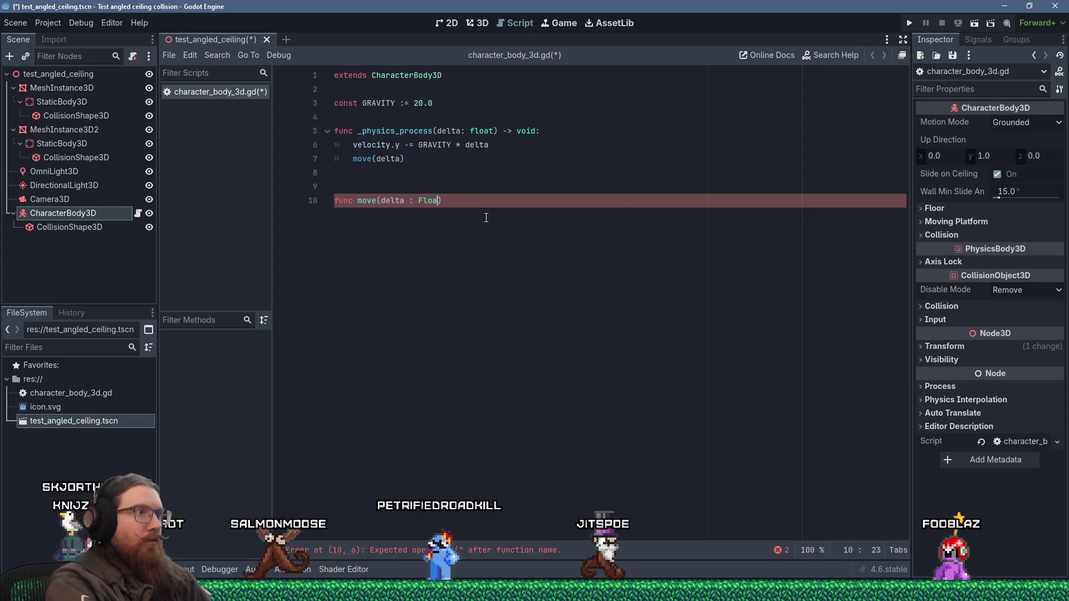
key(BackSpace)
text(floa)
key(Return)
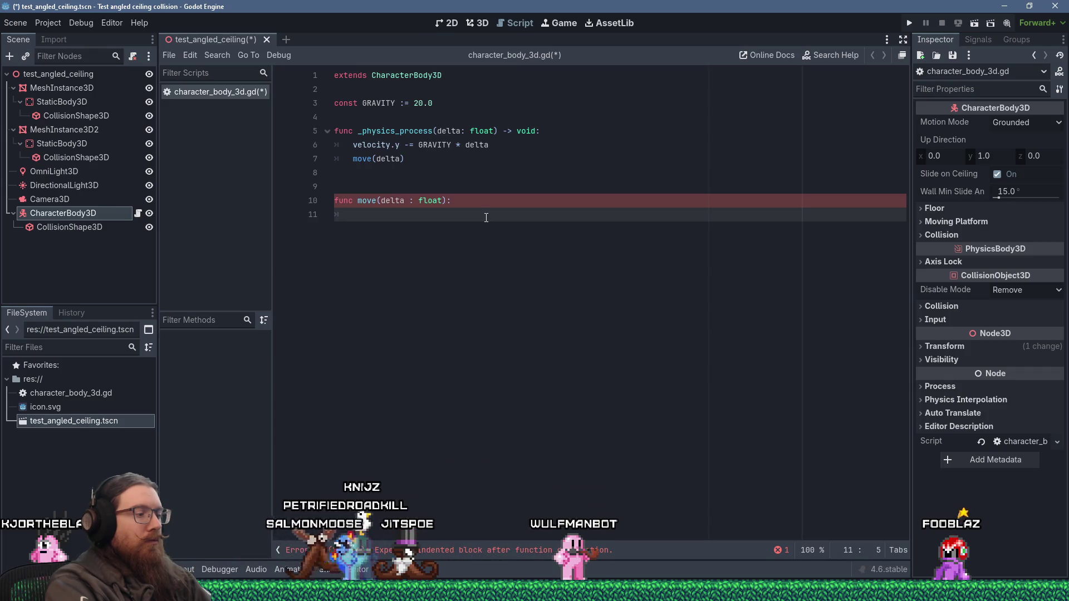
key(alt+Tab)
key(alt+Tab)
key(alt+Tab)
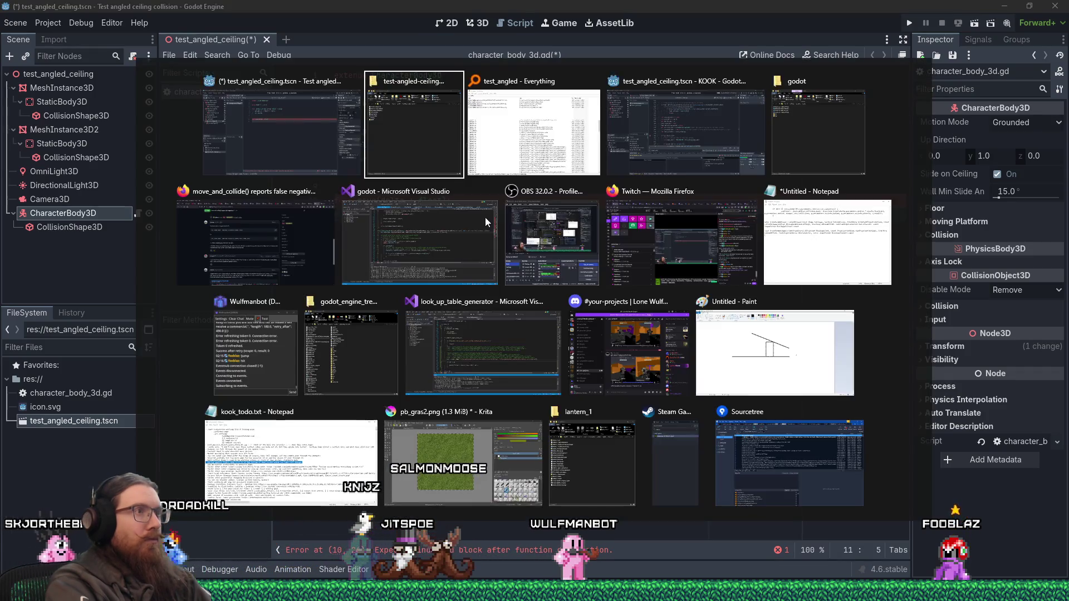
- Select and copy KOOK's full step_move function, lines 686–851, in movement_system.gd
scroll(439, 201, up, 10)
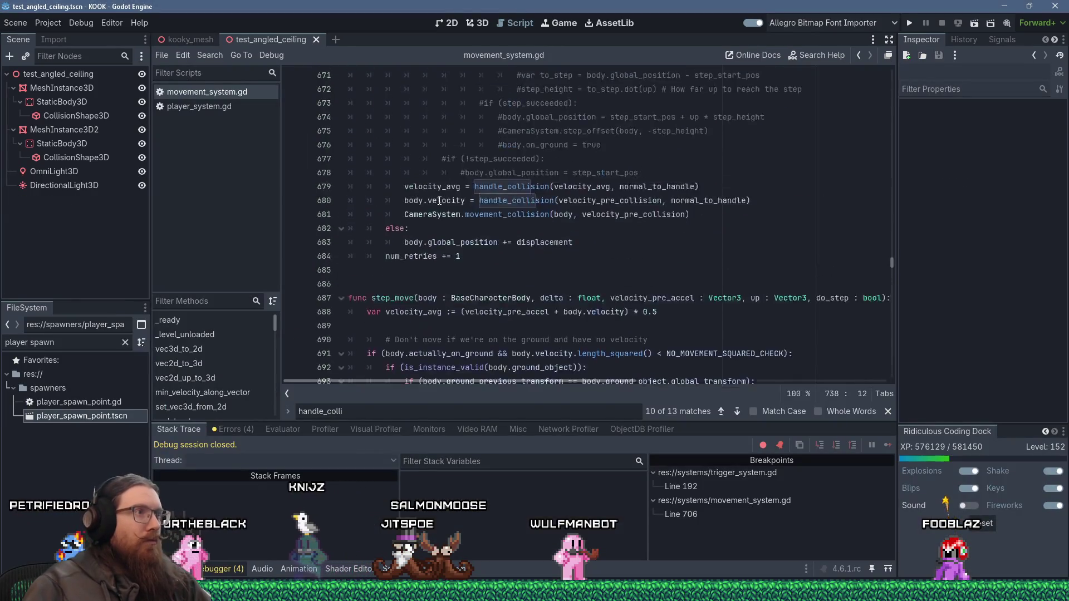
scroll(440, 201, up, 15)
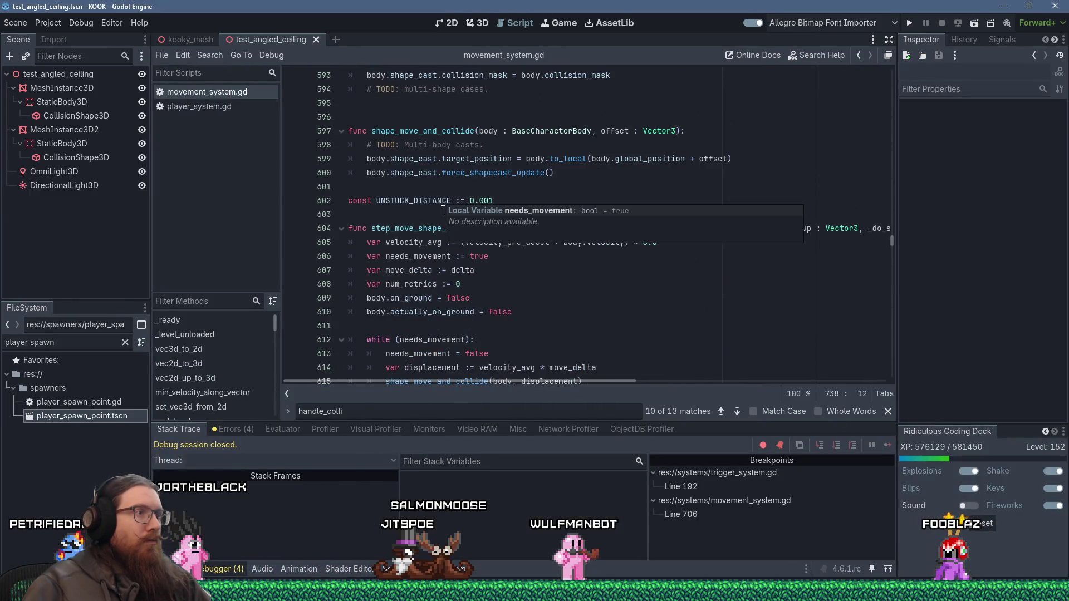
scroll(377, 242, down, 20)
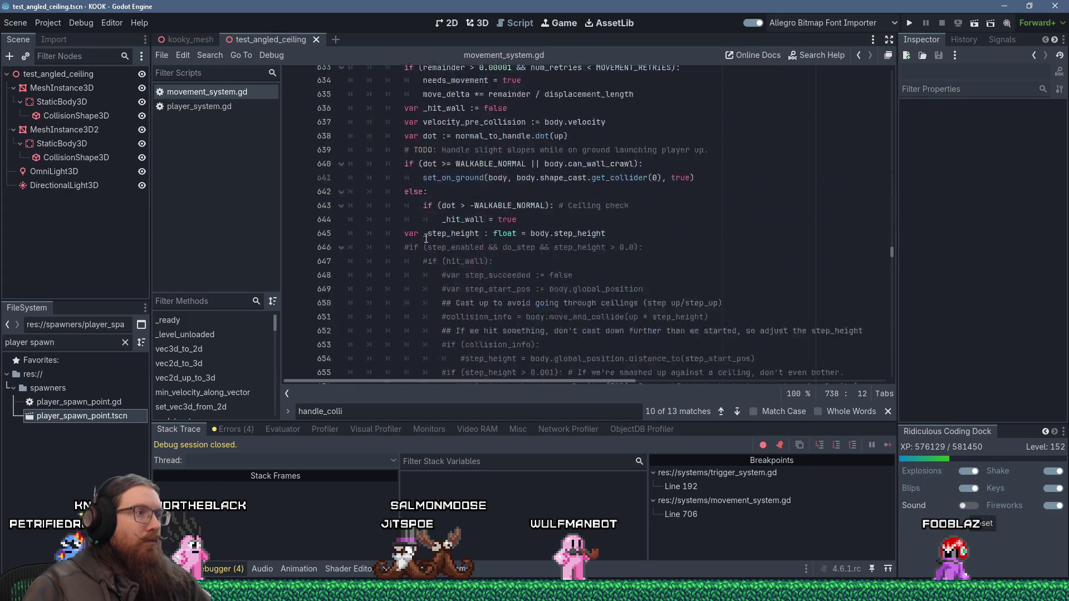
scroll(437, 234, down, 1)
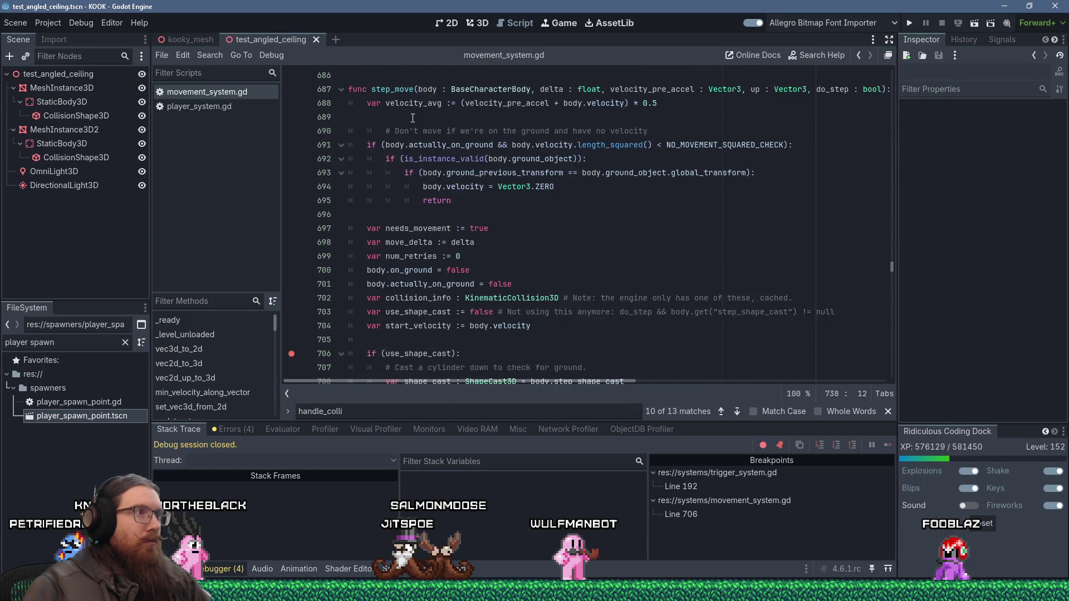
click(399, 91)
key(Up)
scroll(417, 128, down, 20)
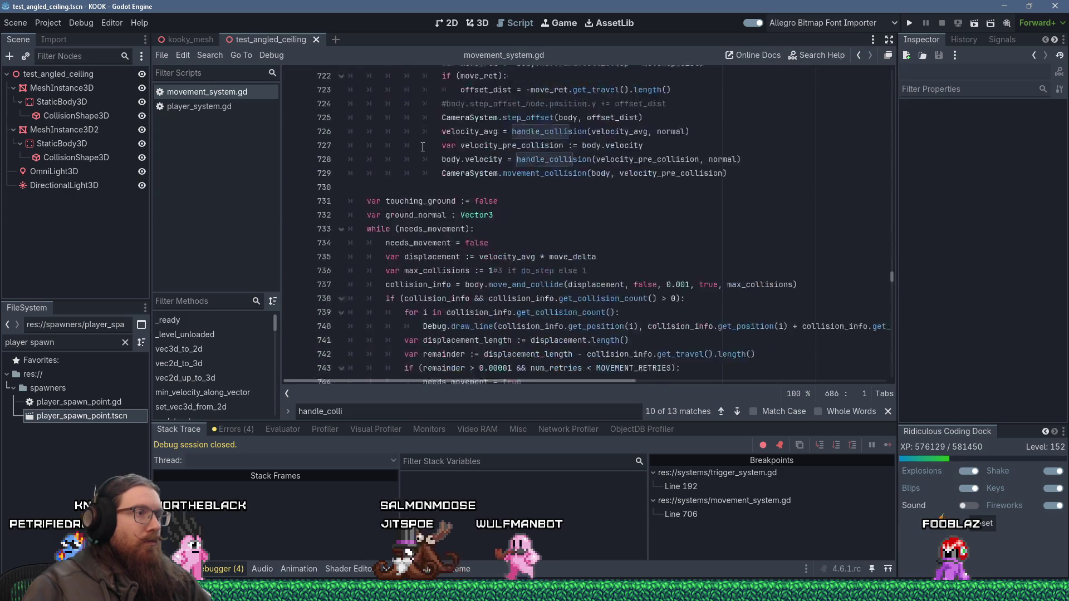
scroll(432, 152, down, 20)
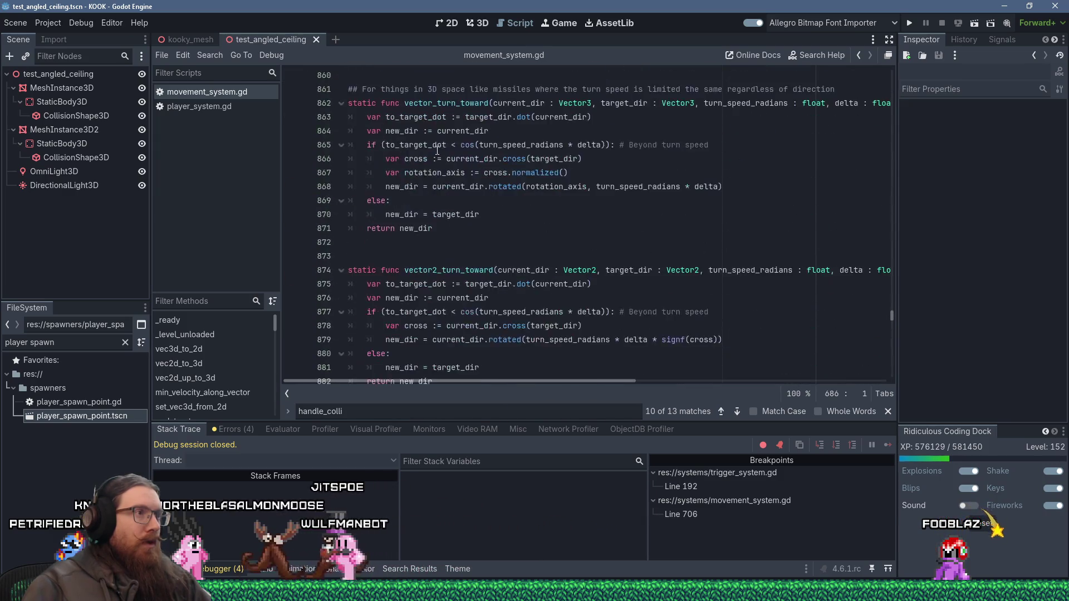
scroll(501, 167, up, 3)
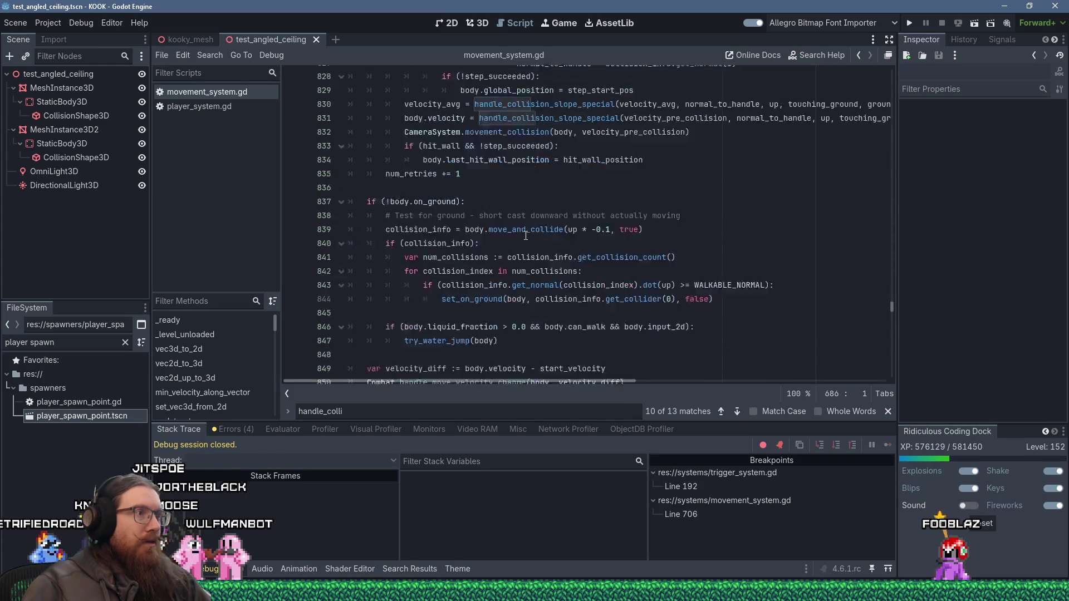
shift+click(551, 213)
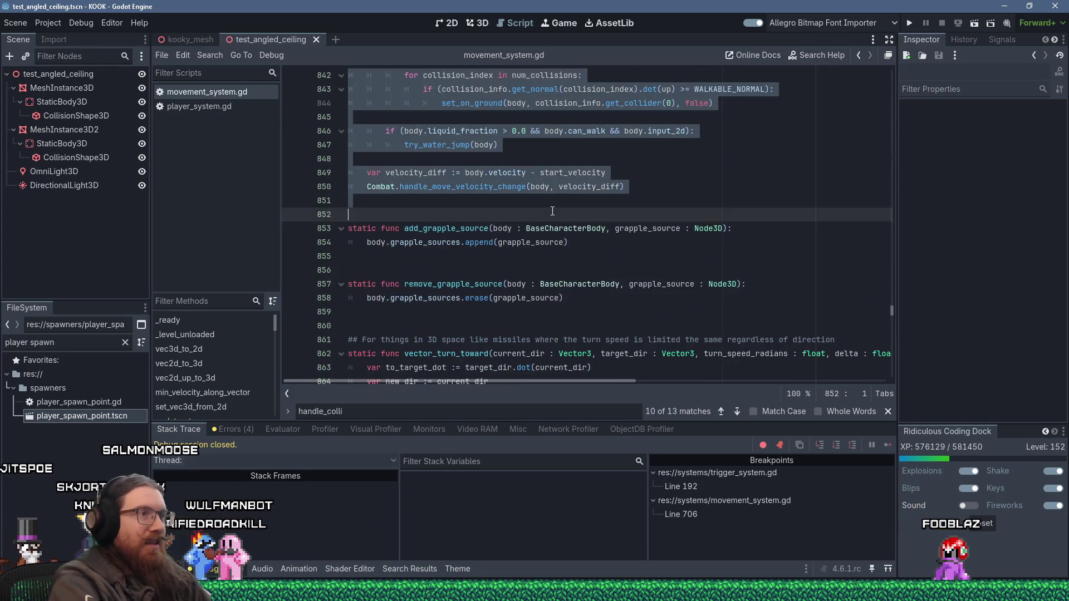
key(alt+Tab)
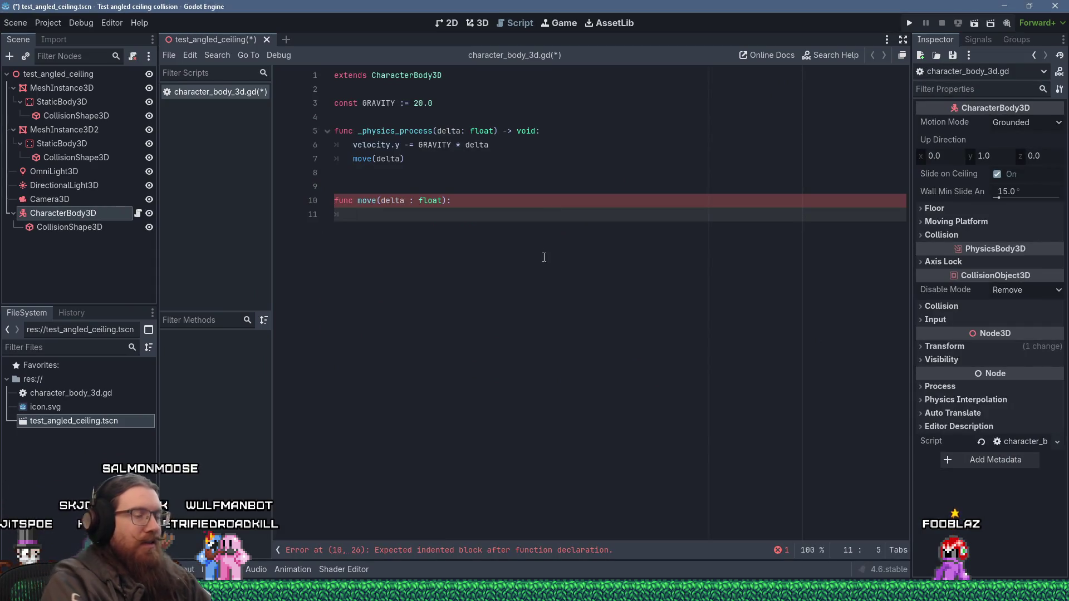
- Paste the copied step_move code below the move function
key(ctrl+v)
scroll(538, 267, up, 15)
scroll(536, 271, up, 20)
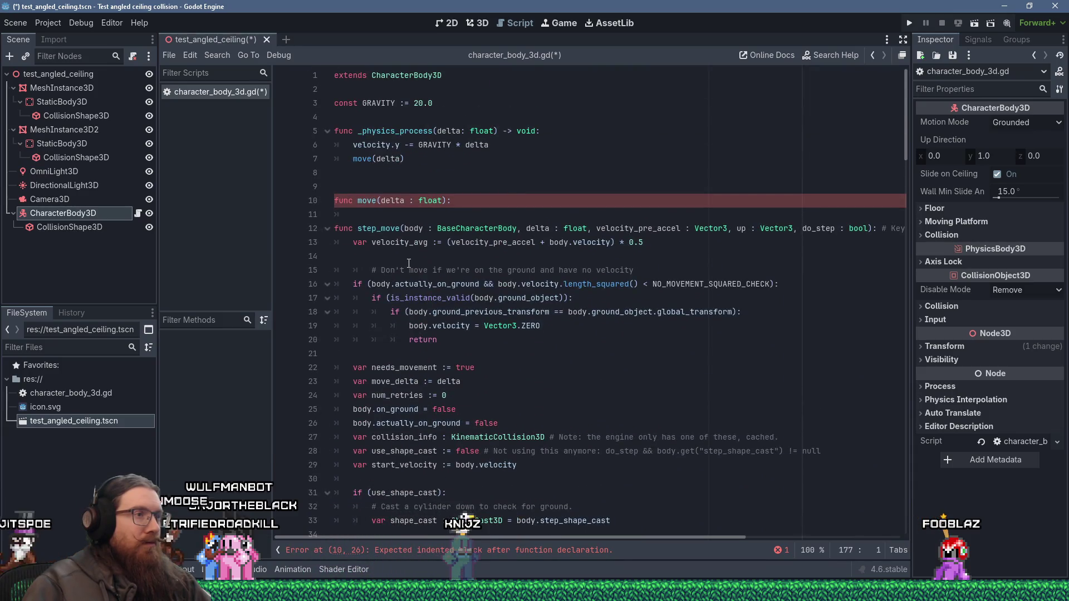
click(477, 257)
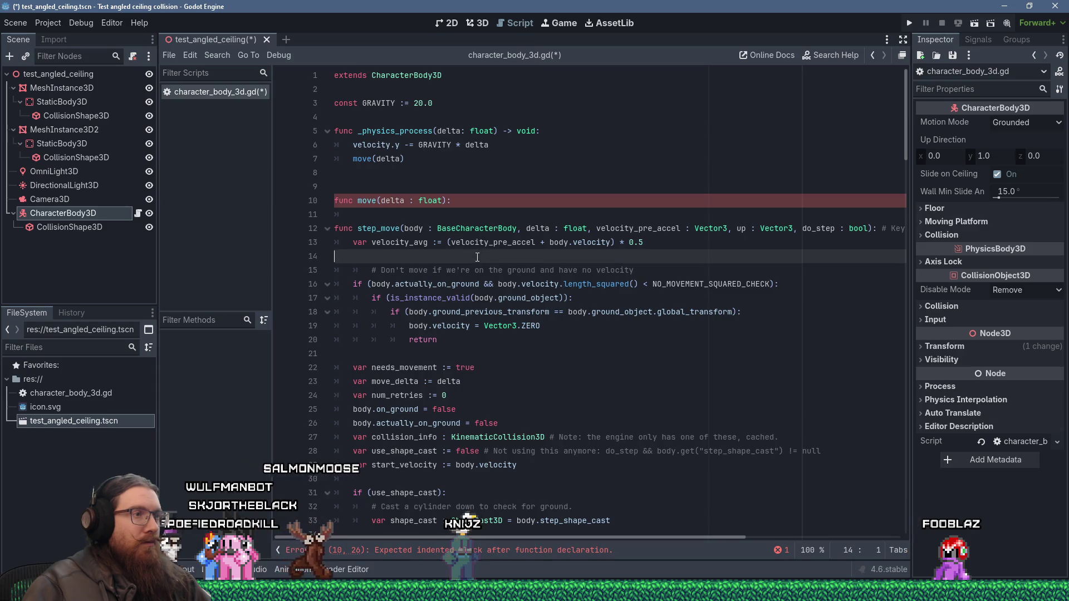
click(557, 129)
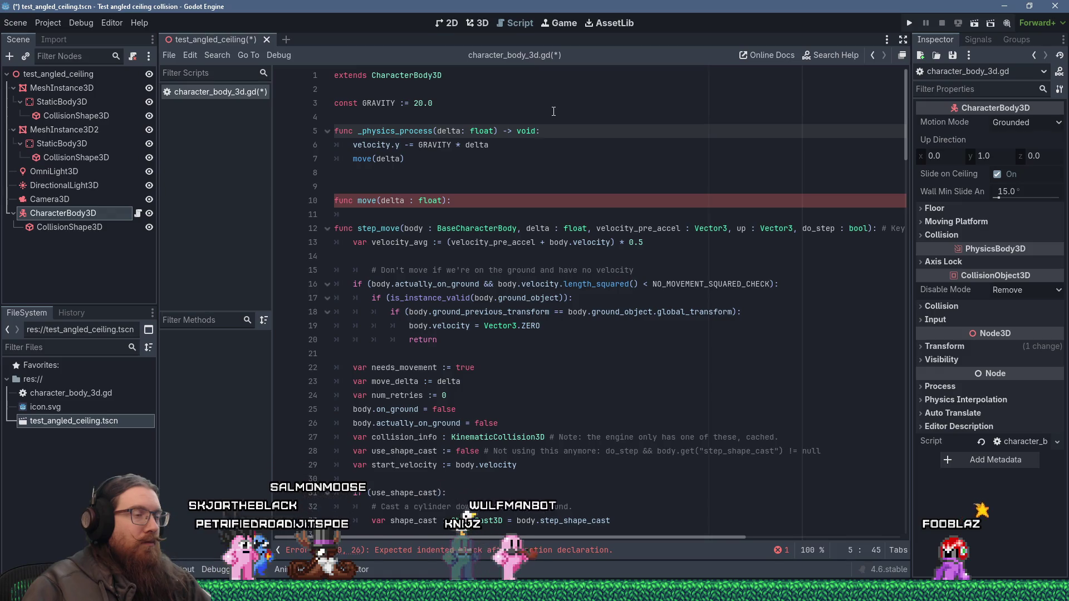
- Declare 'var velocity_pre_accel := Vector3.ZERO' at the top of the script
click(531, 102)
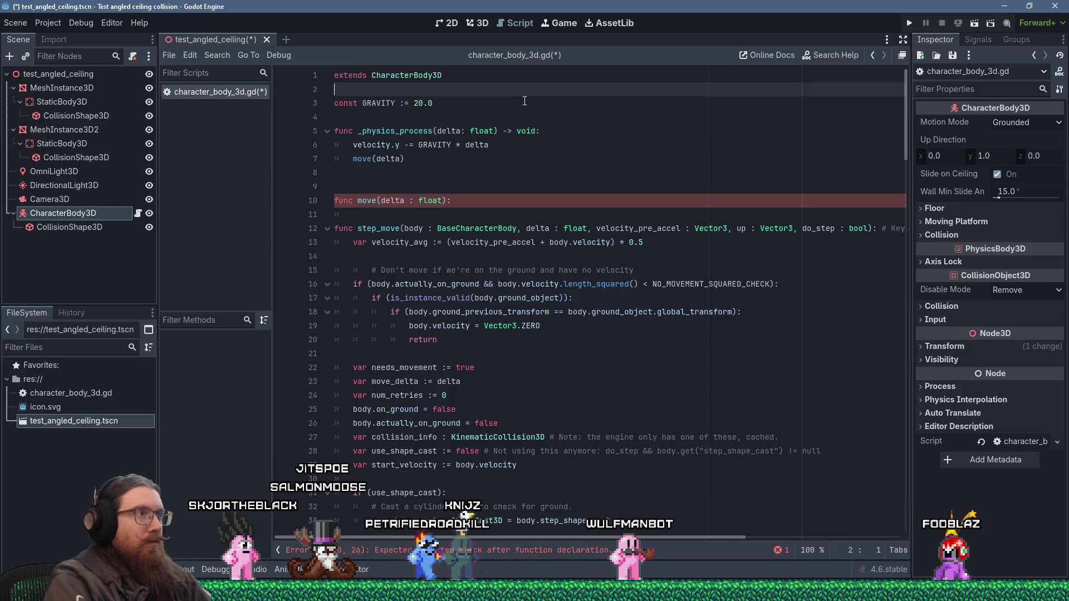
key(ctrl+shift+Return)
text(va)
text(r c)
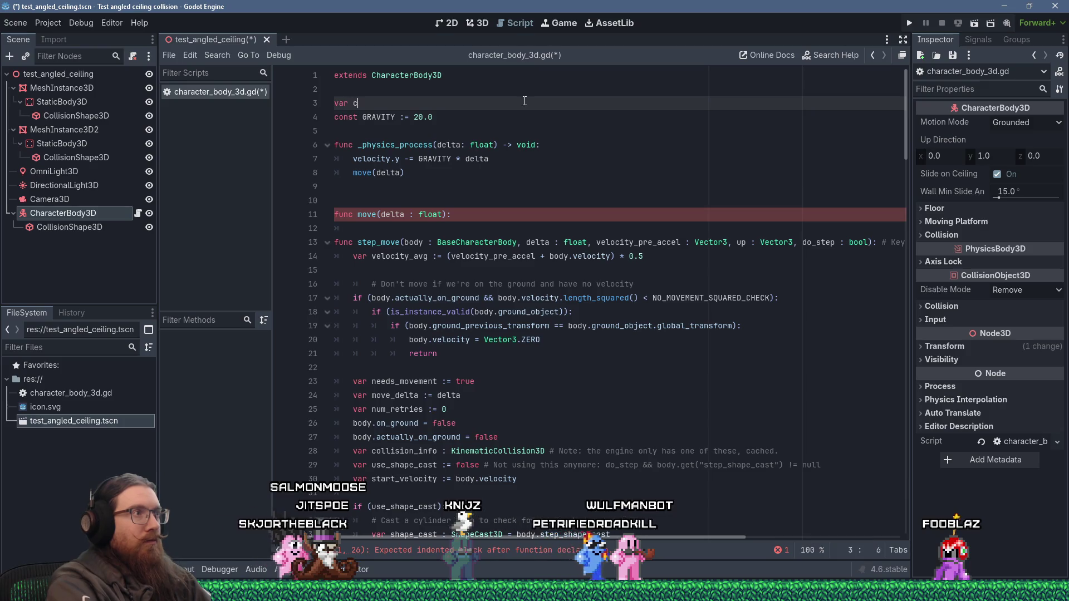
key(BackSpace)
text(velocity_pre_accel :=)
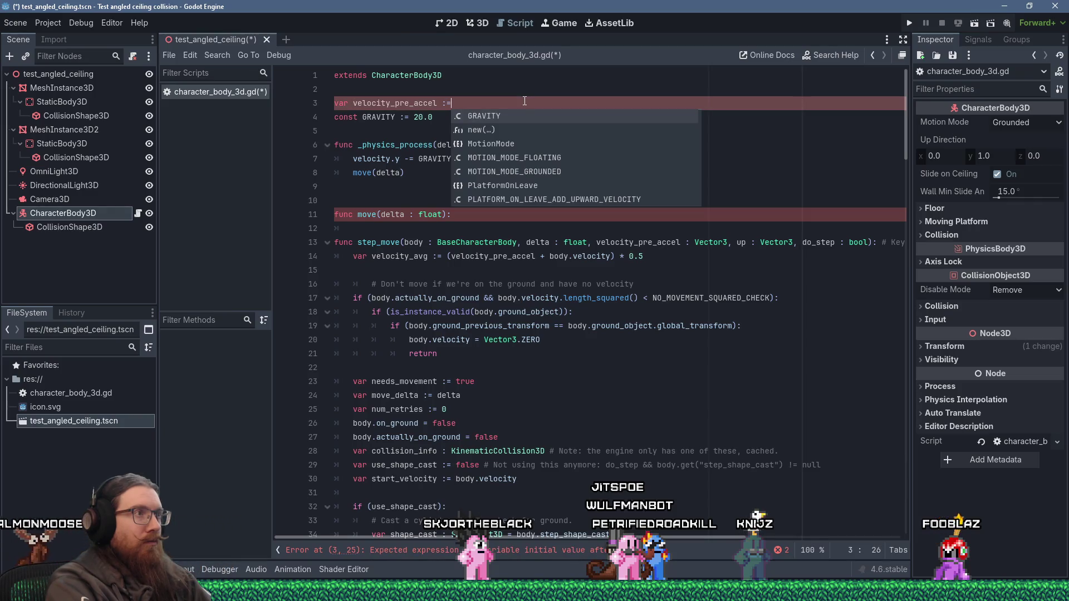
text( Vector3.ZERO)
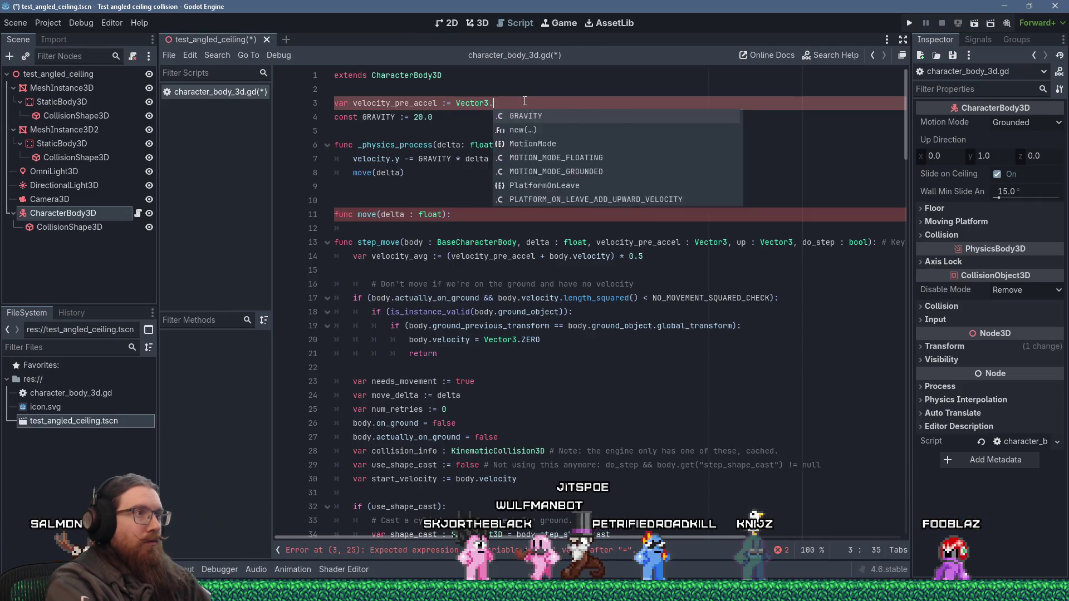
key(Escape)
- Set 'velocity_pre_accel = velocity' as the first line of _physics_process
key(Down)
key(Down)
key(Down)
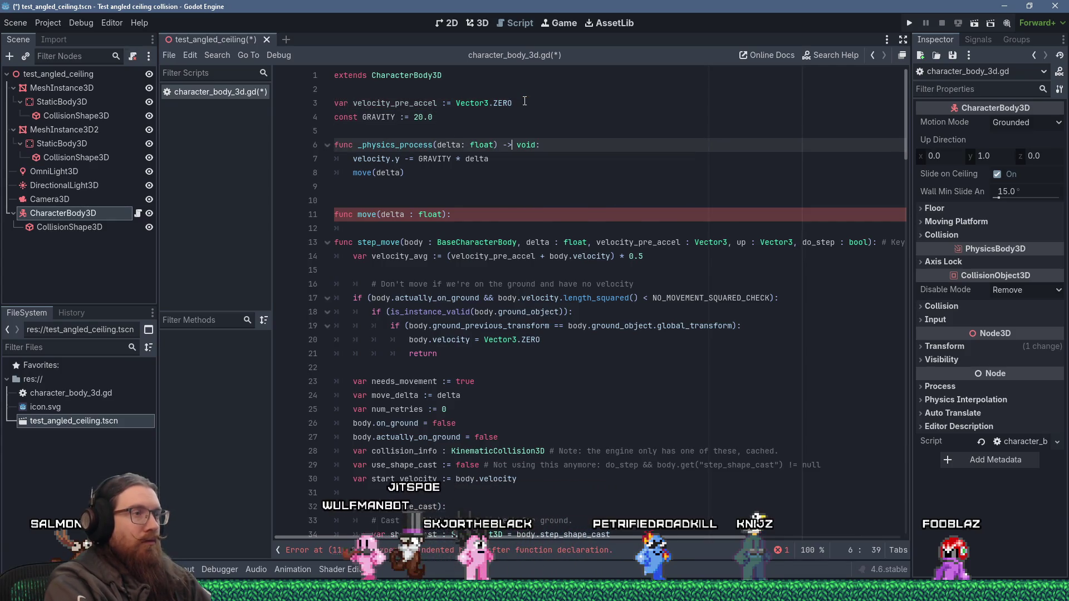
key(End)
key(Return)
text(velo)
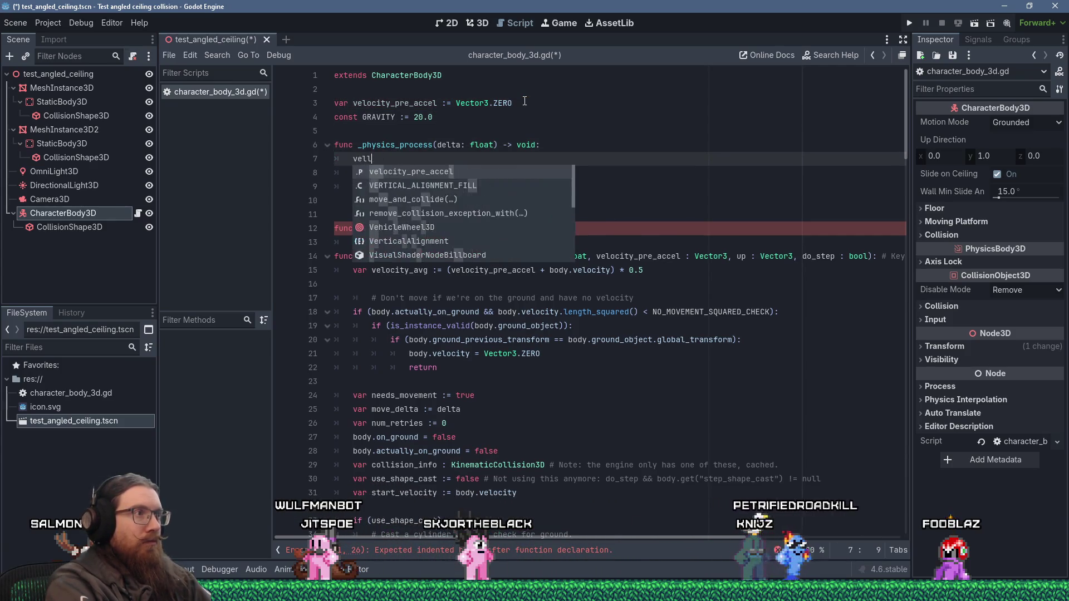
key(Return)
text(= )
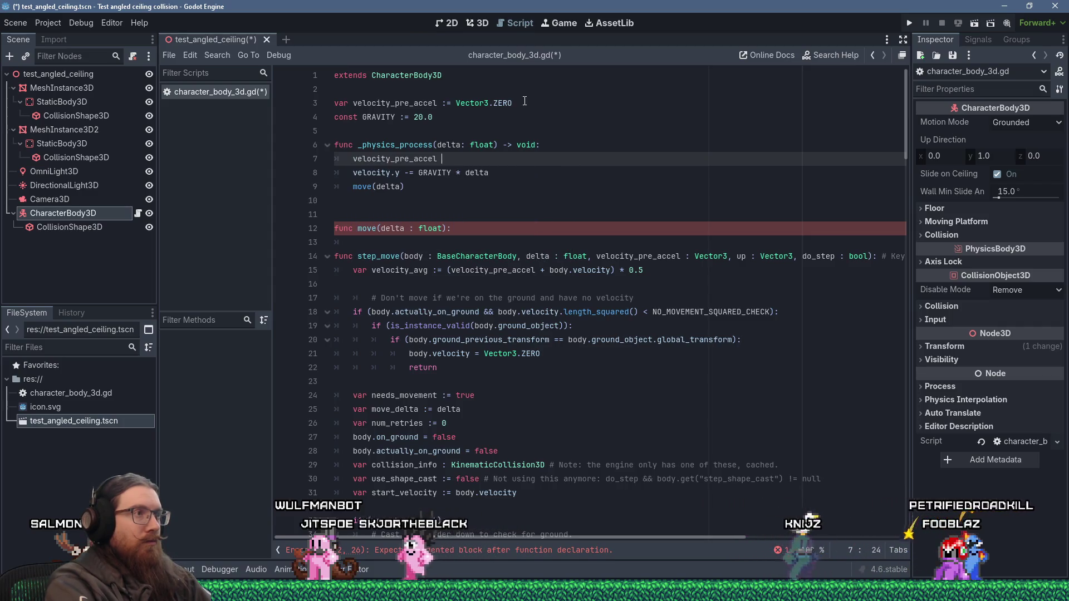
text(velocity)
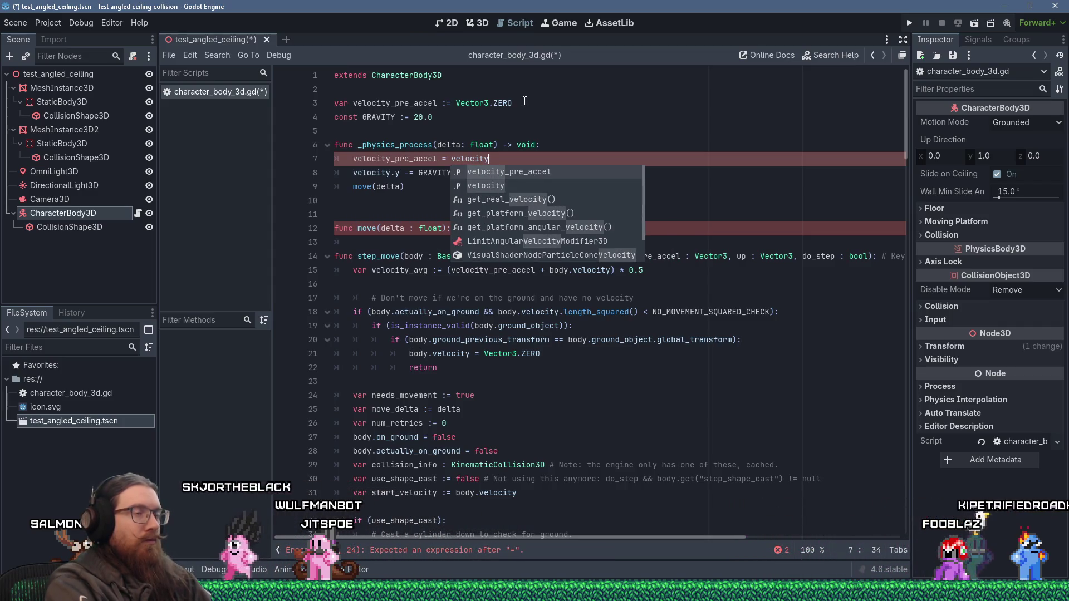
key(Return)
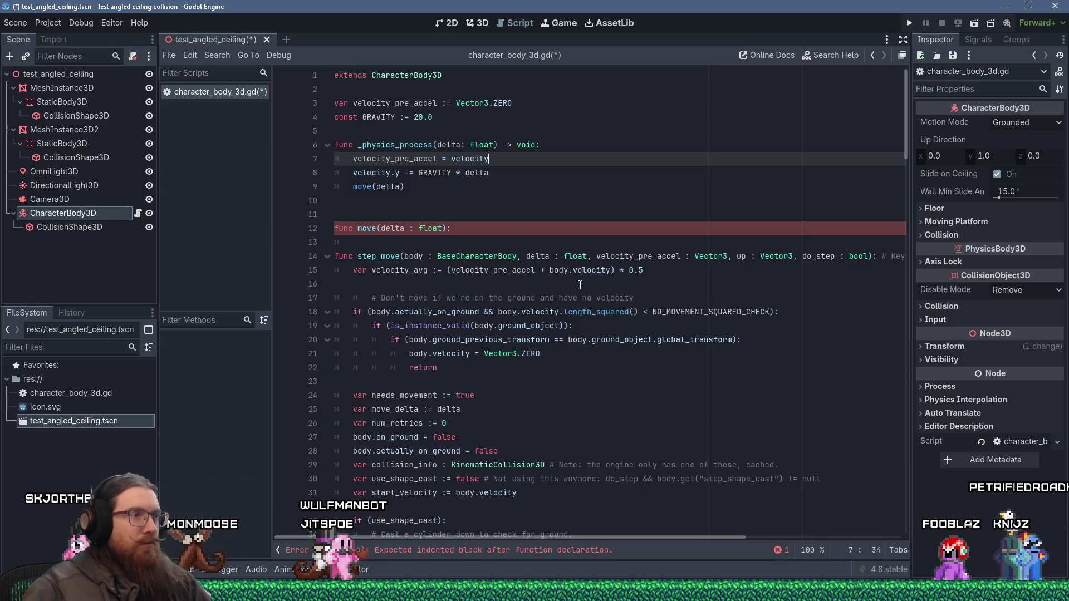
click(586, 256)
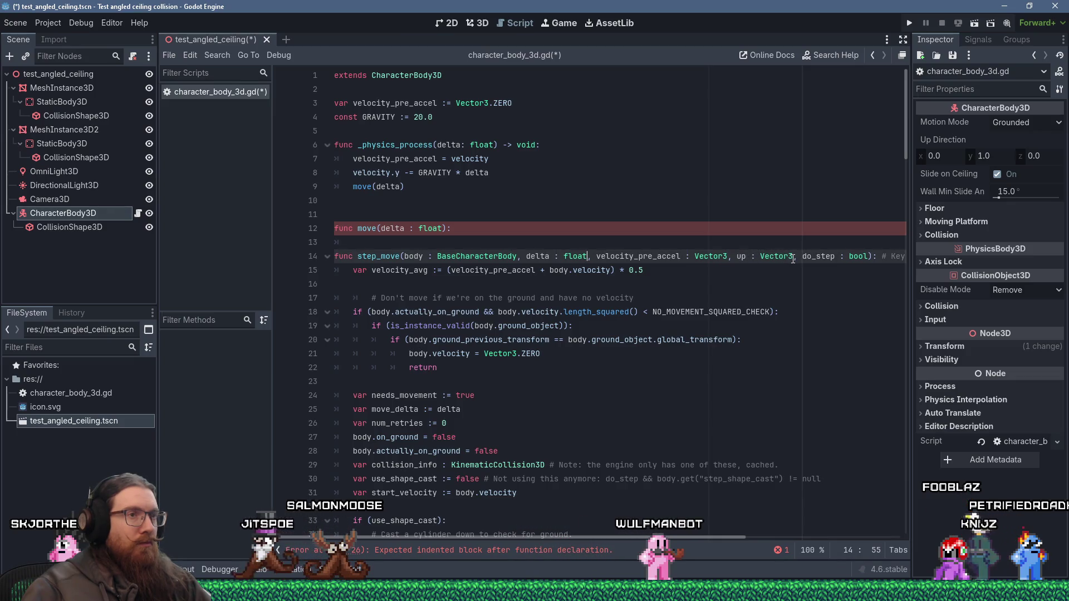
- Drop step_move's velocity_pre_accel and body parameters and merge it into the move stub
shift+click(736, 257)
key(BackSpace)
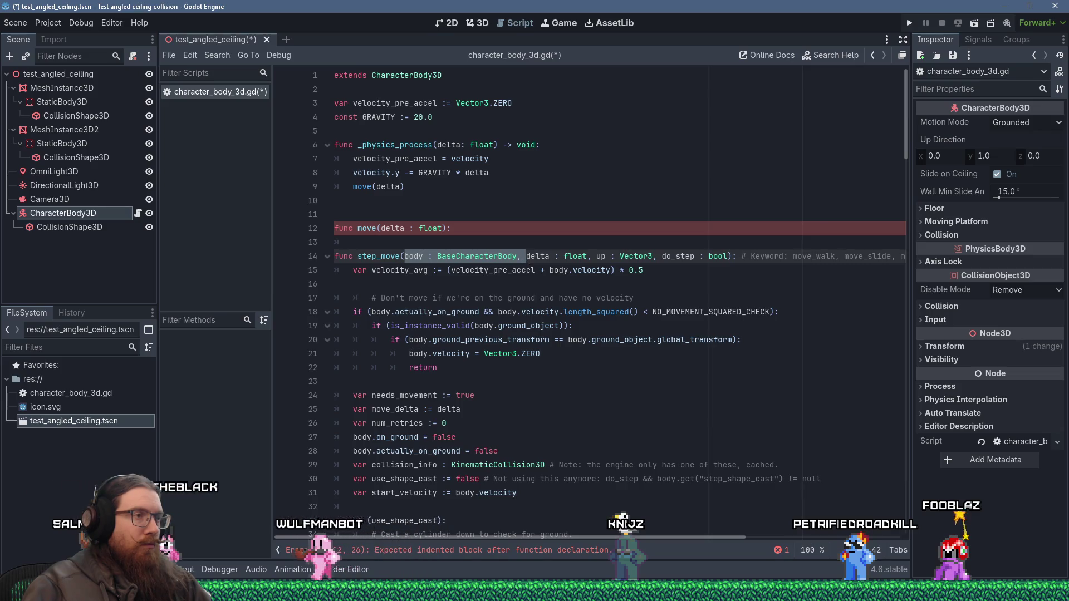
key(BackSpace)
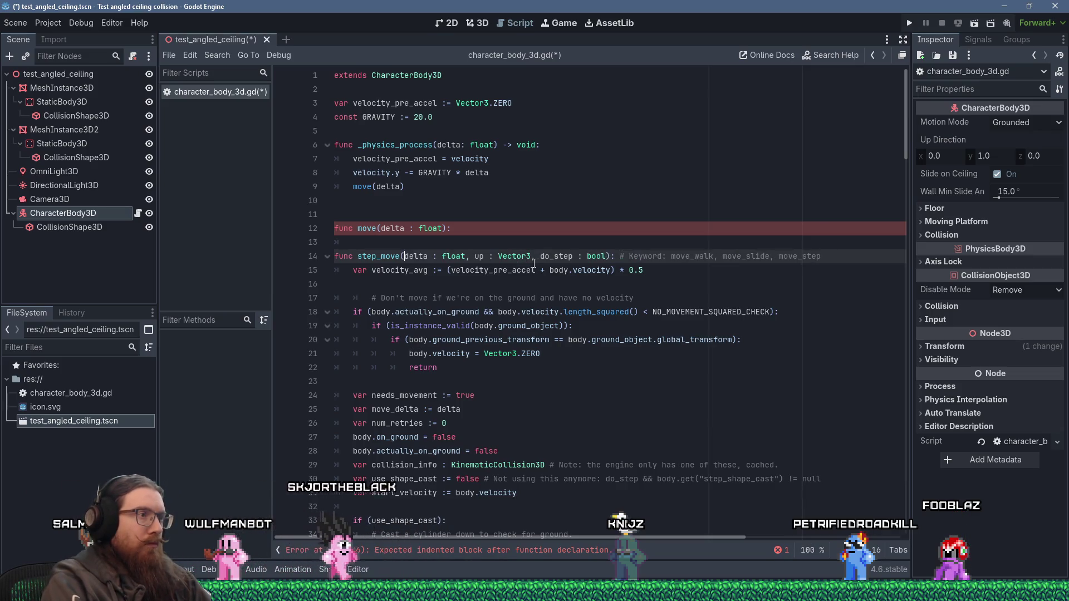
key(shift+Up)
key(shift+Up)
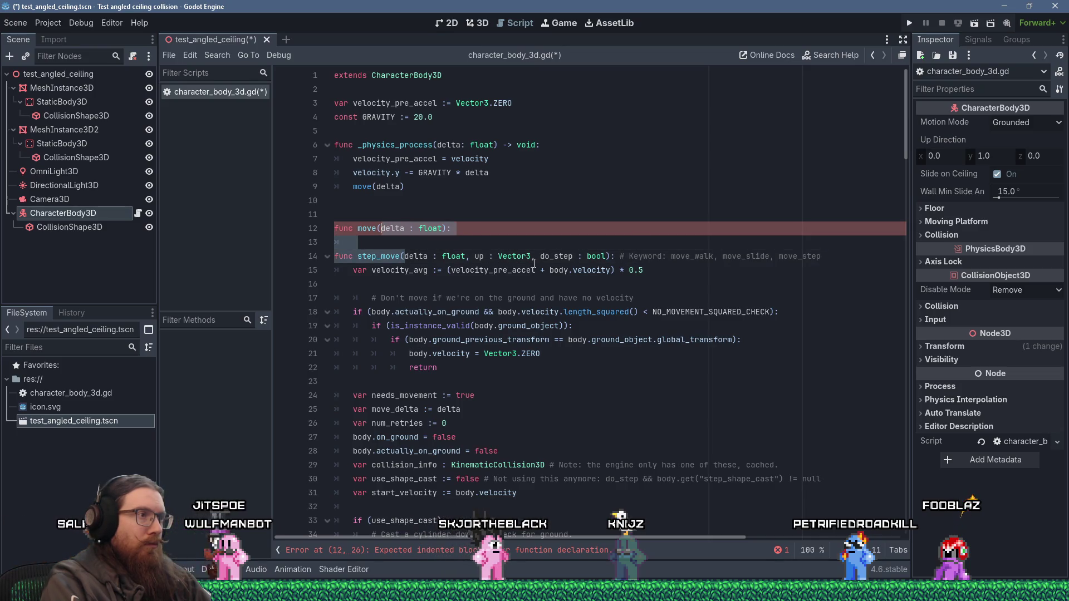
key(BackSpace)
key(Up)
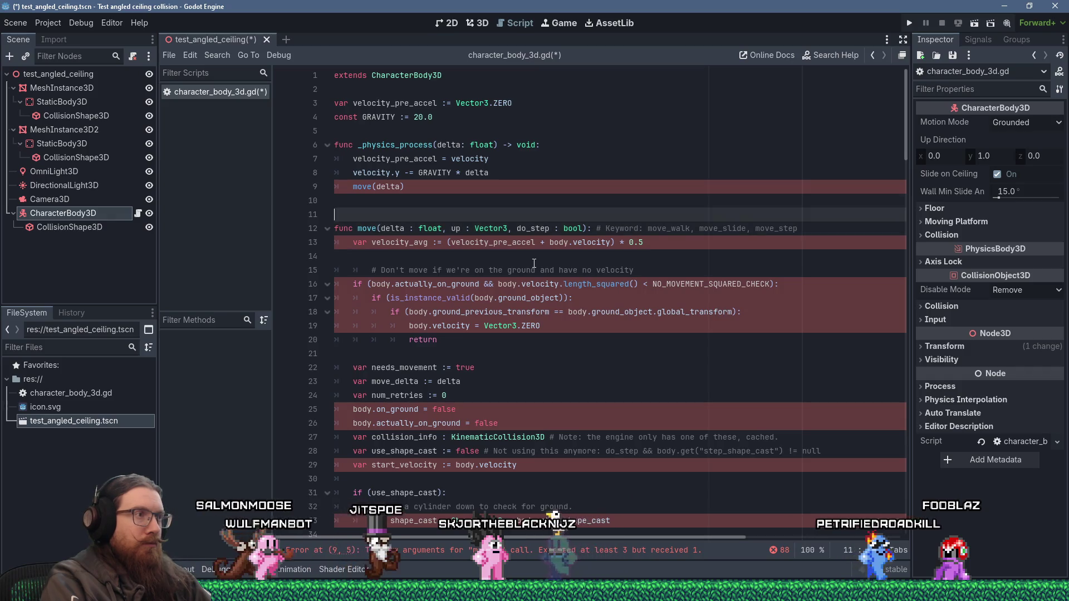
- Change the call to move(delta, Vector3.UP)
key(Up)
key(Up)
key(End)
key(Left)
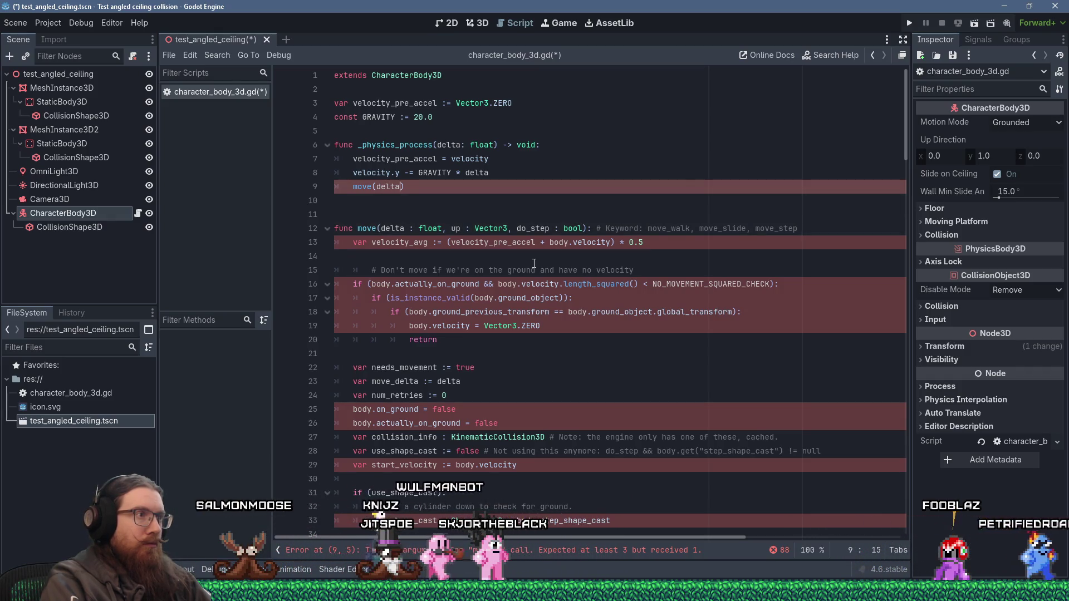
text(, Vector3.UP)
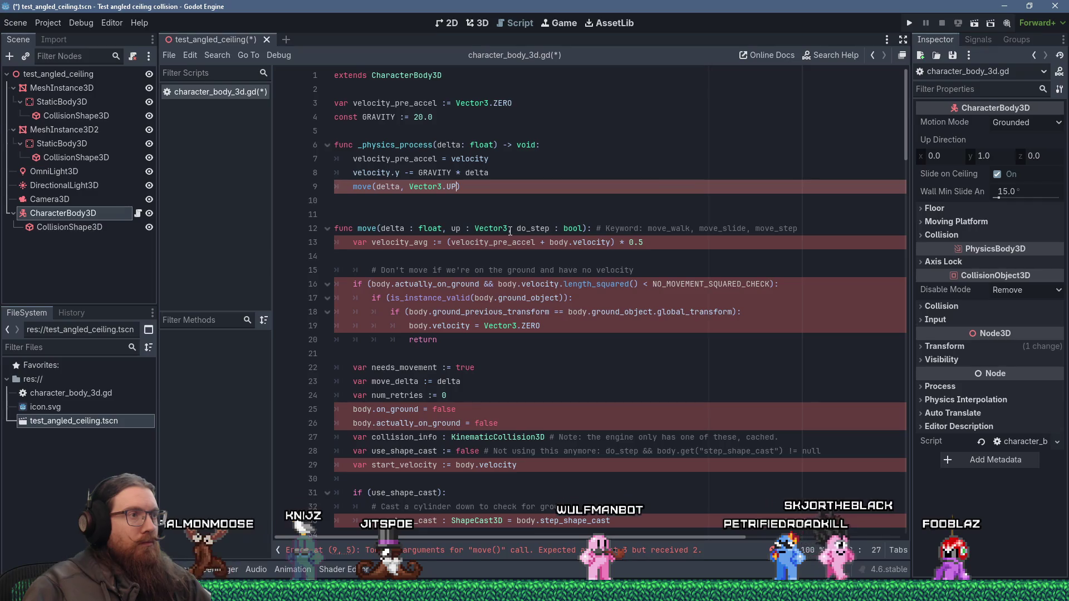
- Remove the do_step parameter and its trailing comment, then save the script
drag(510, 231, 519, 231)
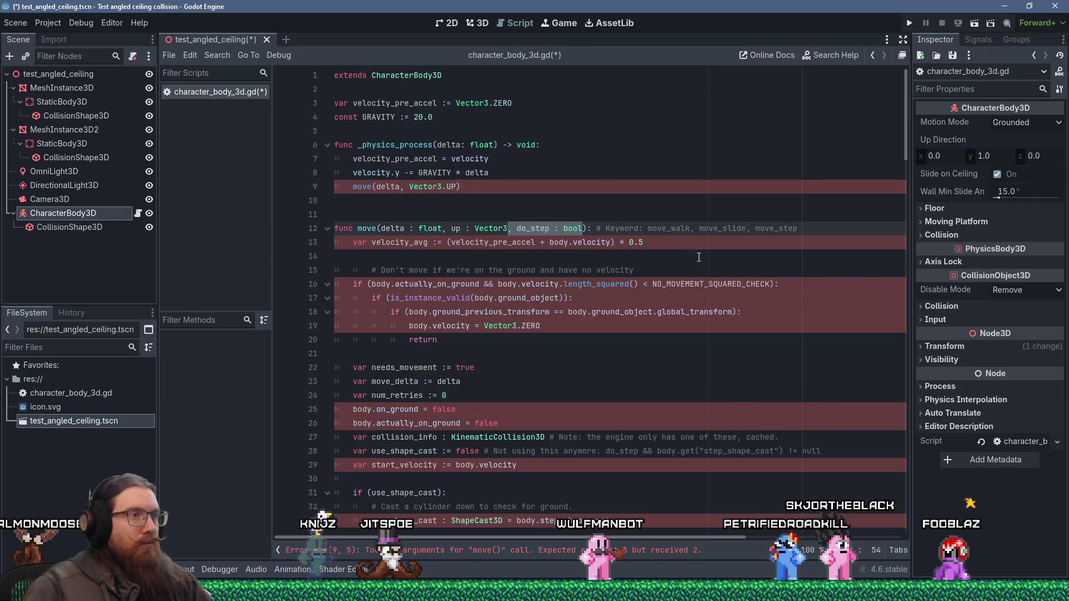
key(Right)
key(shift+End)
key(BackSpace)
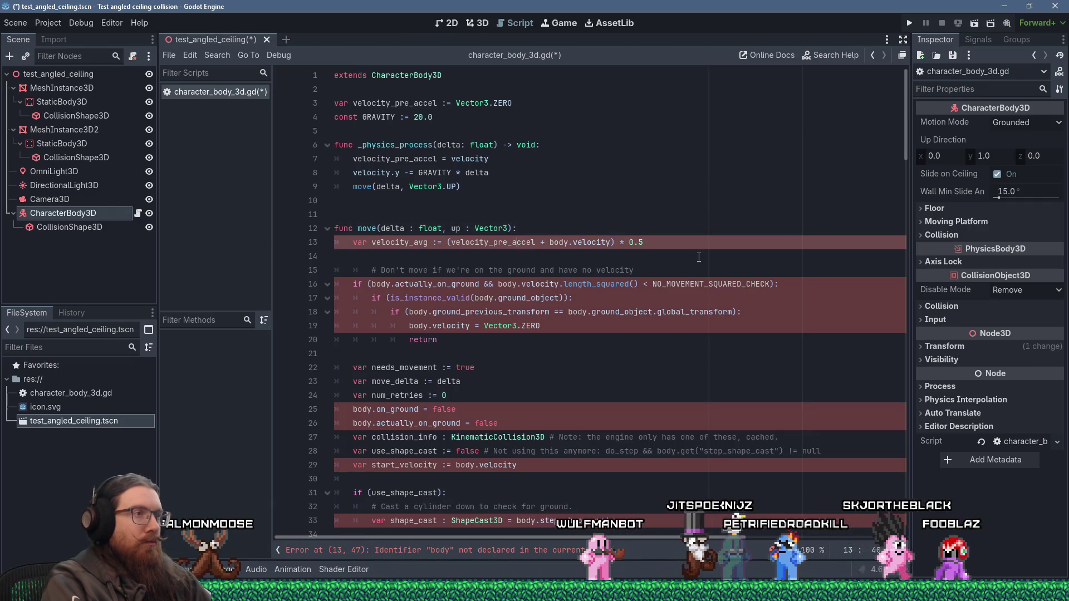
key(Up)
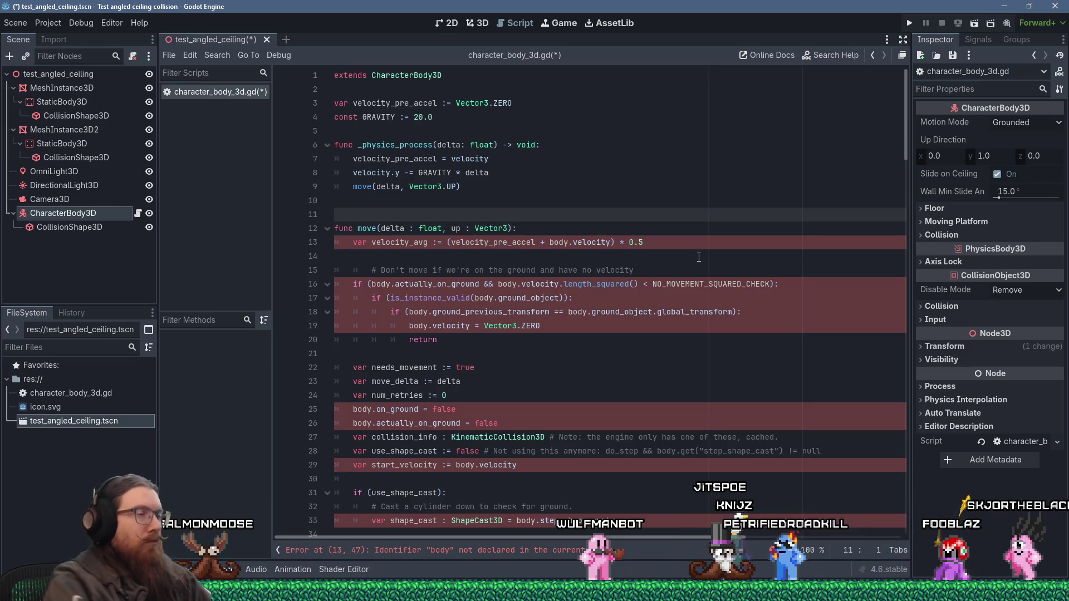
key(ctrl+s)
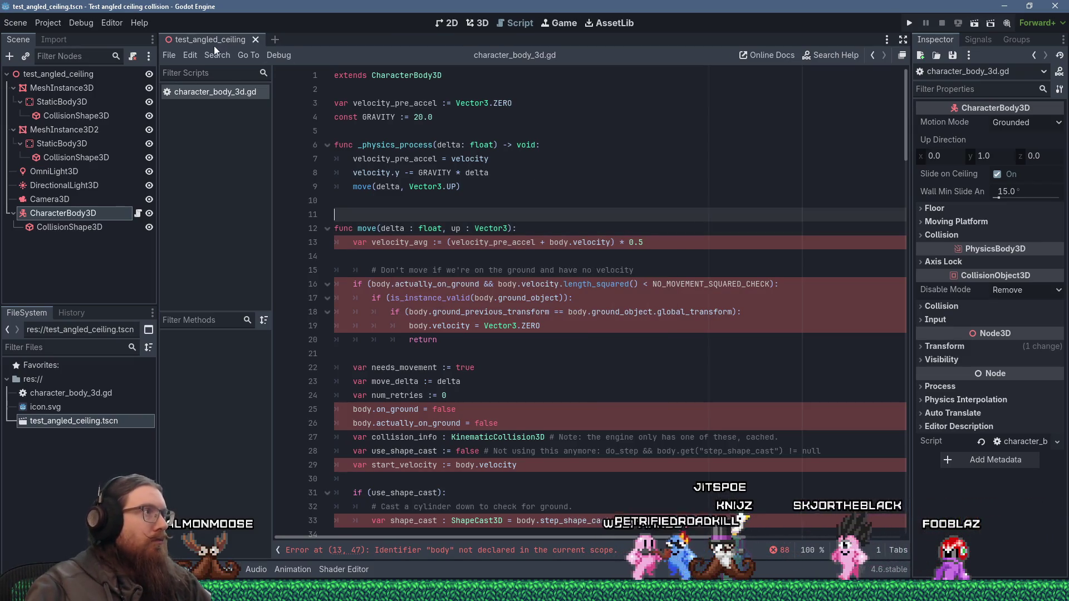
- Replace every "body." in the character script with nothing using Replace All
click(217, 54)
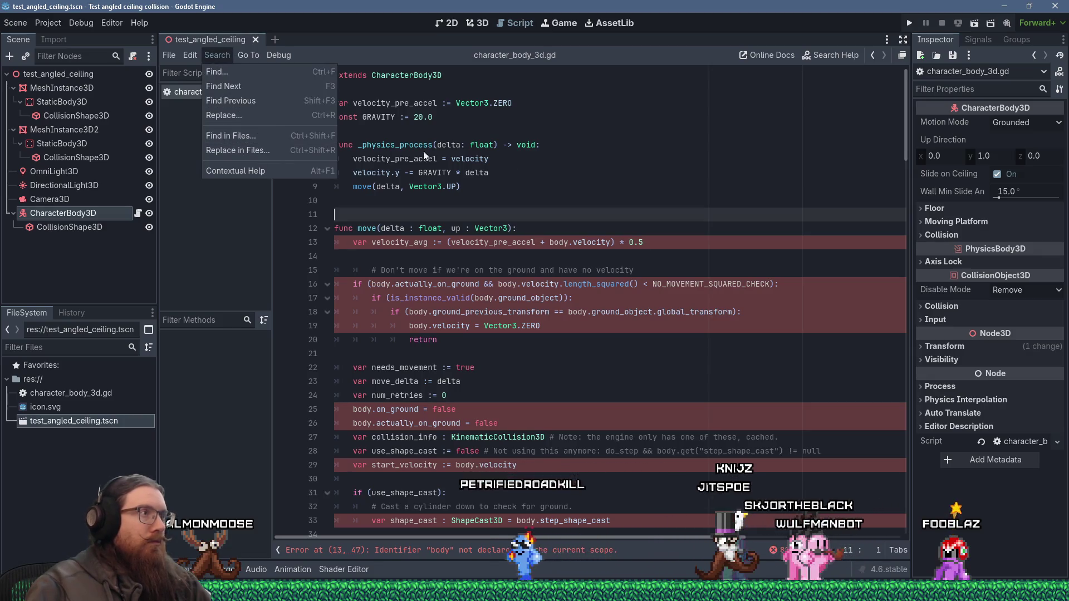
click(278, 115)
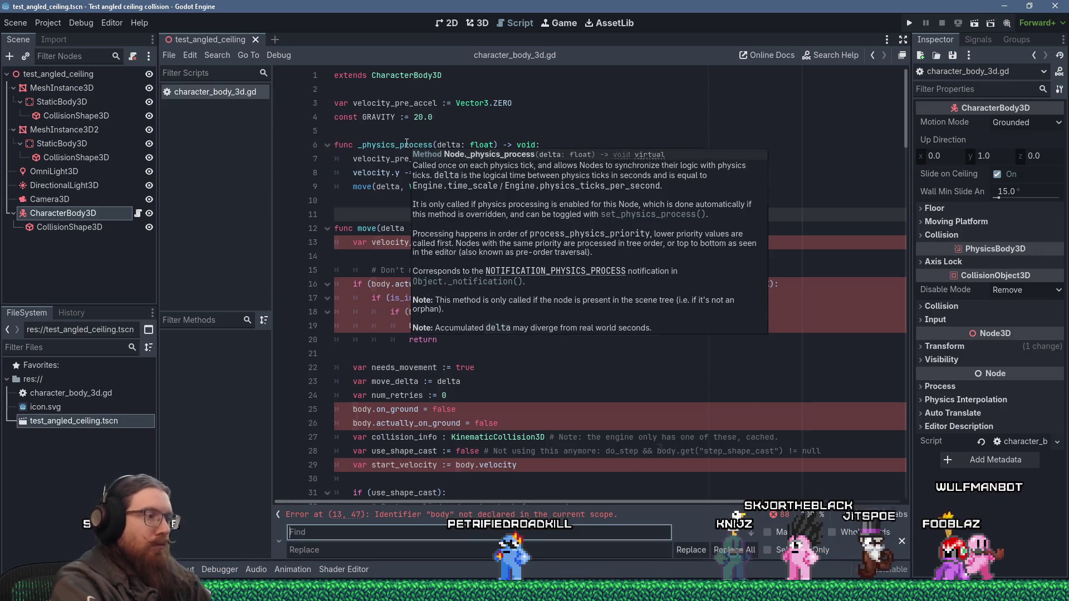
text(body.)
click(734, 549)
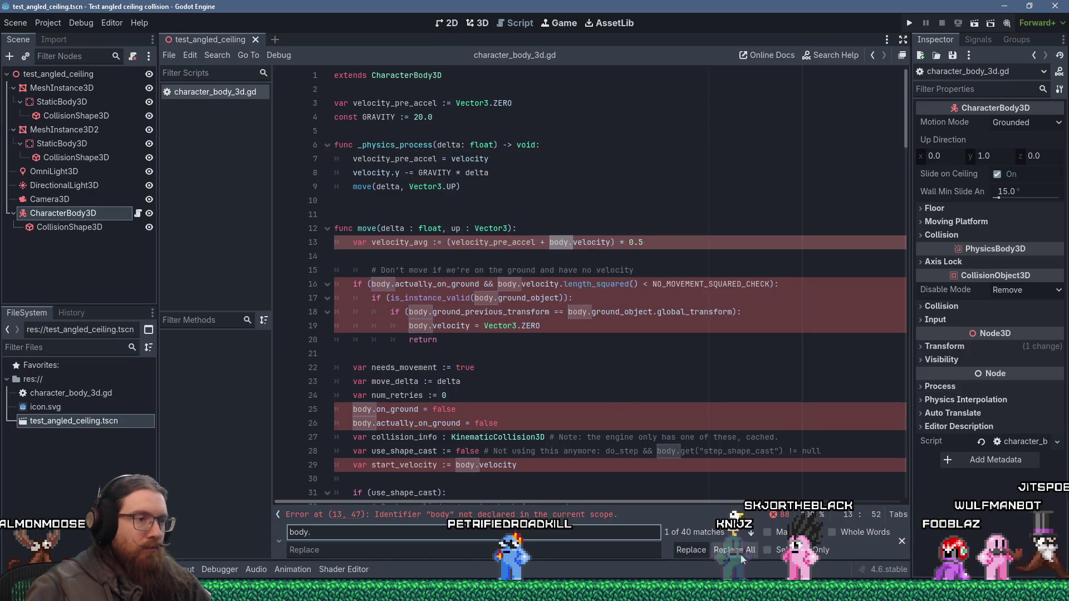
- Scroll through character_body_3d.gd to verify the prefixes are gone, selecting the draw_line call on line 65
click(706, 255)
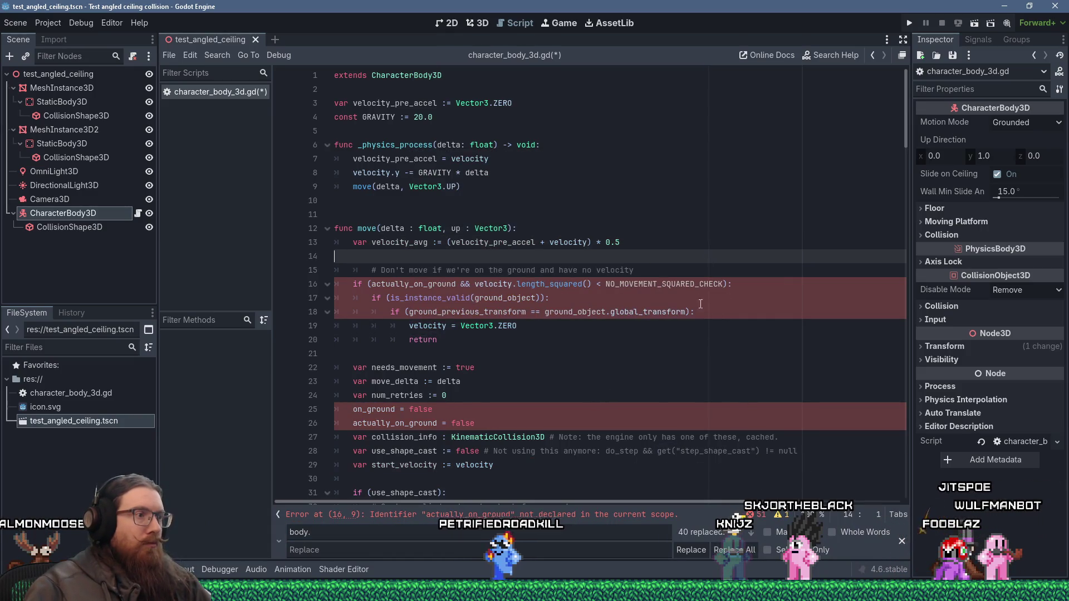
scroll(701, 279, down, 10)
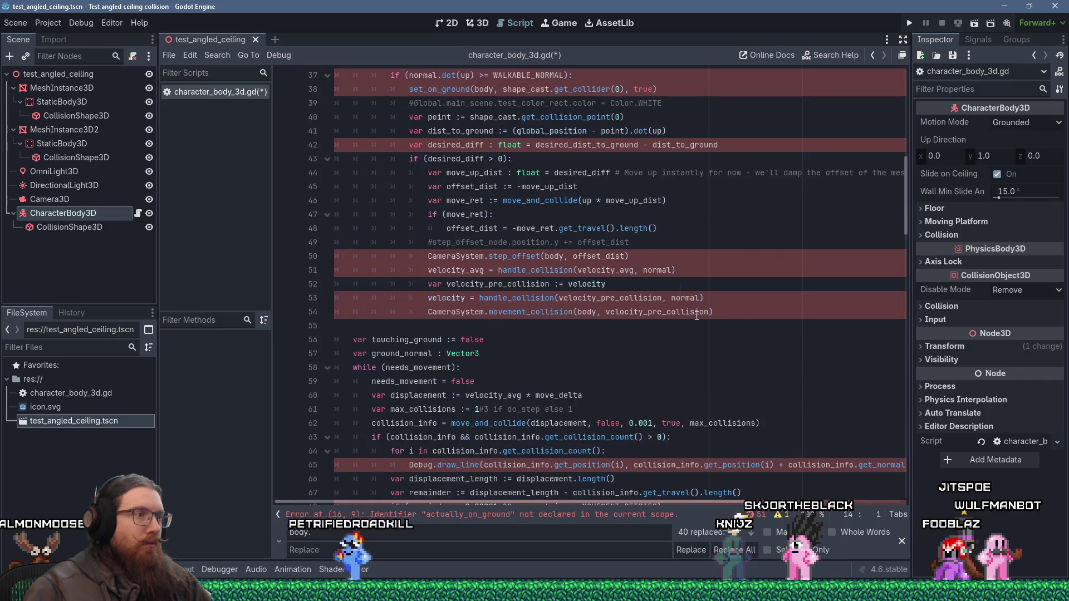
scroll(696, 316, down, 8)
scroll(695, 329, up, 15)
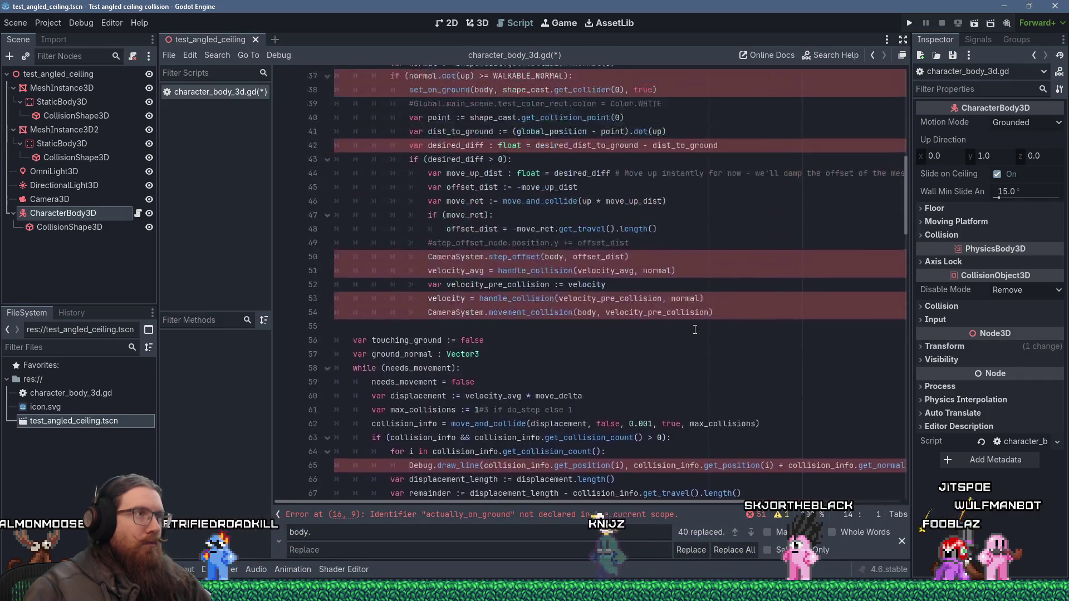
scroll(695, 329, up, 3)
scroll(695, 329, down, 15)
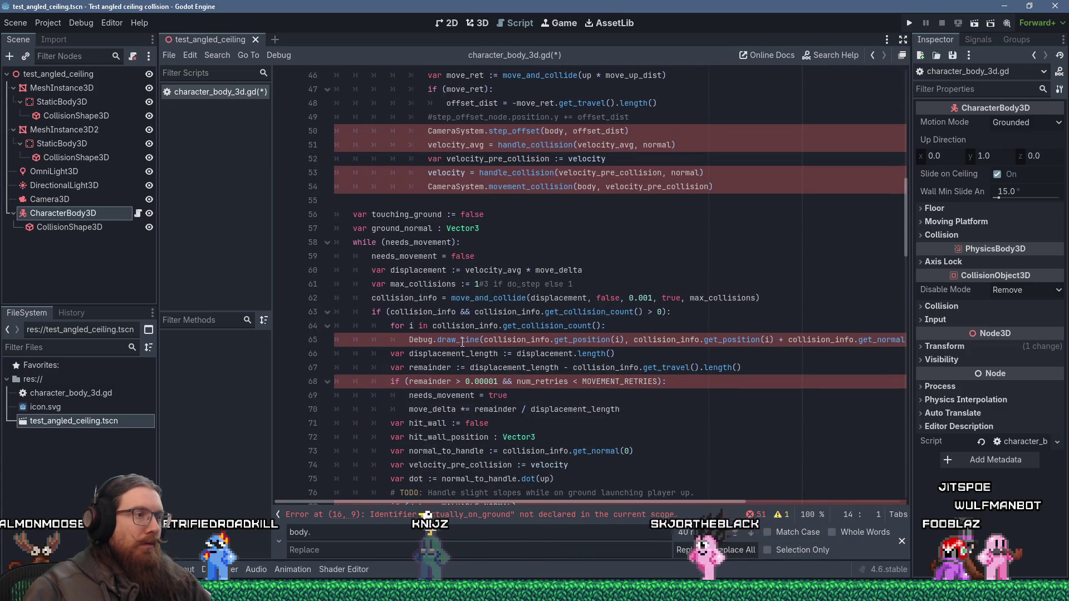
double_click(462, 341)
key(alt+Tab)
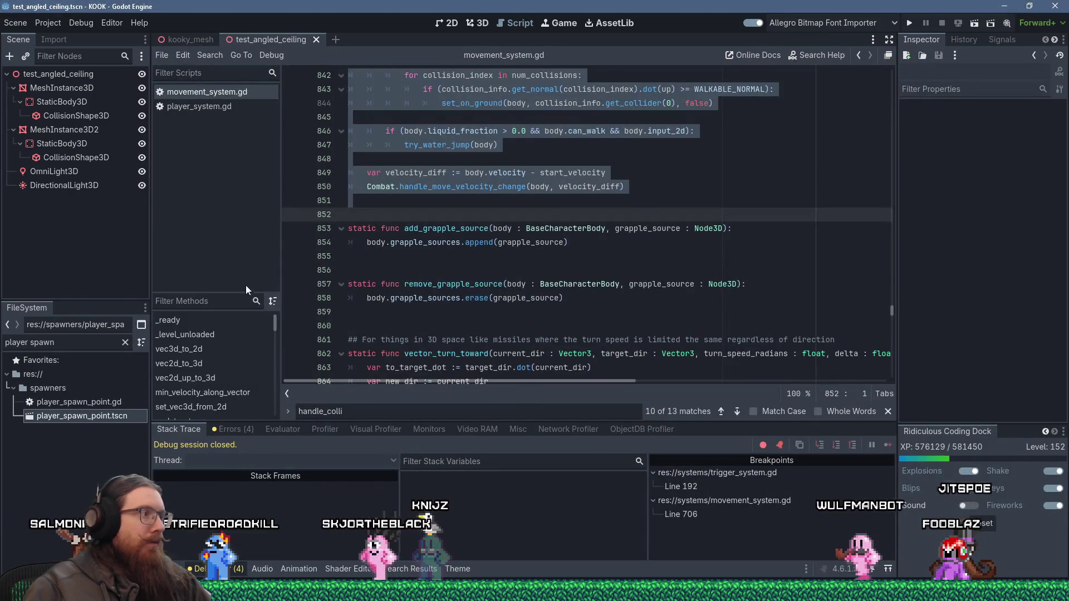
- Filter KOOK's FileSystem for "debug", copy debug.gd's path, and open it in the script editor
text(debug)
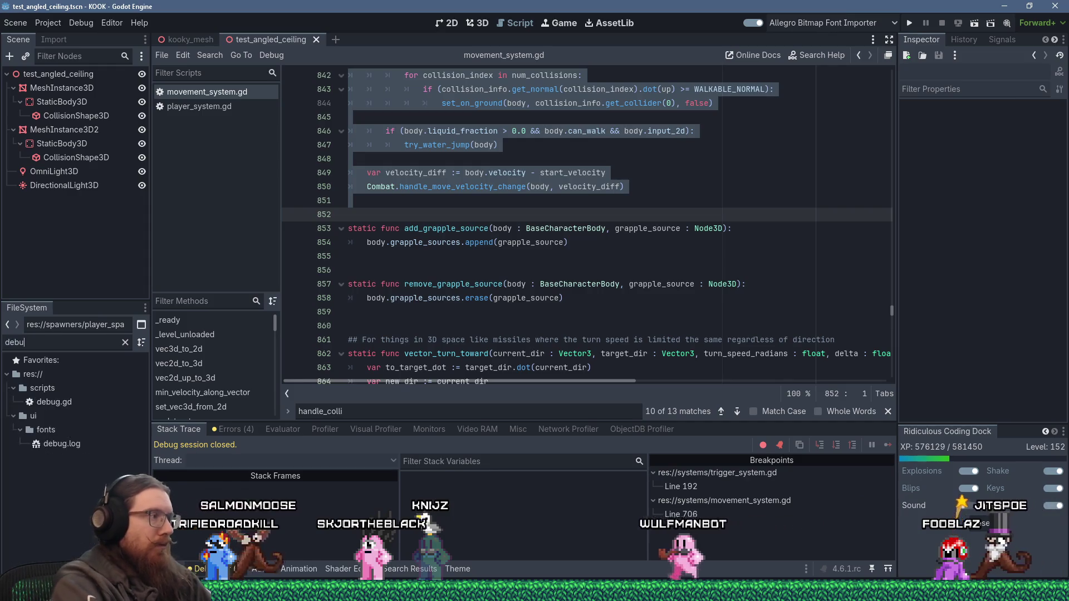
right_click(69, 403)
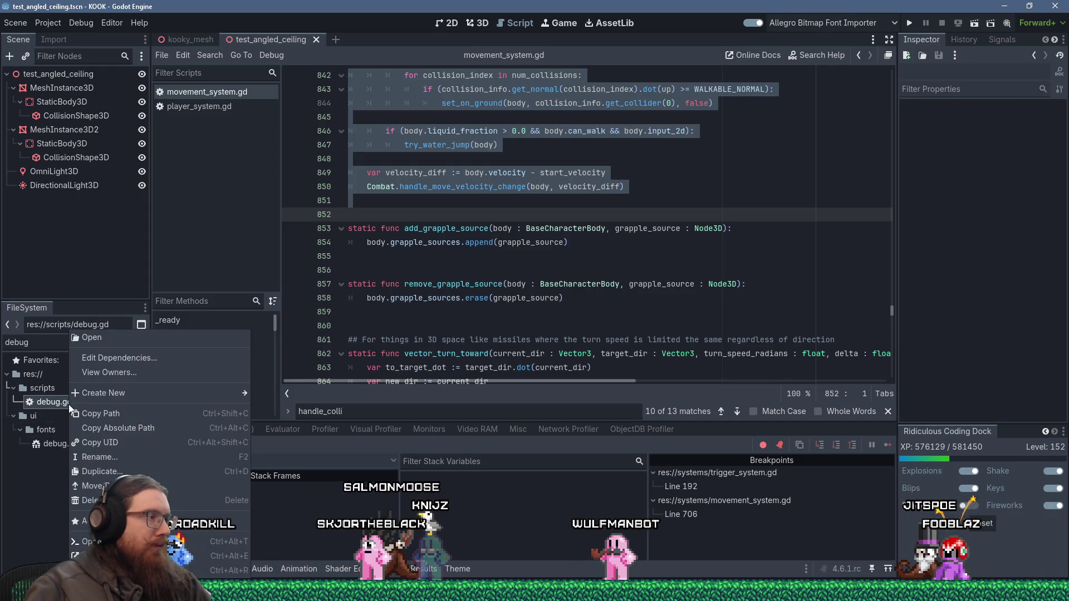
click(116, 416)
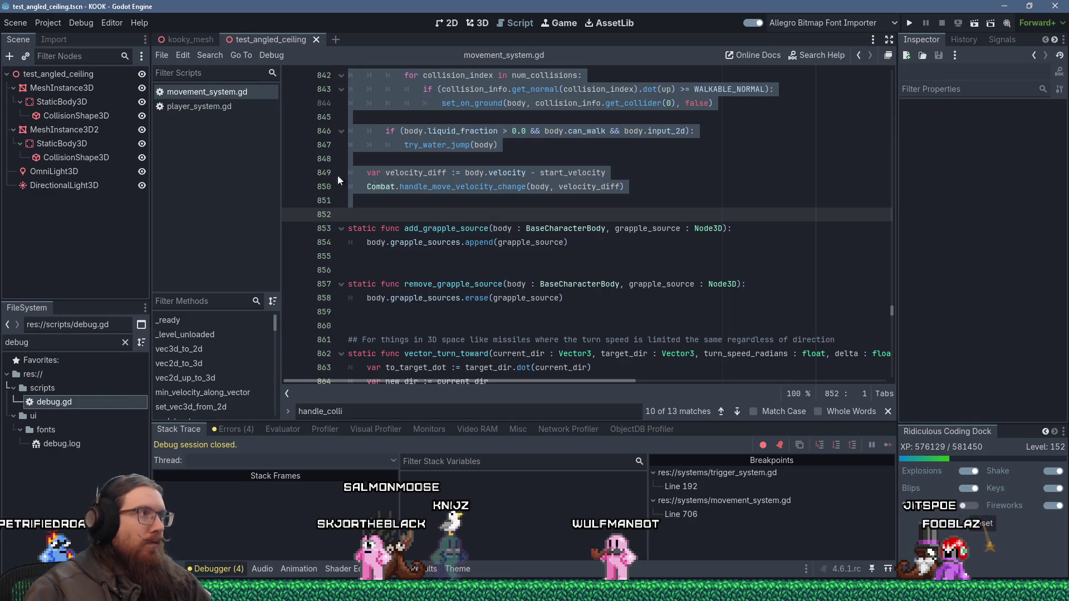
double_click(72, 401)
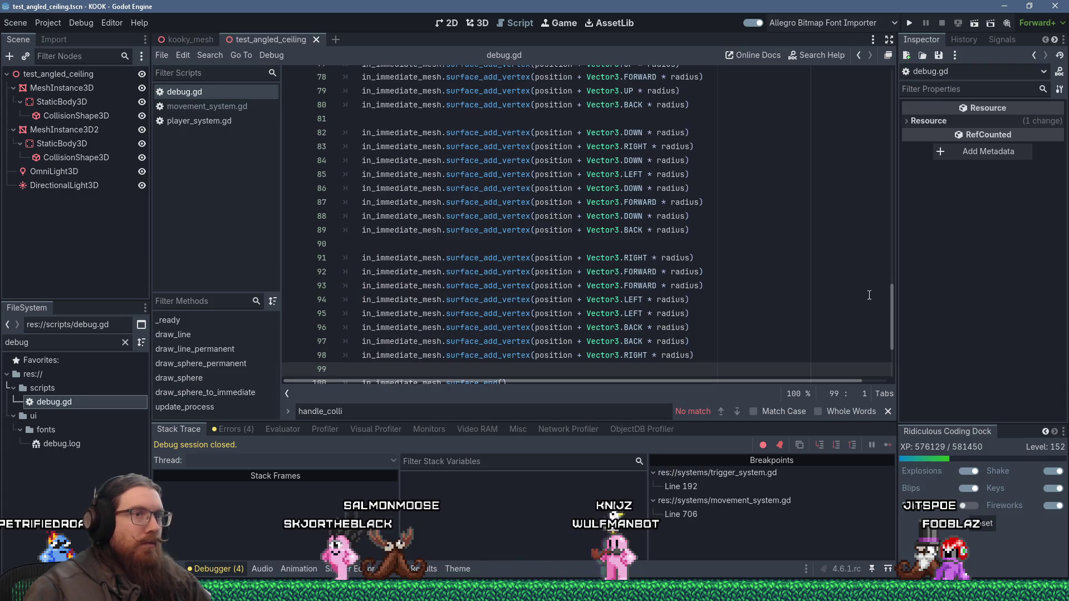
- Show debug.gd in the system file browser via Open in File Manager
drag(894, 324, 880, 88)
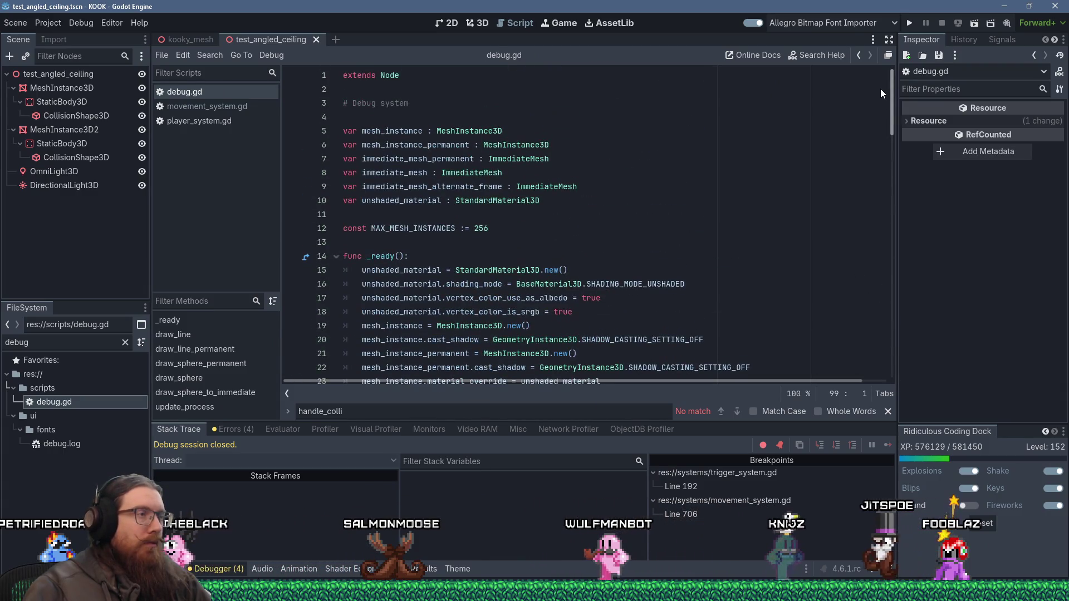
right_click(205, 93)
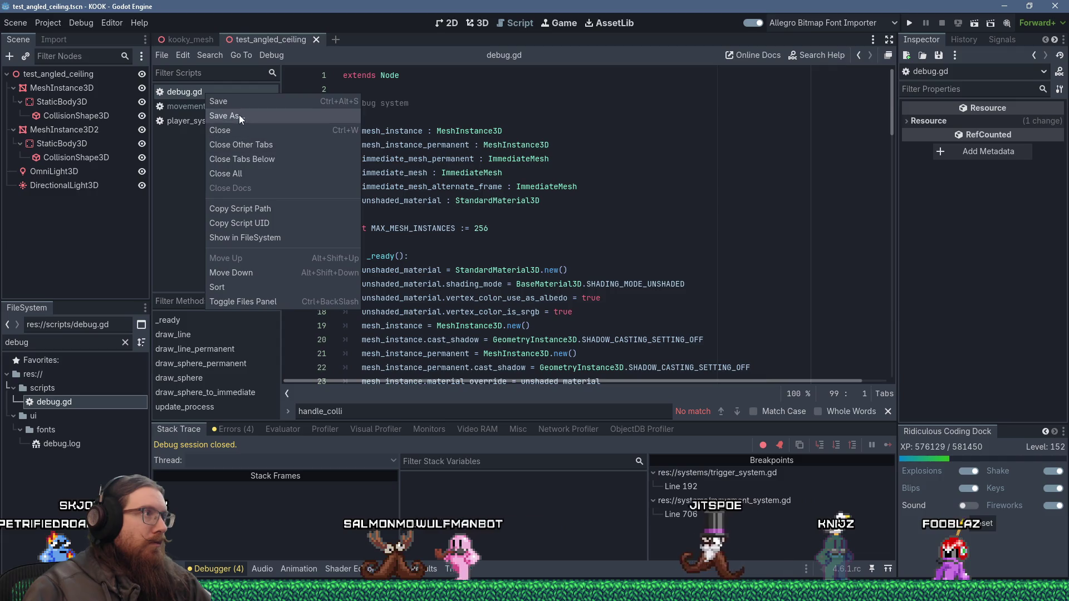
click(69, 407)
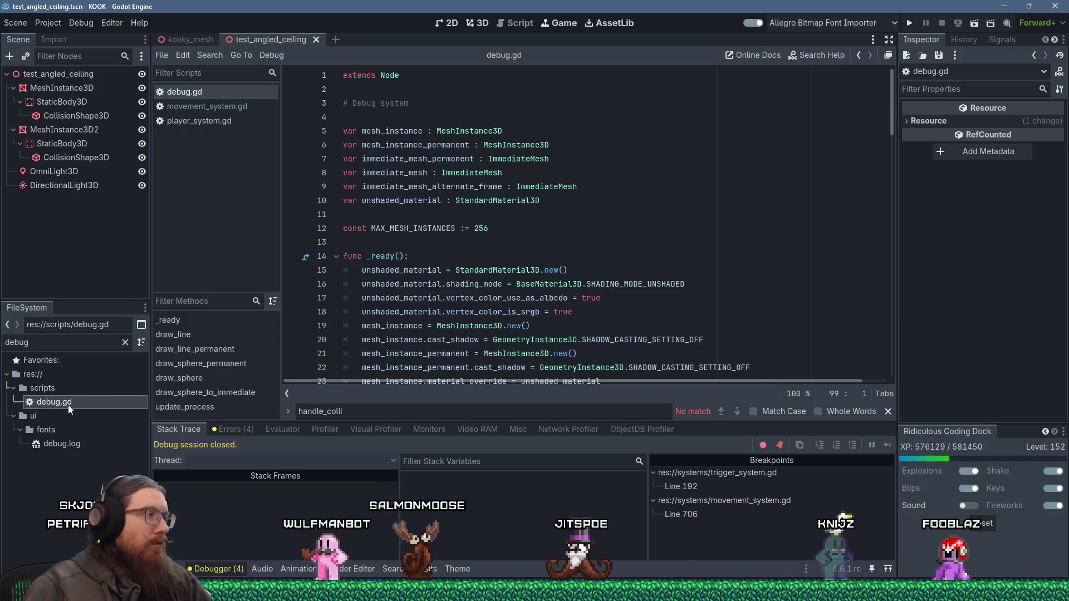
right_click(68, 407)
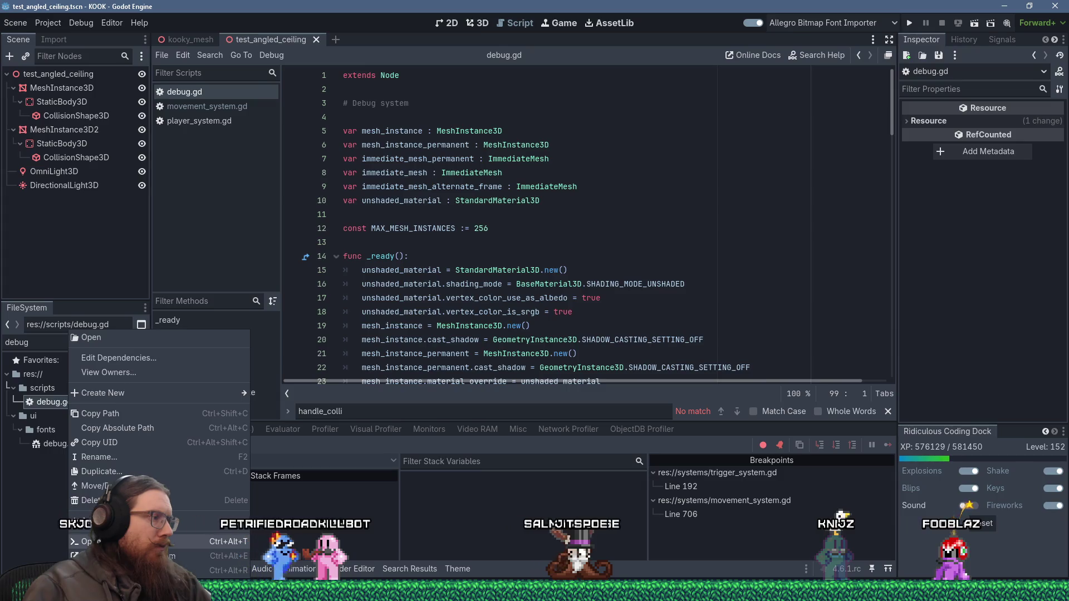
click(167, 570)
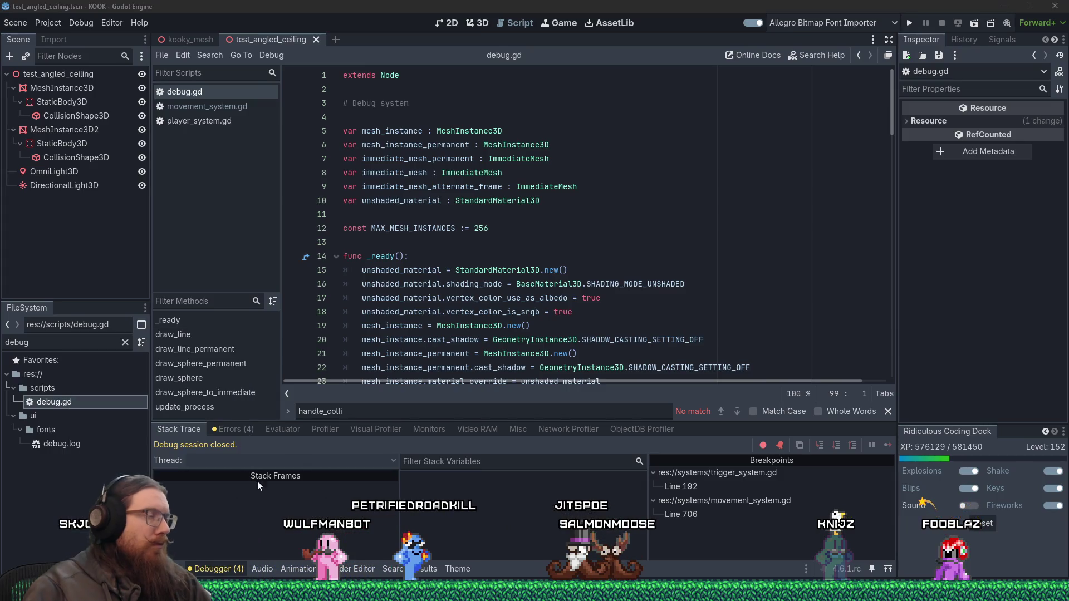
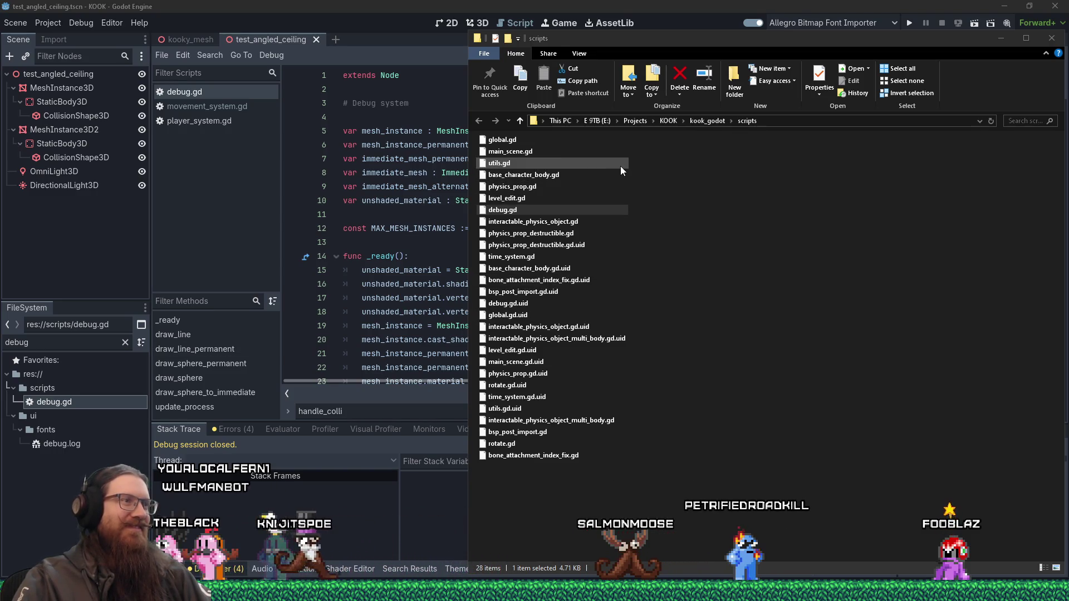
- Duplicate debug.gd from KOOK's scripts folder into the test-angled-ceiling-collision folder, then return to Godot
right_click(505, 216)
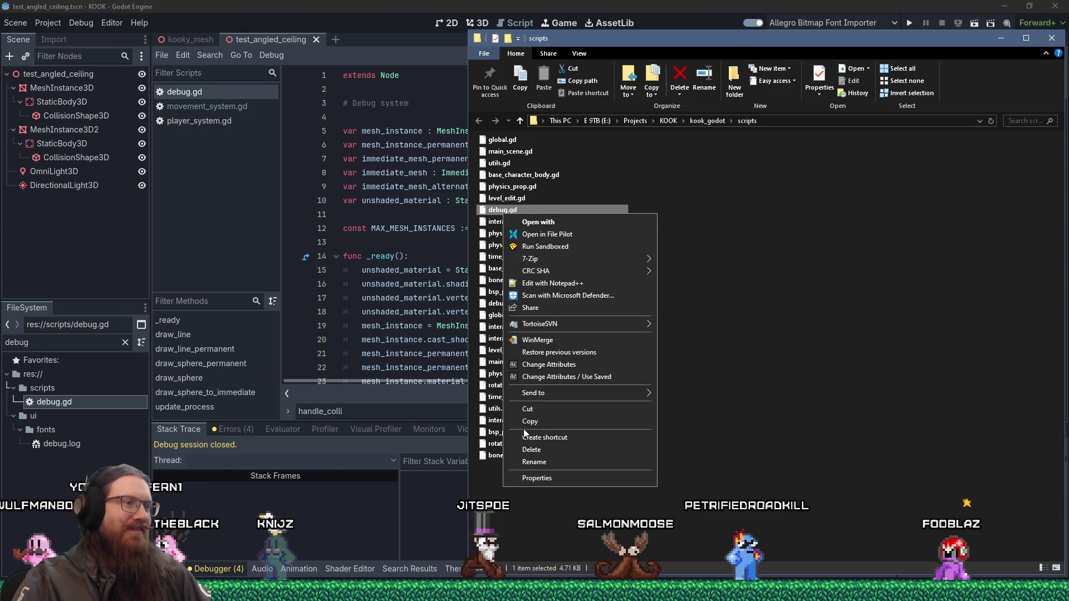
key(Escape)
key(alt+Tab)
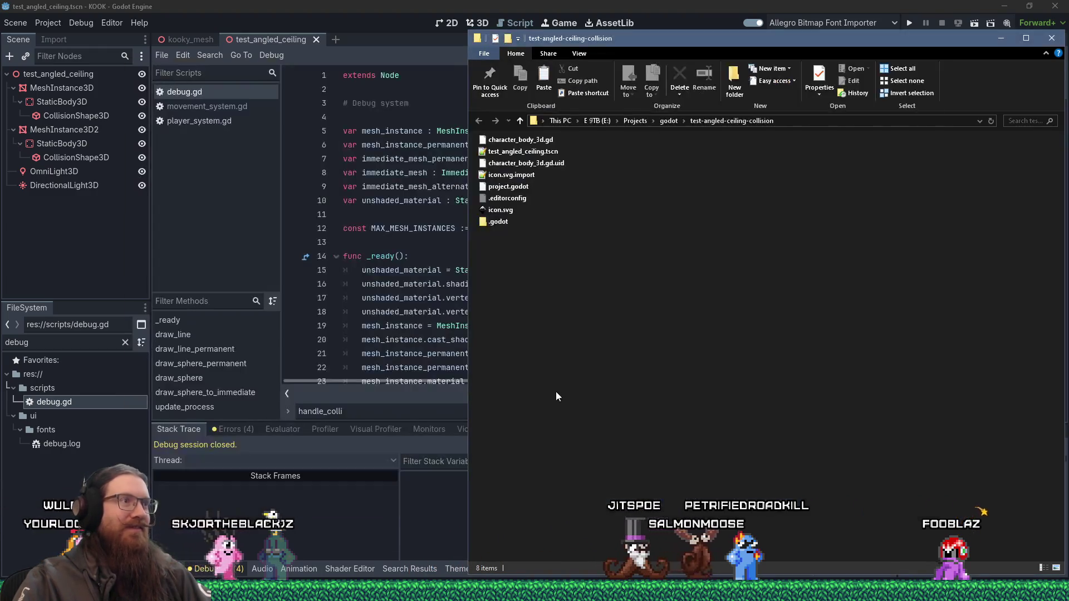
right_click(549, 369)
click(596, 185)
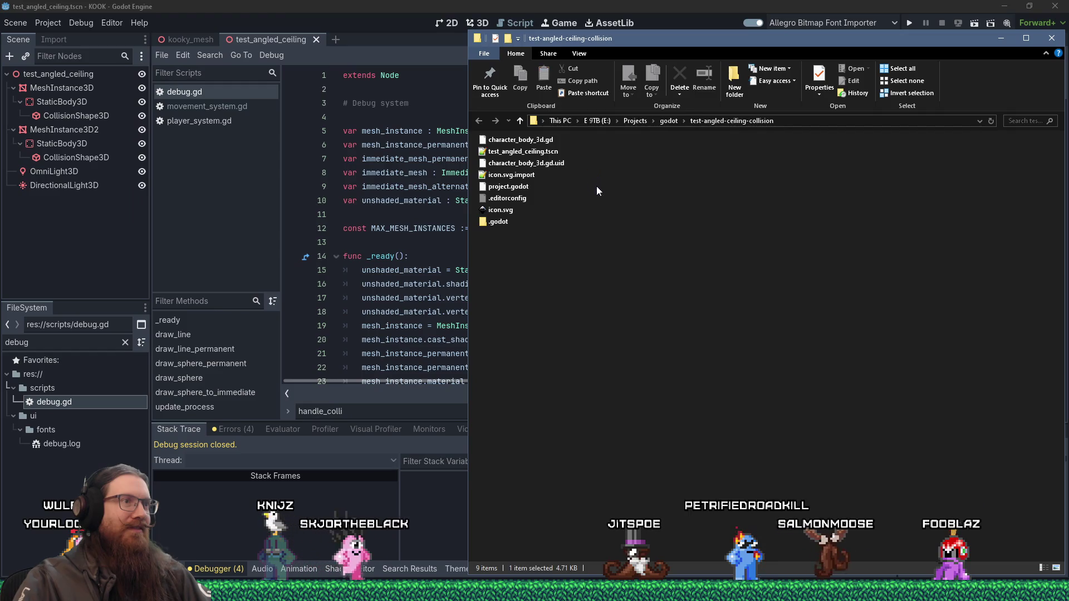
key(alt+Tab)
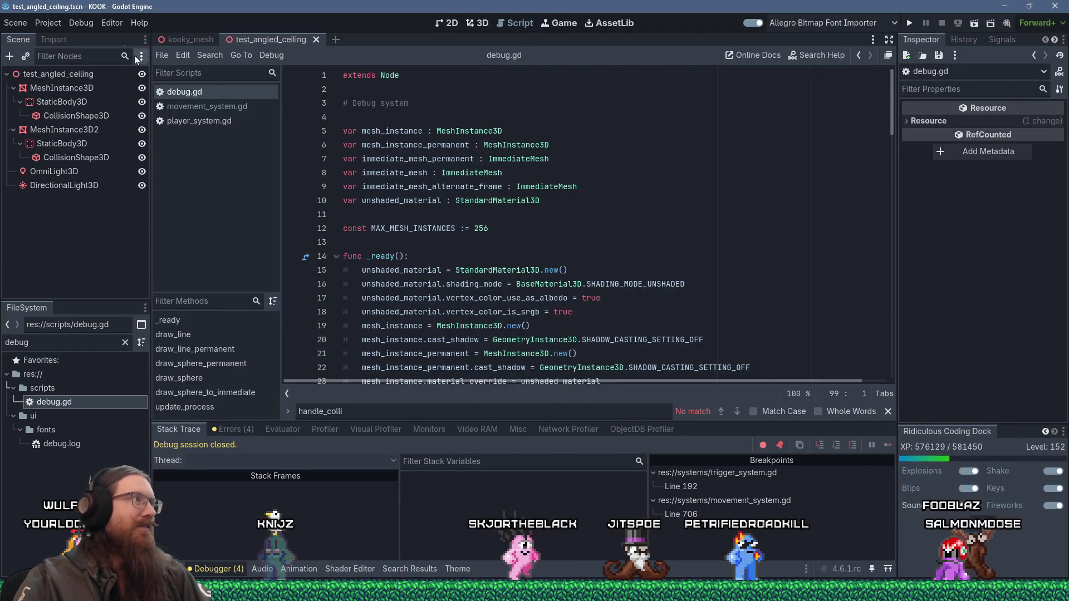
- Open the Project Settings Autoload list, then switch to the angled-ceiling test project's editor
click(47, 23)
click(174, 42)
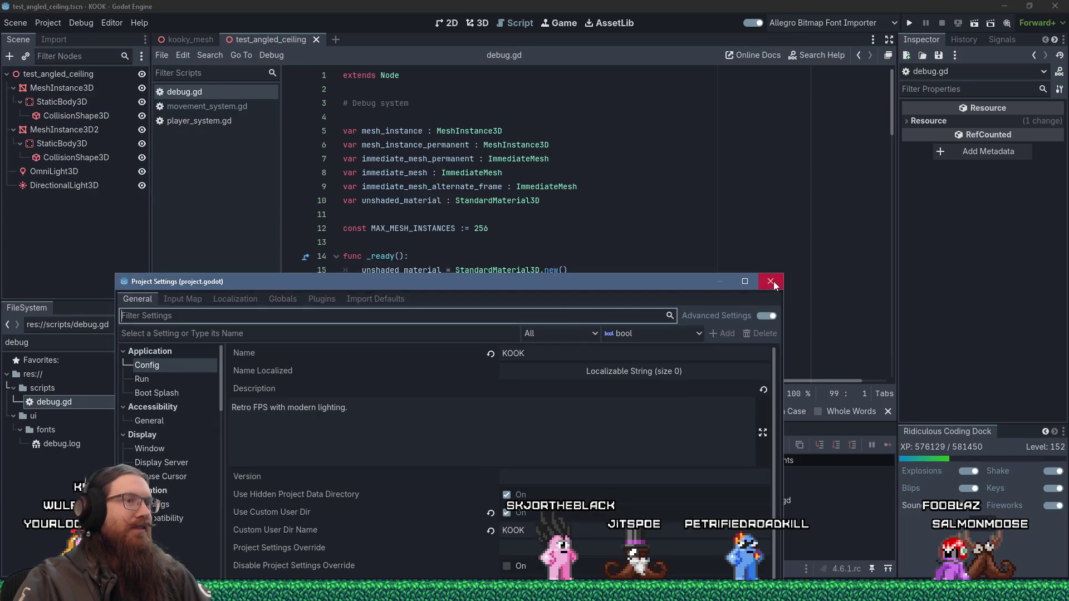
click(771, 282)
key(alt+Tab)
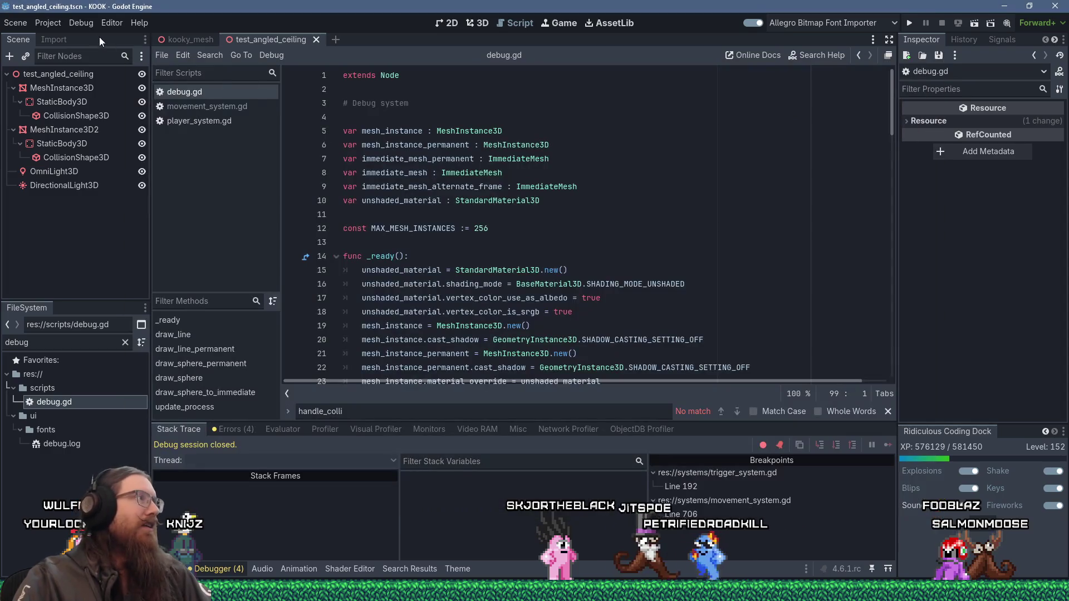
click(55, 22)
click(68, 36)
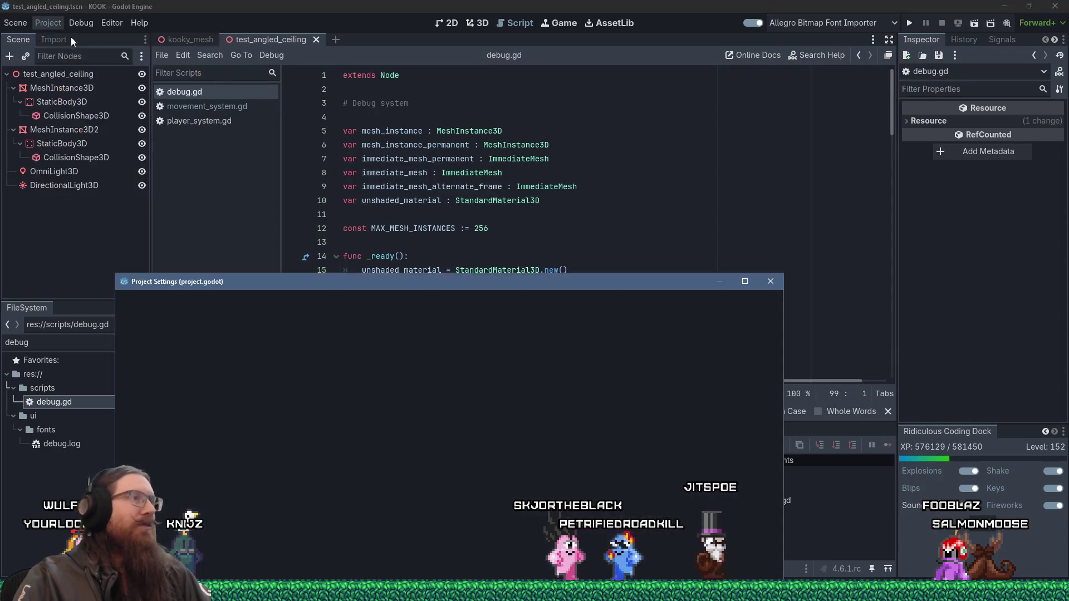
click(283, 299)
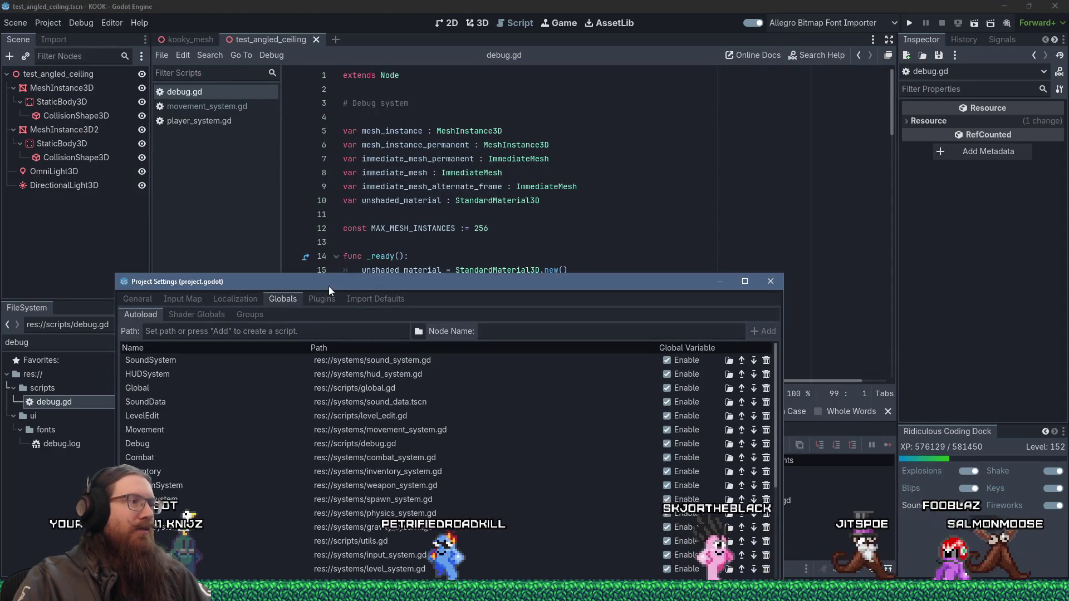
drag(329, 286, 343, 189)
key(alt+Tab)
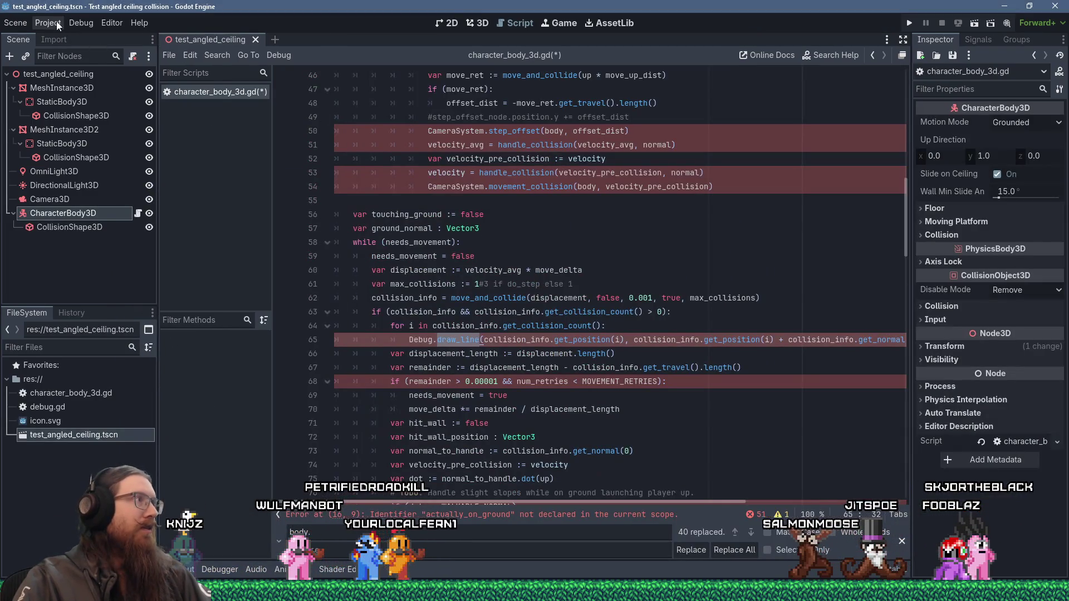
- Add debug.gd as the Debug autoload in Project Settings and close the dialog
click(48, 23)
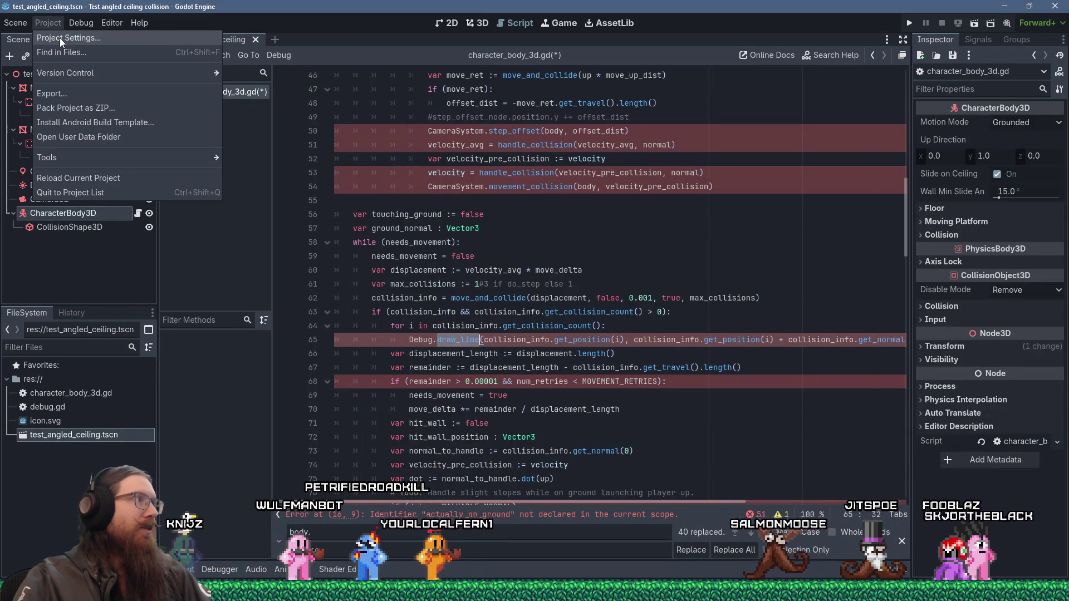
click(59, 38)
click(368, 116)
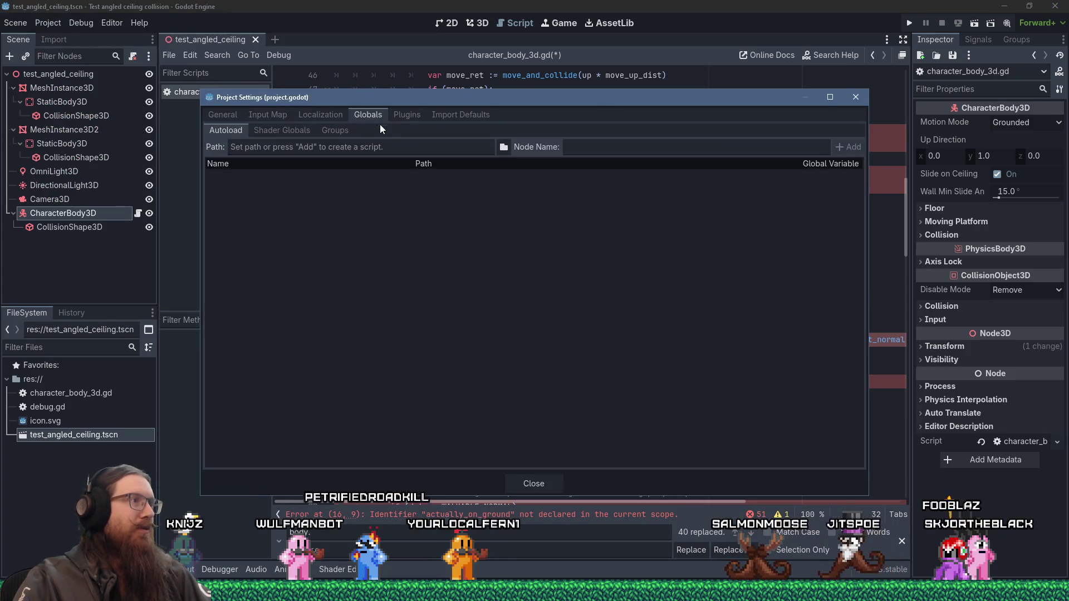
click(503, 147)
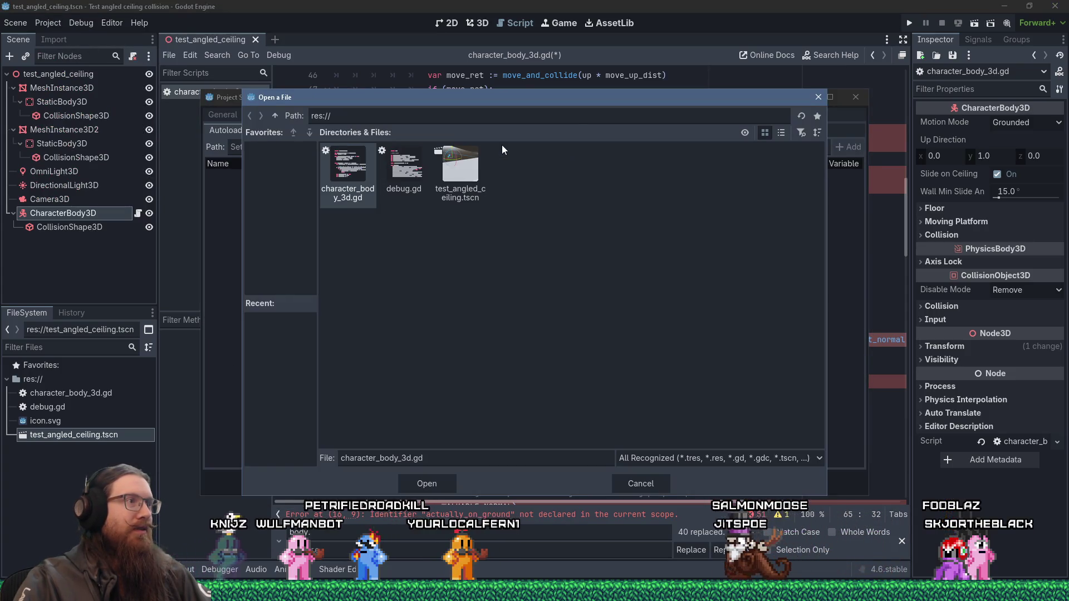
double_click(410, 172)
click(849, 147)
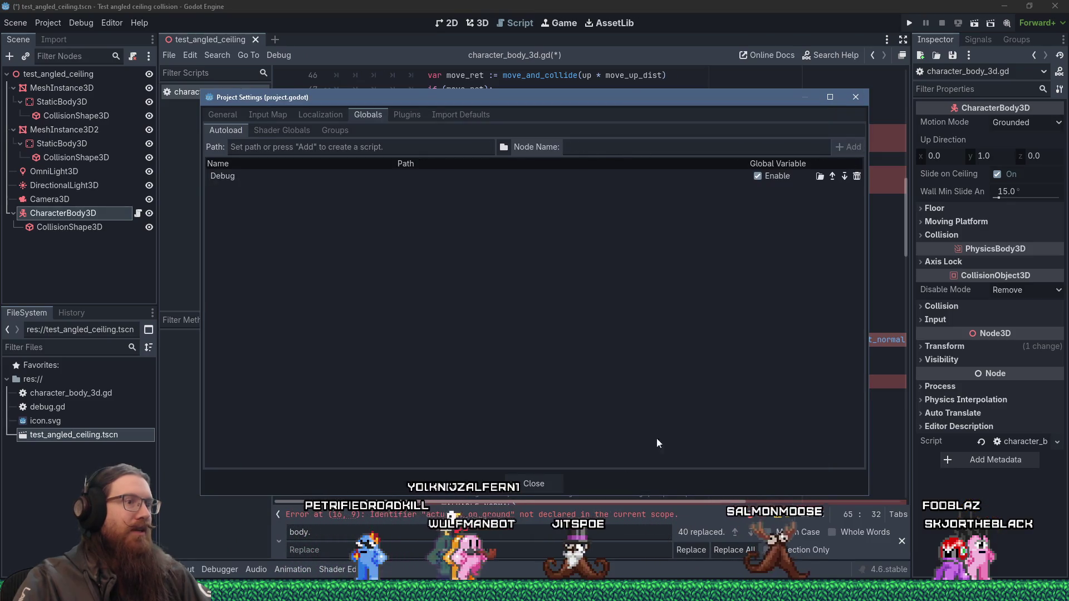
click(538, 484)
scroll(573, 395, up, 6)
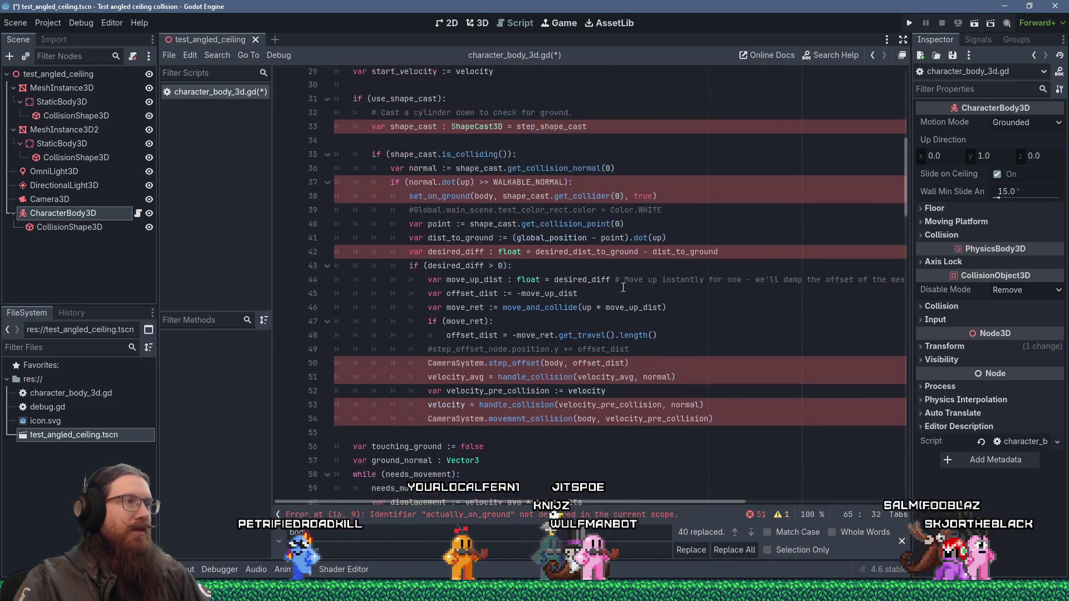
- Delete the use_shape_cast ground-check block and the unused use_shape_cast variable
click(602, 246)
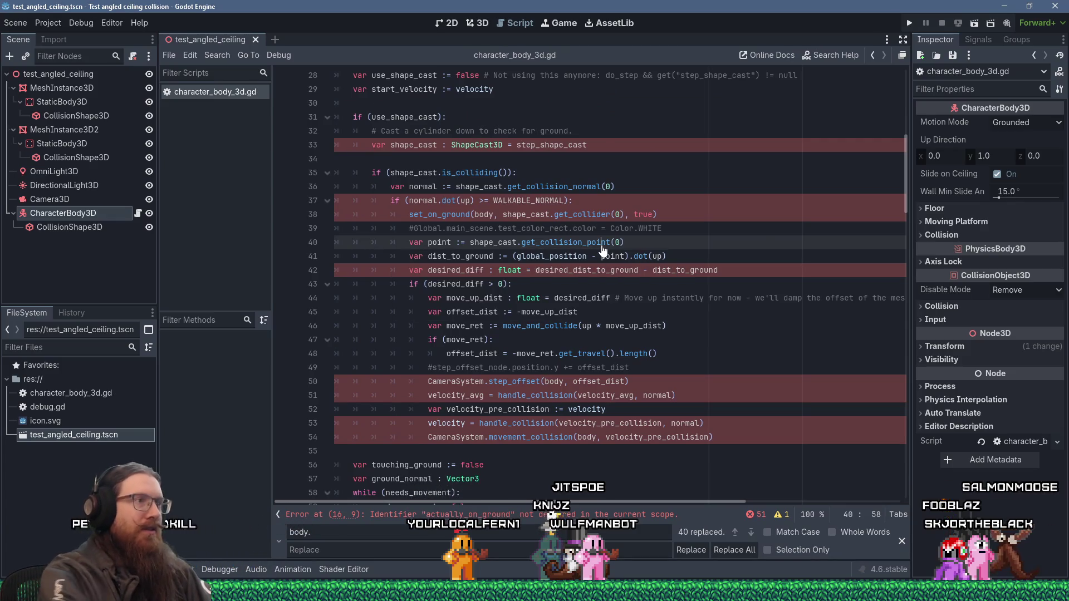
scroll(641, 217, up, 3)
click(646, 274)
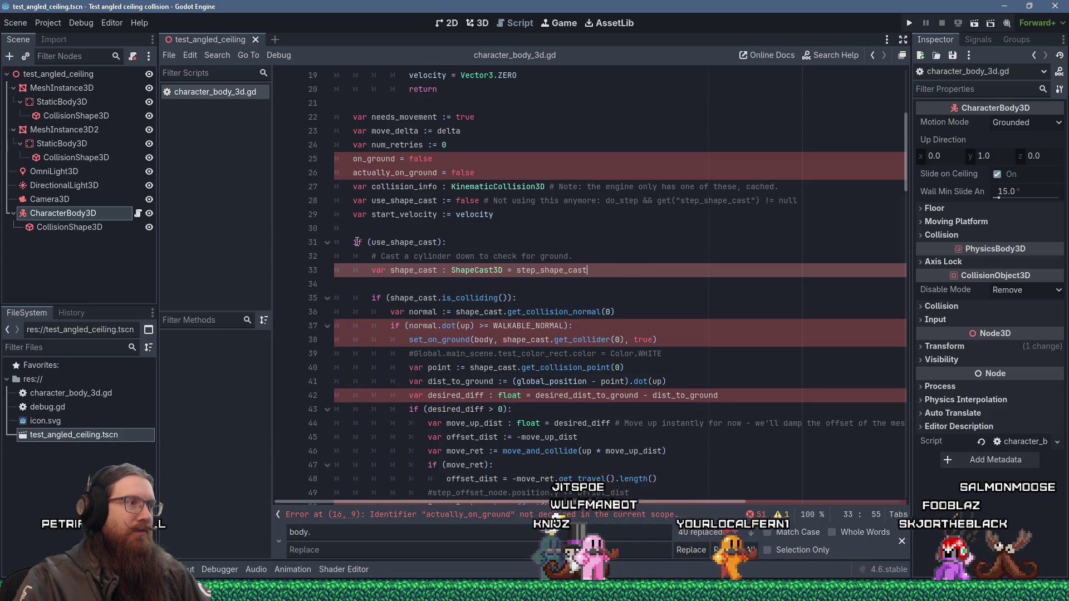
click(327, 243)
click(427, 258)
drag(427, 258, 336, 241)
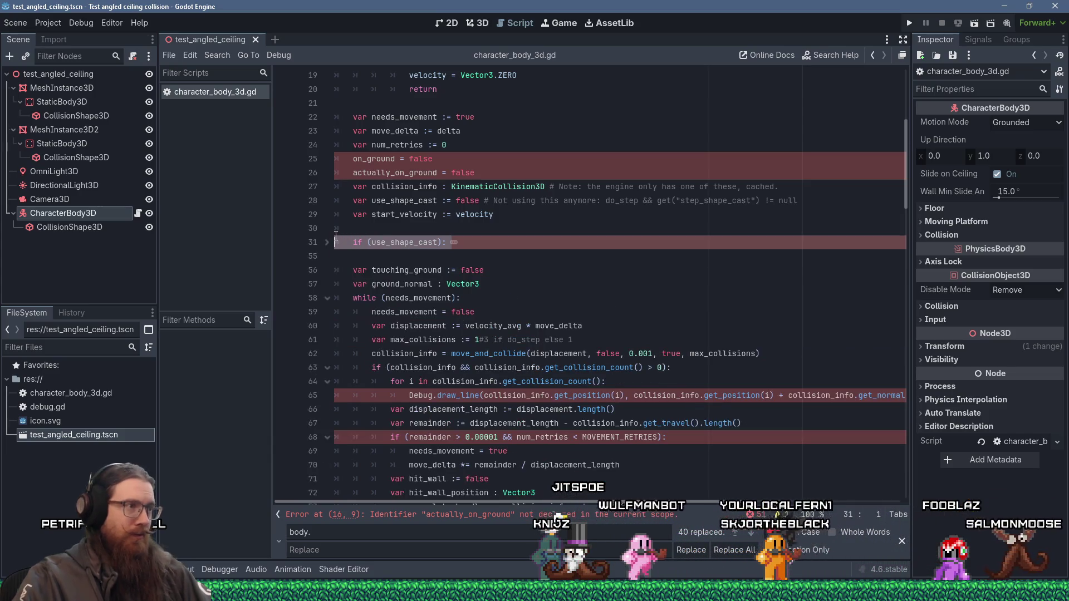
key(BackSpace)
key(BackSpace)
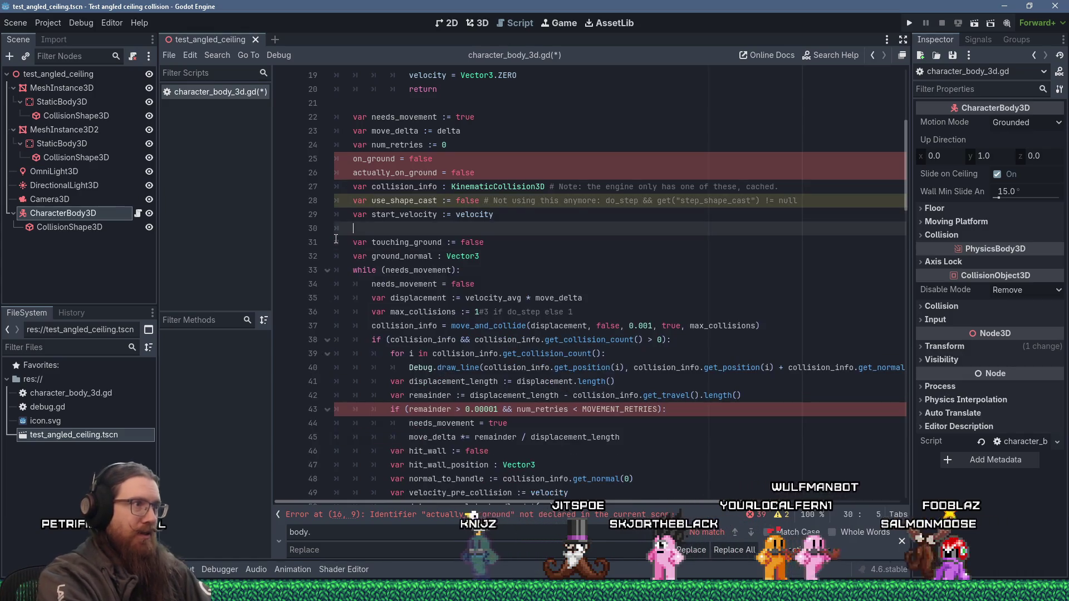
key(Up)
key(Up)
key(ctrl+shift+k)
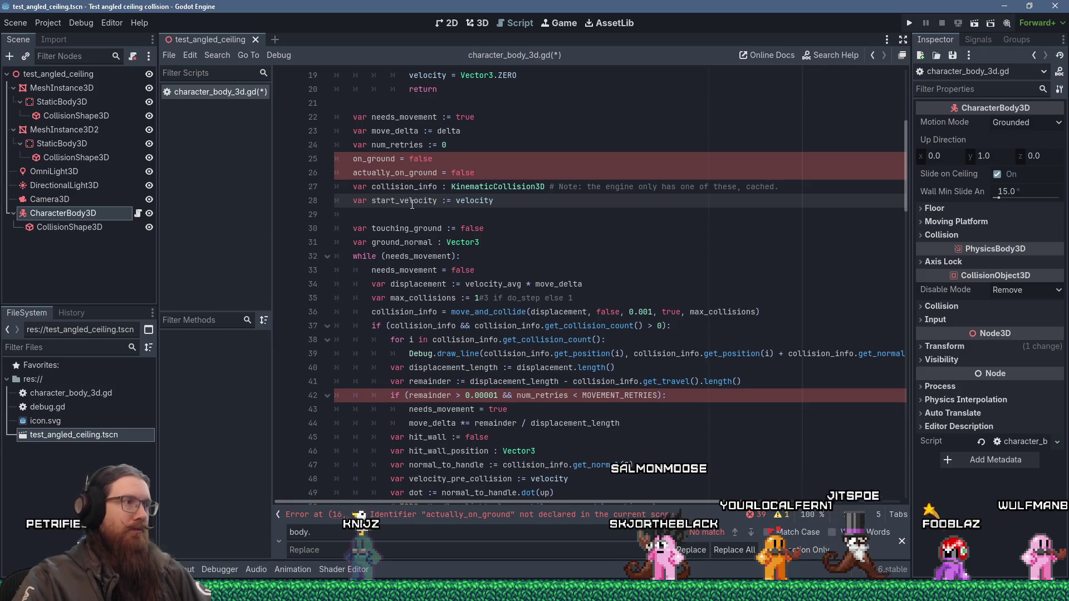
- Declare var on_ground := false and var actually_on_ground := false below GRAVITY
scroll(471, 213, up, 6)
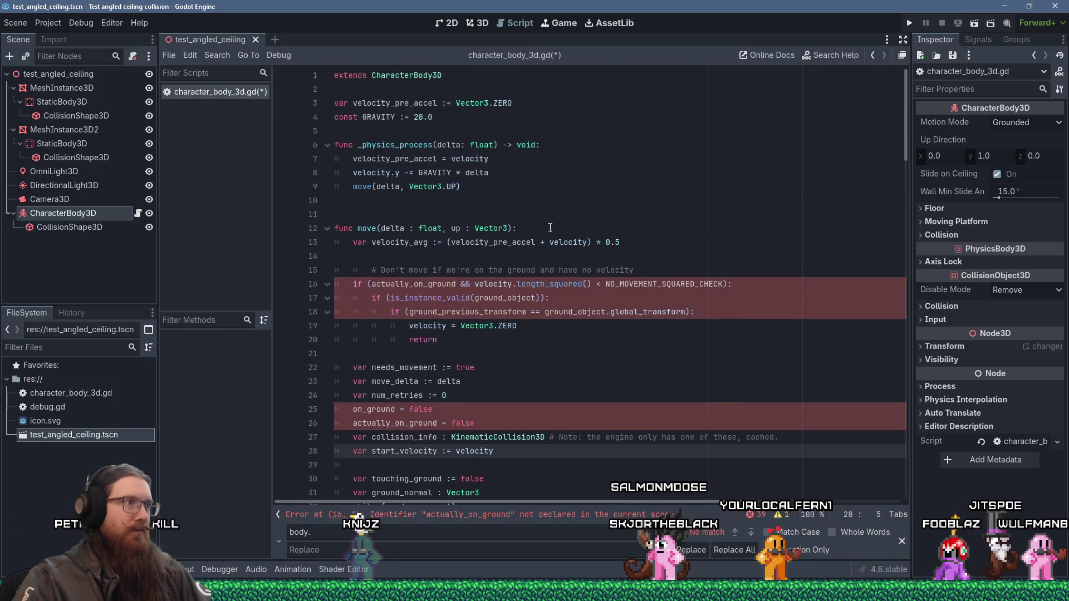
click(451, 115)
key(Return)
text(var on_ground := )
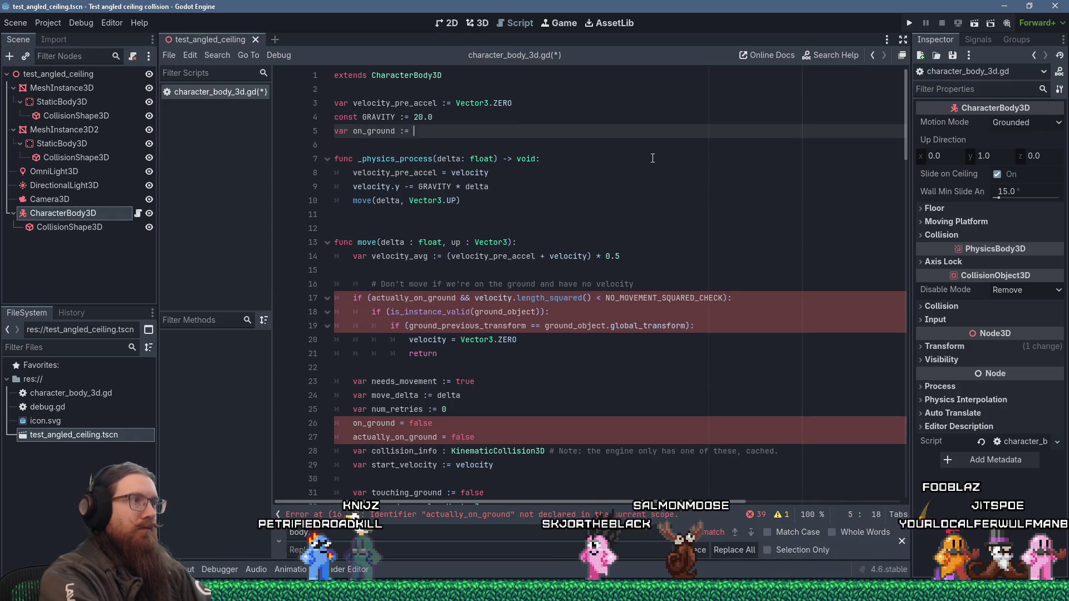
text(false)
key(Return)
text(var )
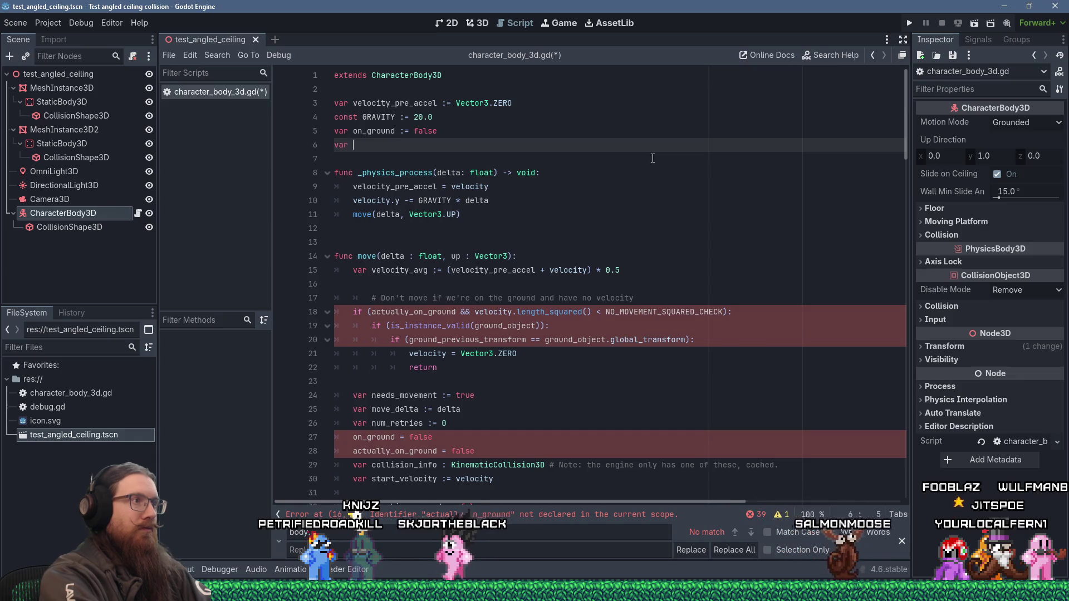
text(actually_on_ground)
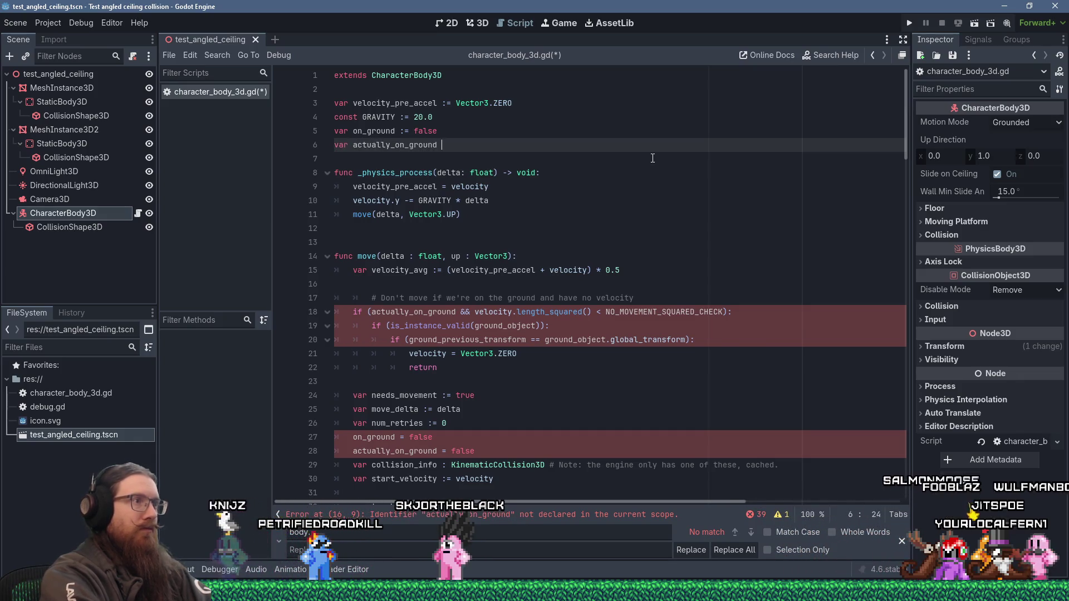
- Delete the NO_MOVEMENT_SQUARED_CHECK early-return lines 20–22 from move()
click(660, 186)
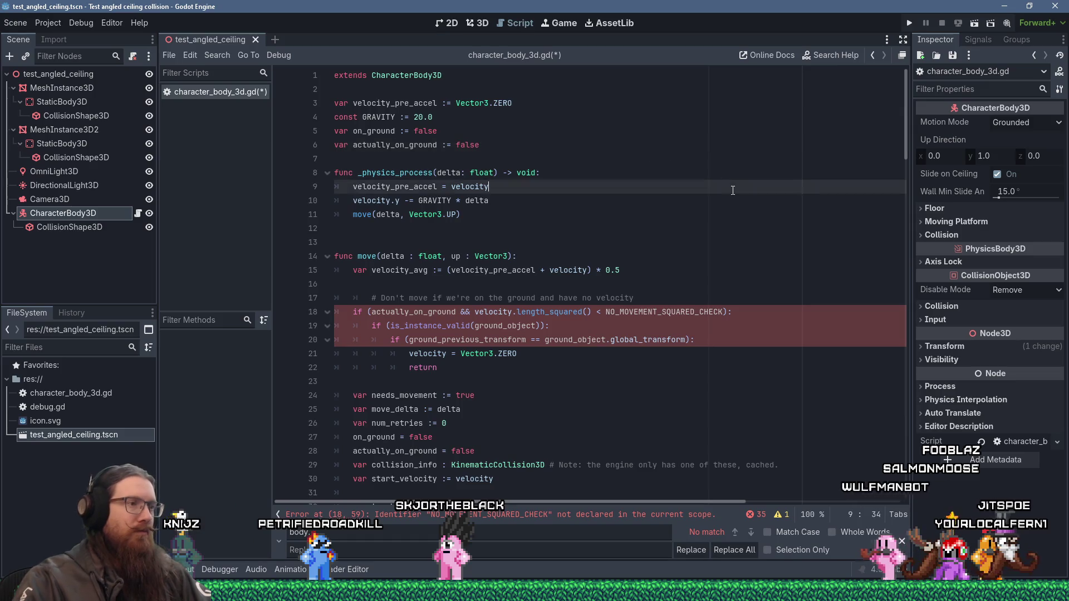
scroll(679, 239, down, 2)
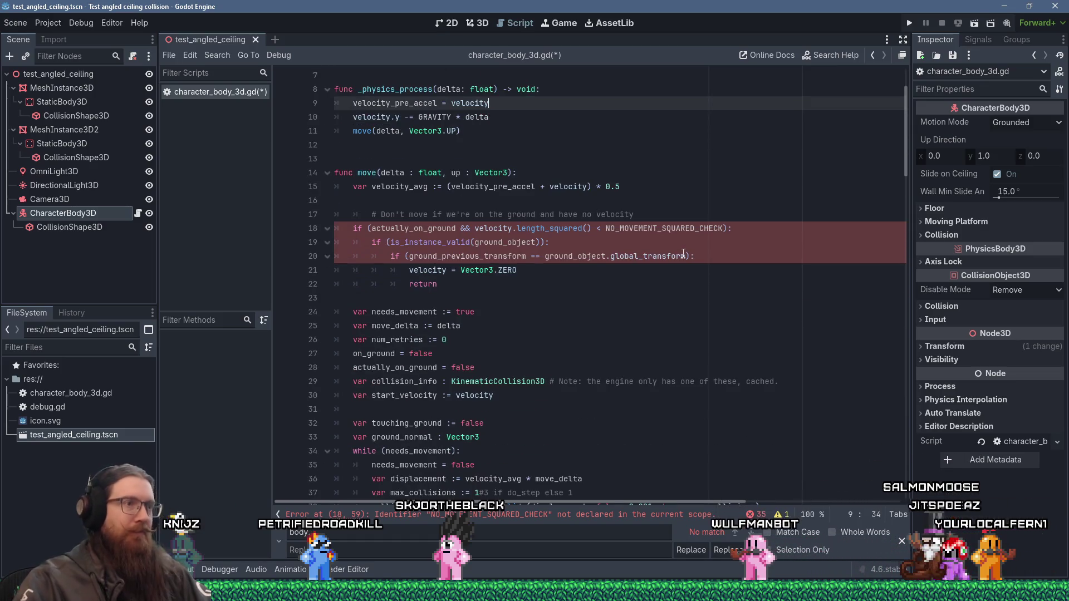
double_click(658, 227)
right_click(658, 227)
click(670, 287)
scroll(584, 230, up, 2)
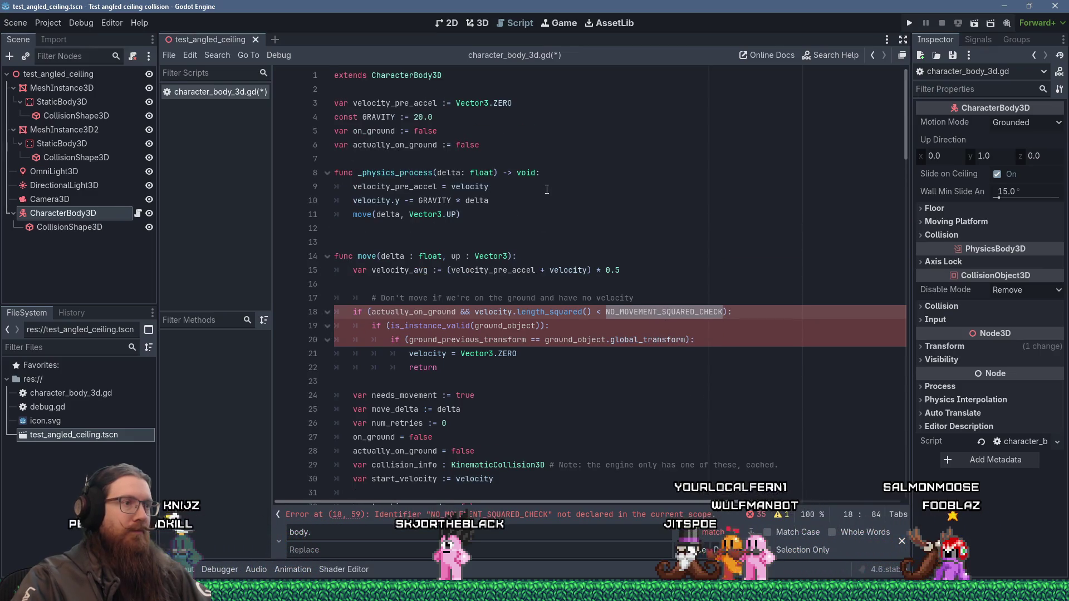
mouse_move(446, 367)
mouse_down()
mouse_move(348, 340)
mouse_move(334, 298)
mouse_up()
key(BackSpace)
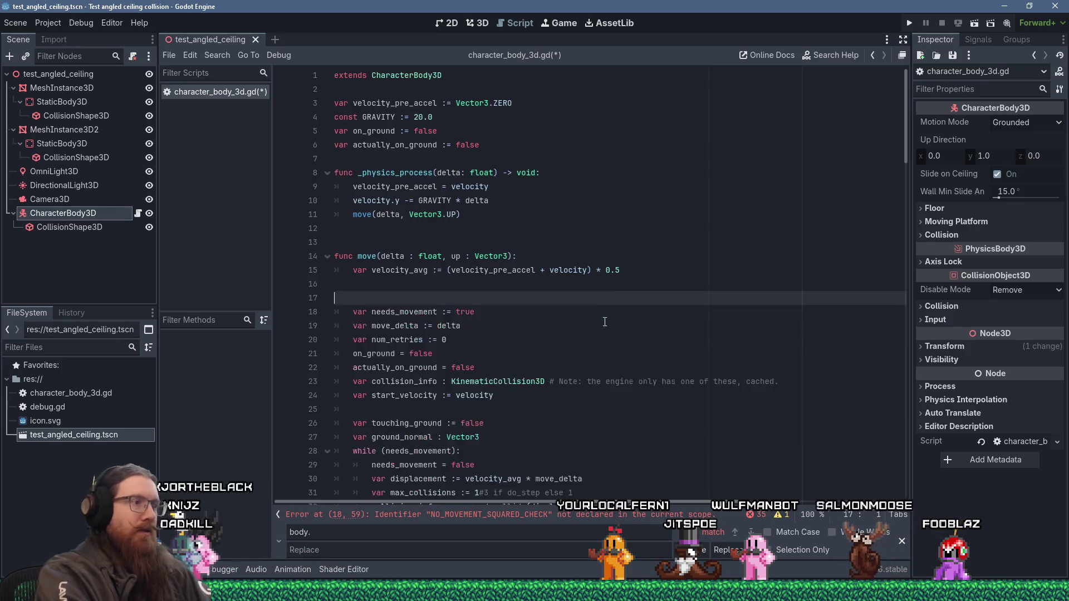
- Add const MOVEMENT_RETRIES := 3 below the actually_on_ground declaration
scroll(610, 319, down, 4)
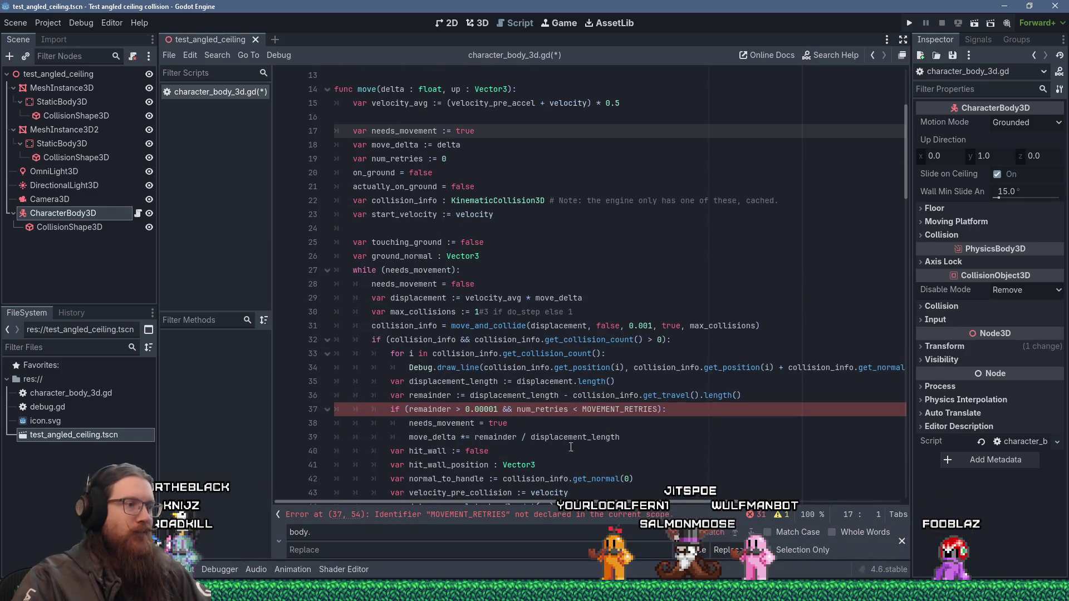
double_click(618, 409)
right_click(629, 411)
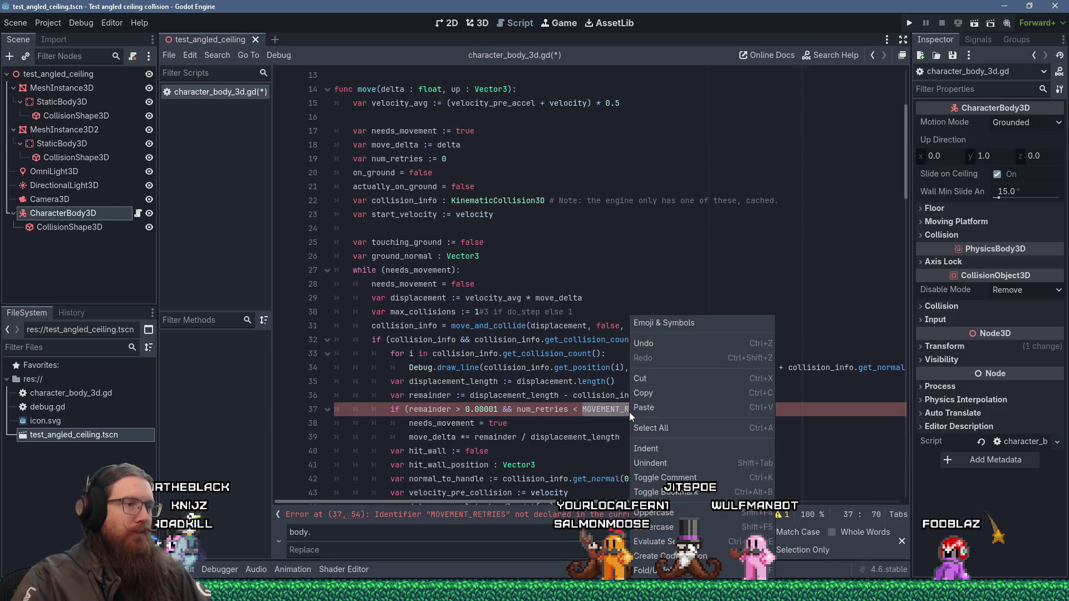
click(658, 379)
scroll(511, 222, up, 4)
click(511, 147)
key(Return)
text(const MOVEMENT_RETRIES)
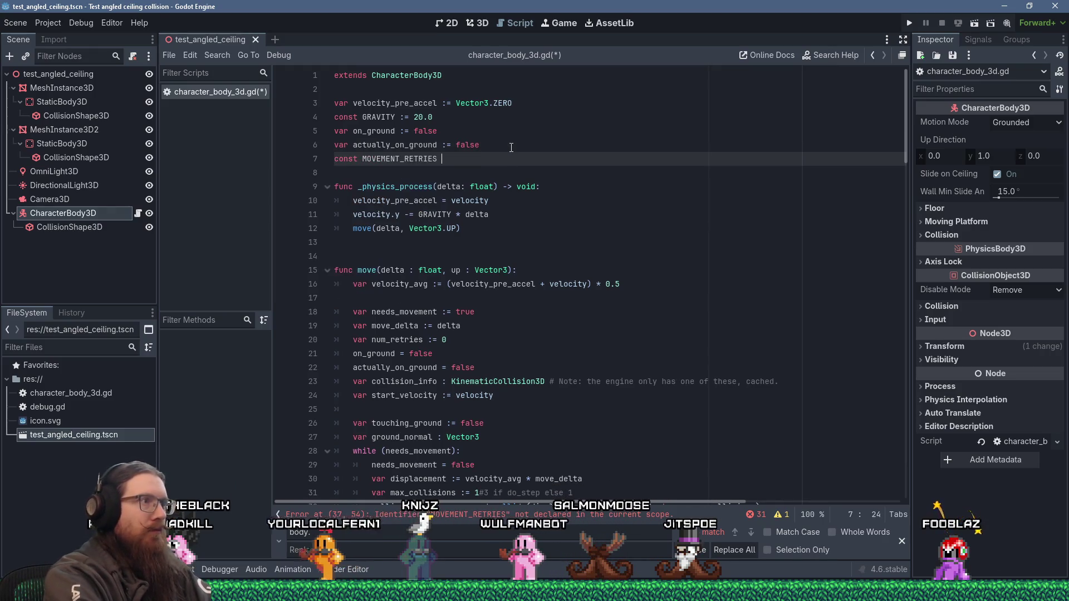
text( := 3)
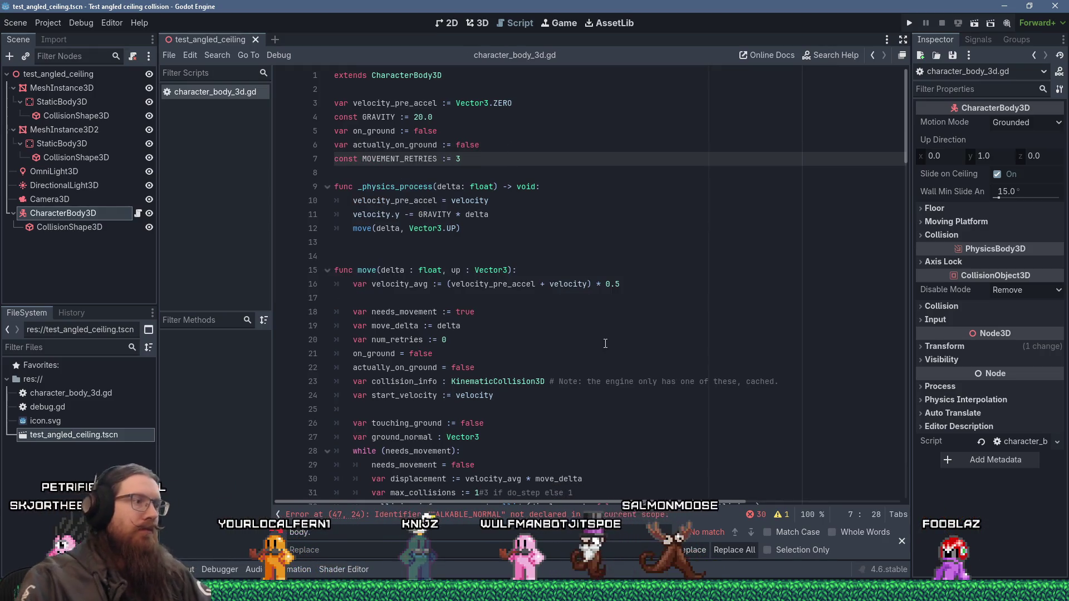
- Declare const WALKABLE_NORMAL := 0.7 on a new line below MOVEMENT_RETRIES
scroll(619, 301, down, 9)
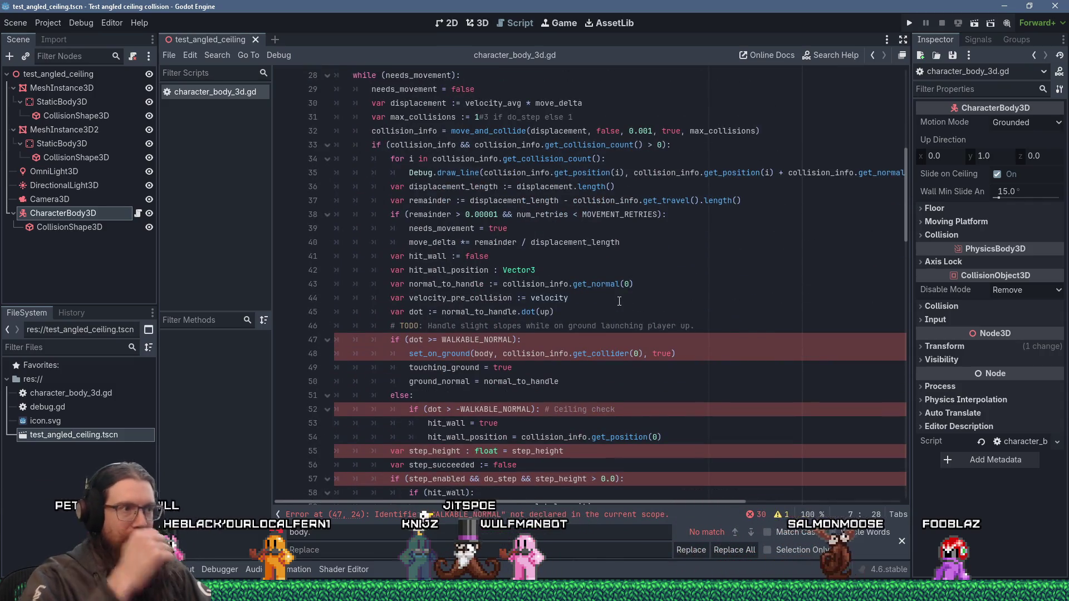
double_click(510, 339)
right_click(510, 339)
click(532, 382)
scroll(484, 277, up, 9)
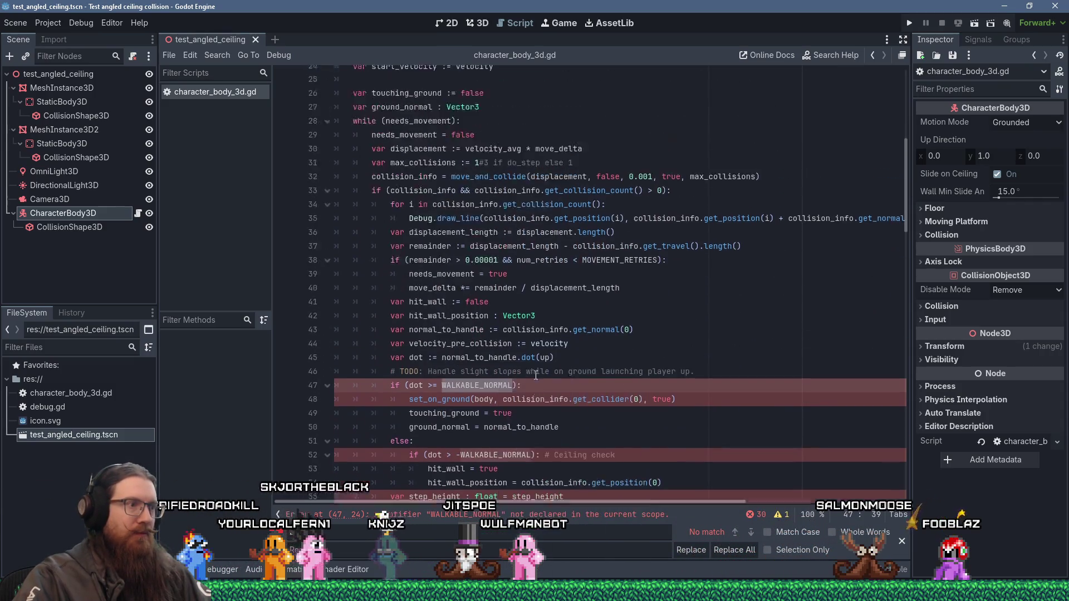
click(507, 158)
key(Return)
text(const WALKABLE_NORMAL :=)
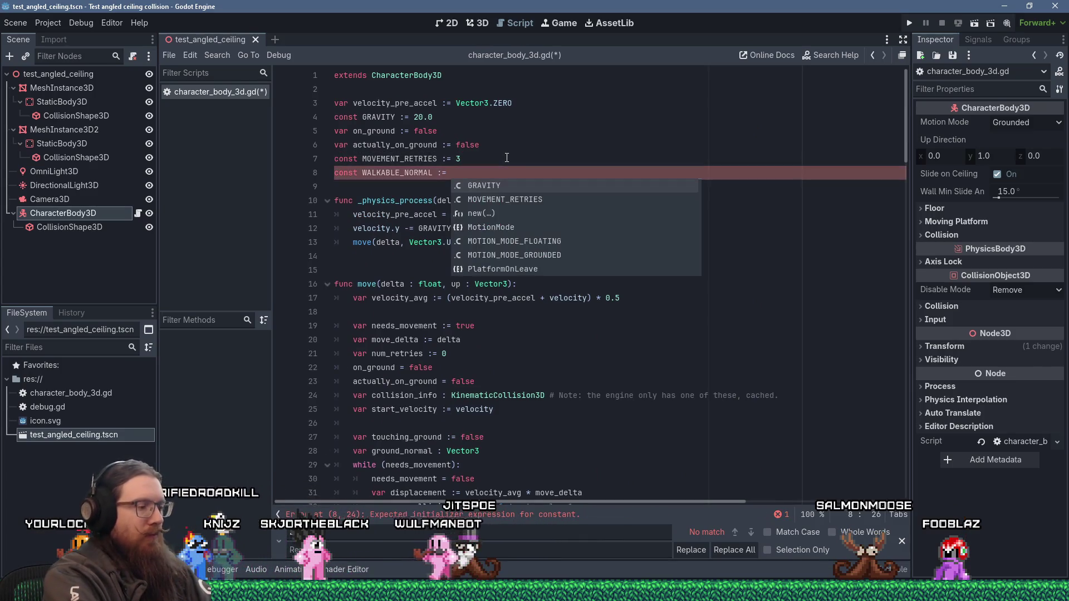
text(0.7)
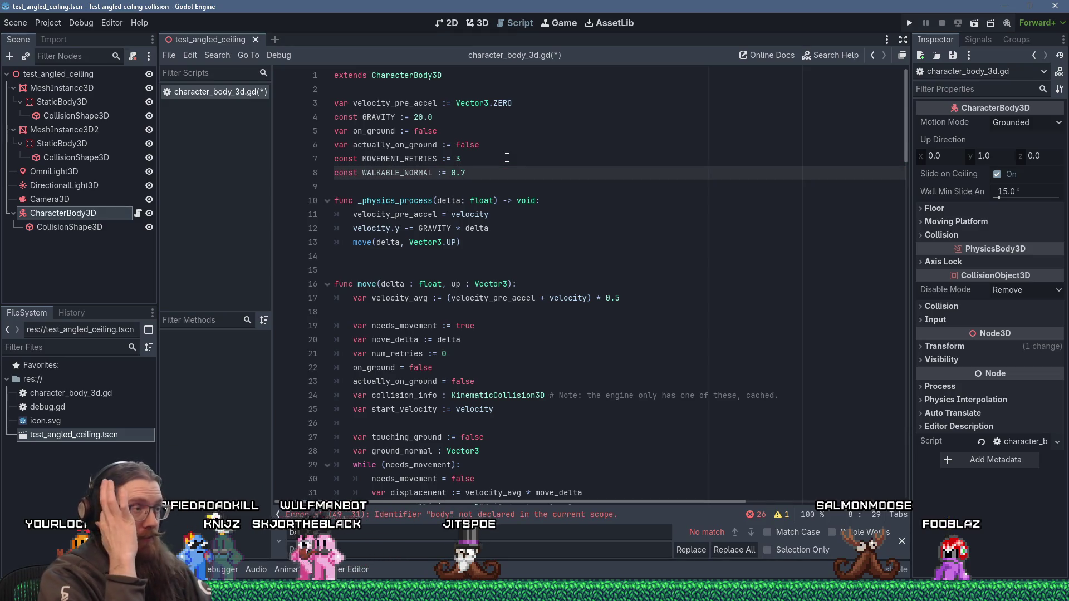
scroll(507, 158, down, 10)
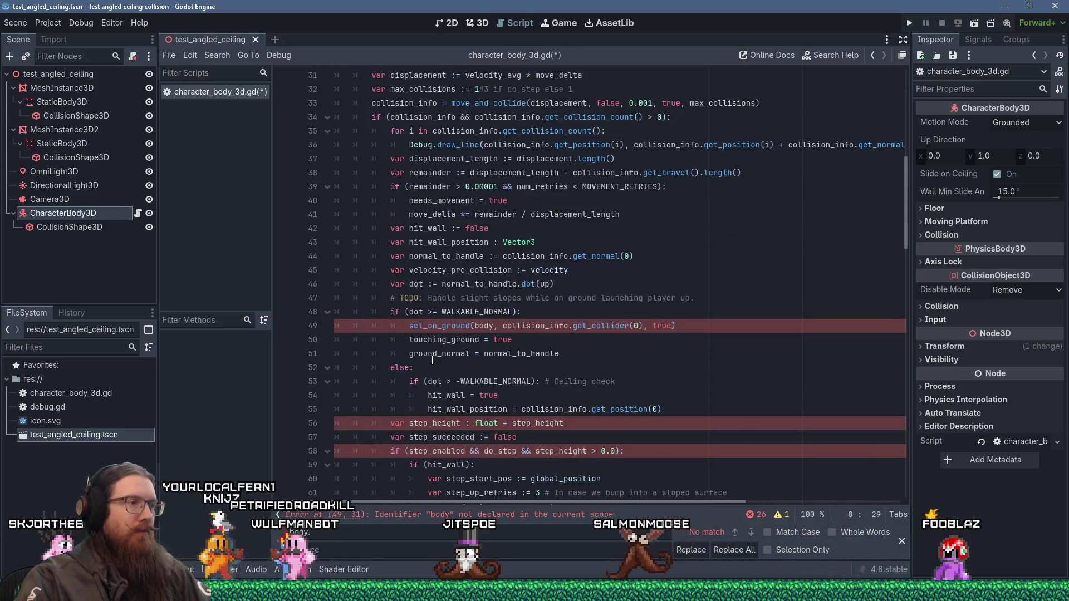
- Replace the set_on_ground call on line 49 with on_ground = true
click(409, 326)
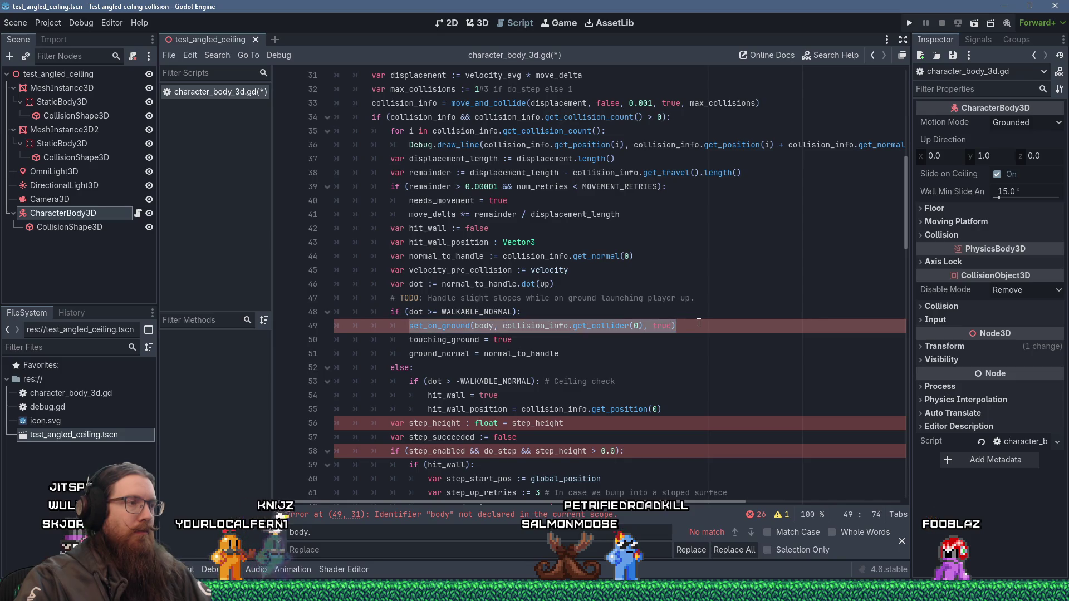
scroll(761, 334, up, 1)
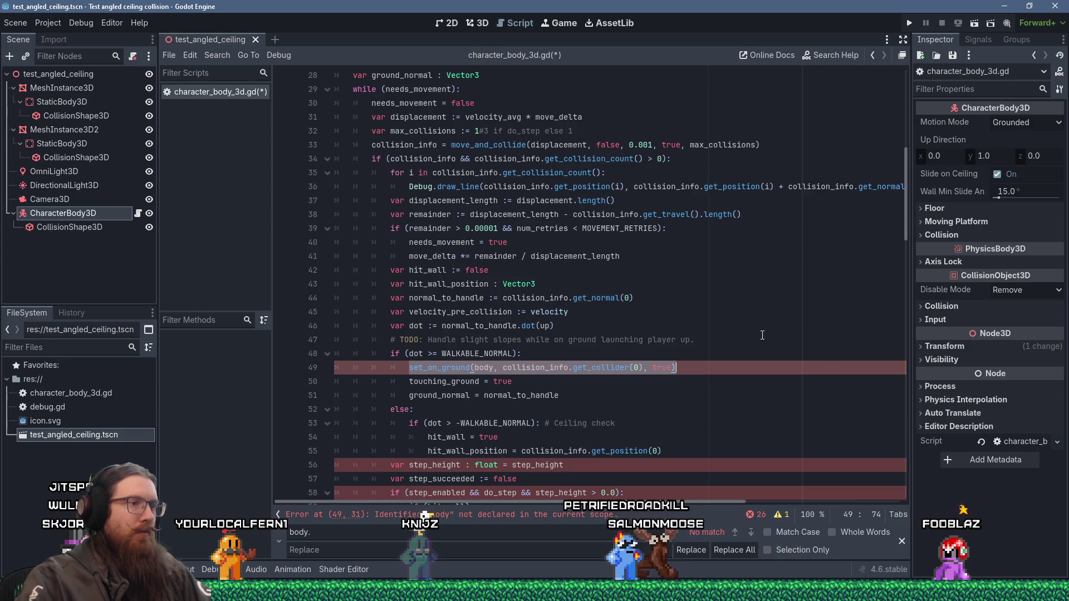
text(on_ground = true)
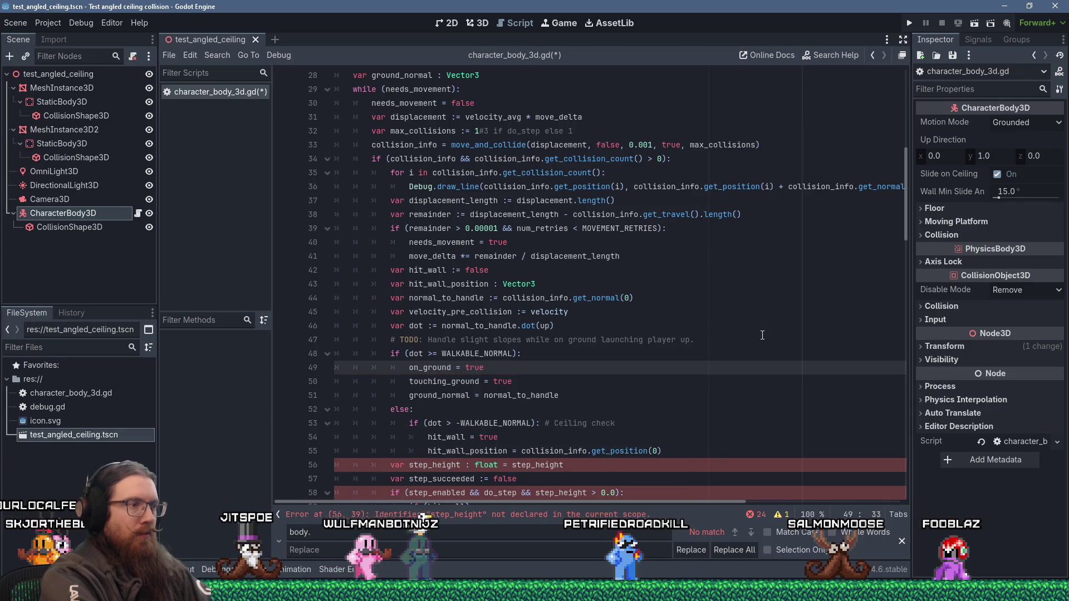
- Search for actually_ and delete the actually_on_ground declaration and its reset line
key(ctrl+f)
text(actually)
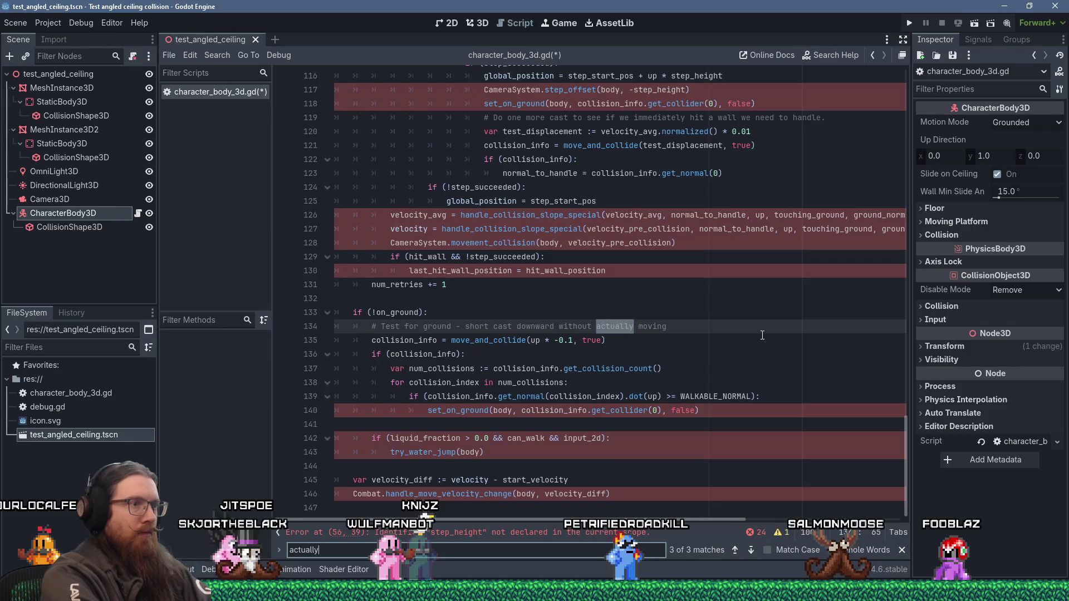
text(-)
key(BackSpace)
text(_)
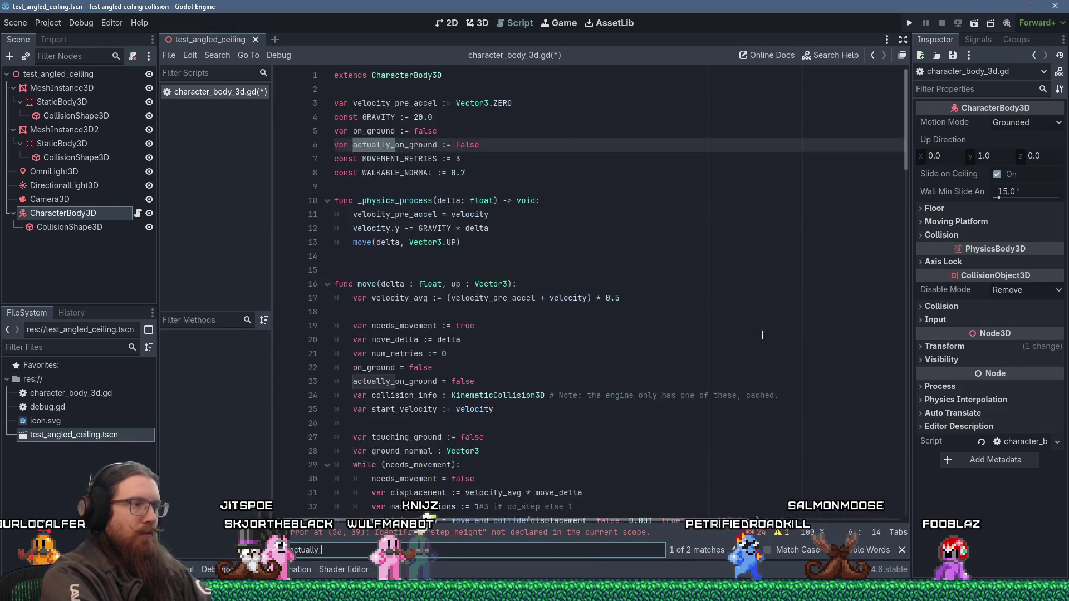
key(Return)
key(Return)
key(Return)
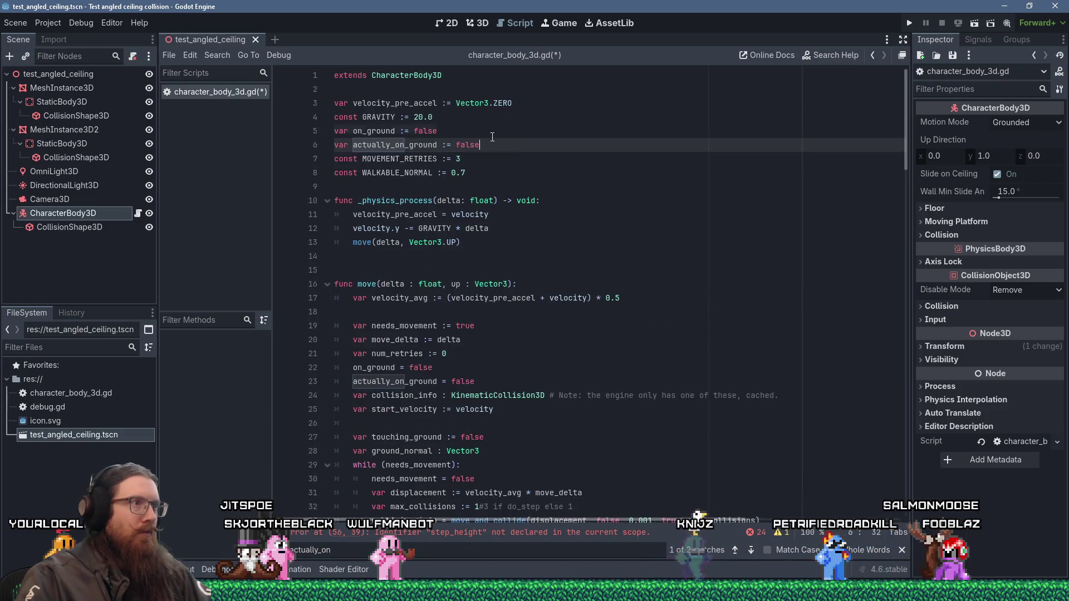
click(491, 137)
key(Delete)
click(507, 365)
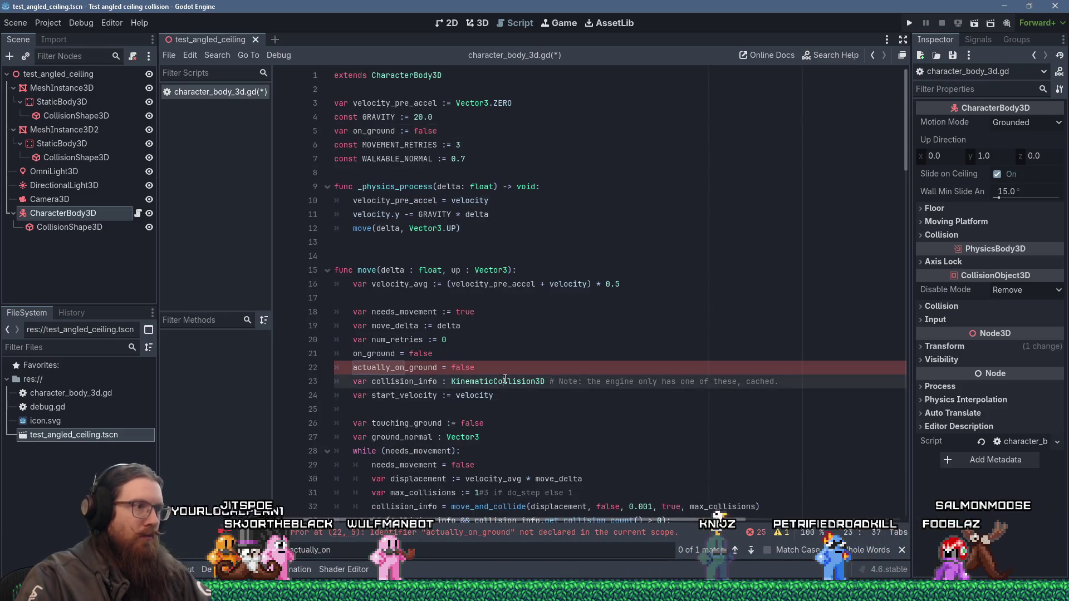
key(shift+Up)
key(BackSpace)
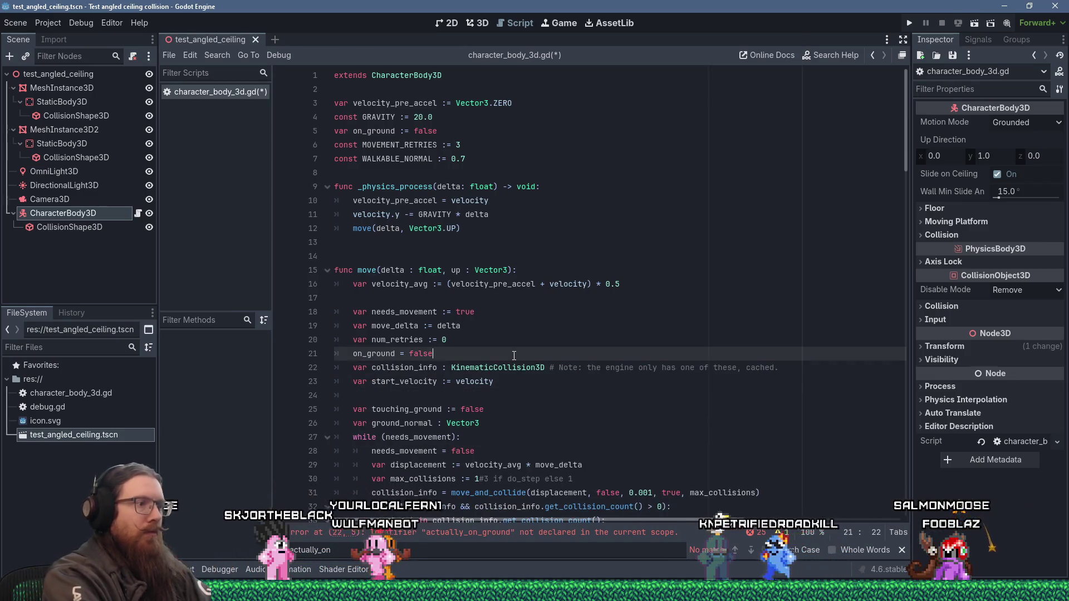
- Delete the step_enabled block along with the step_height and step_succeeded lines
scroll(514, 355, down, 12)
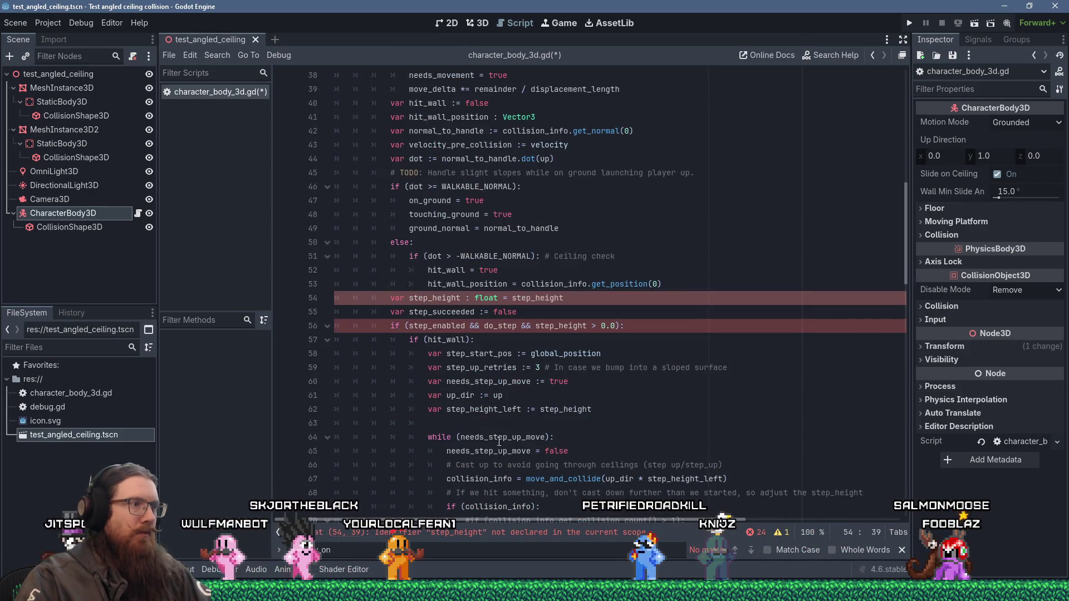
click(335, 327)
click(327, 327)
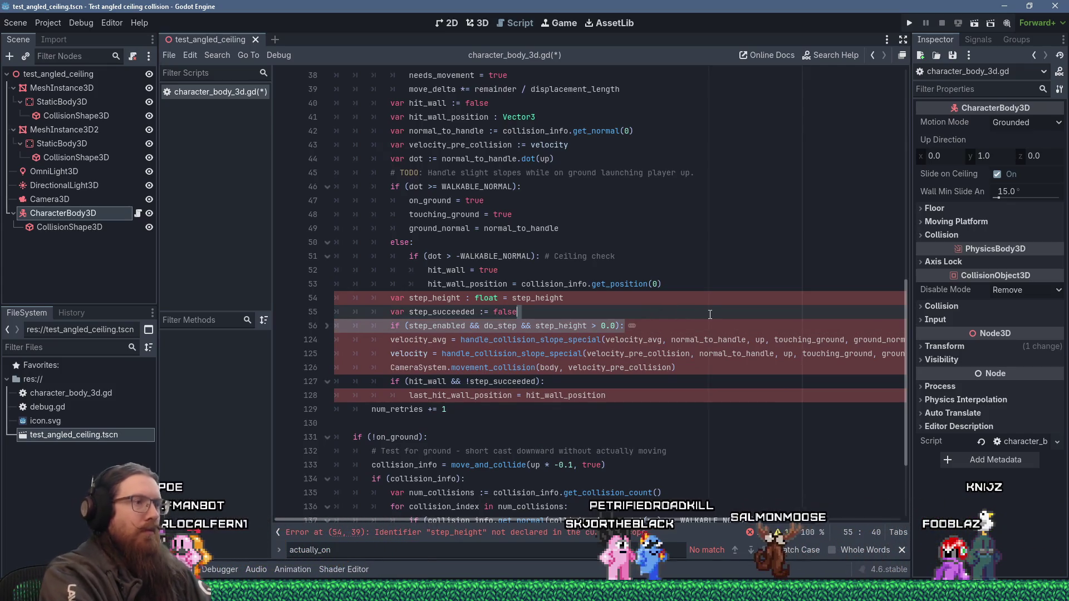
key(ctrl+shift+k)
key(Up)
key(shift+Down)
key(shift+Down)
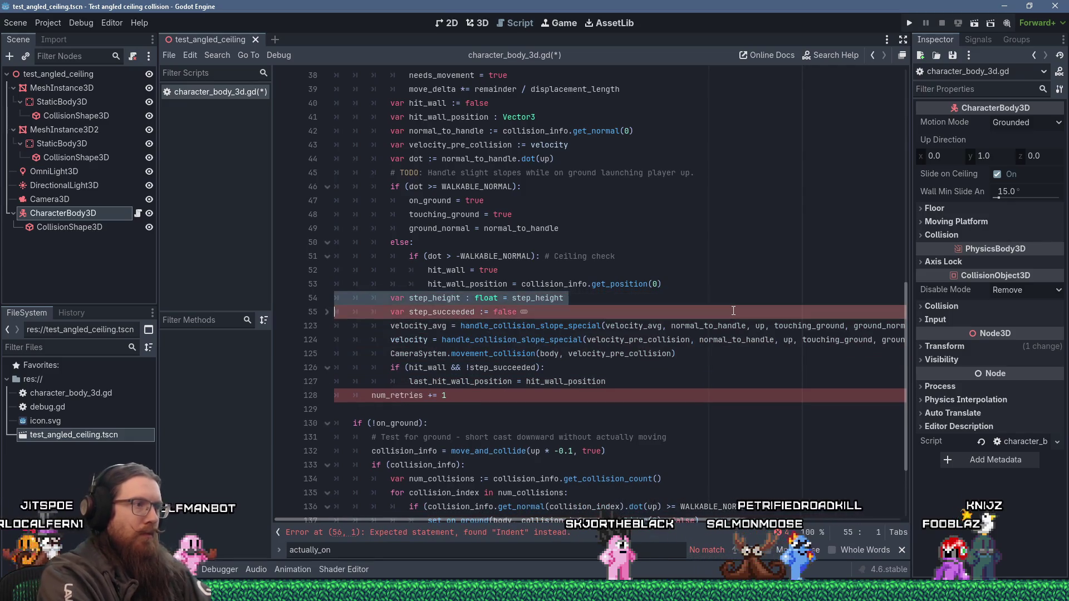
key(Delete)
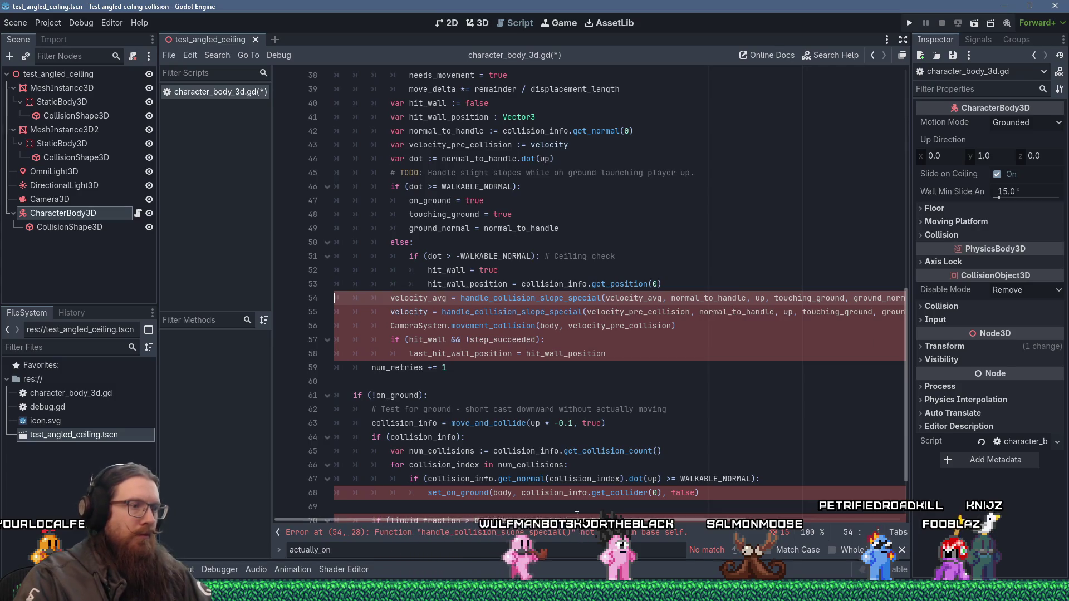
key(End)
key(Home)
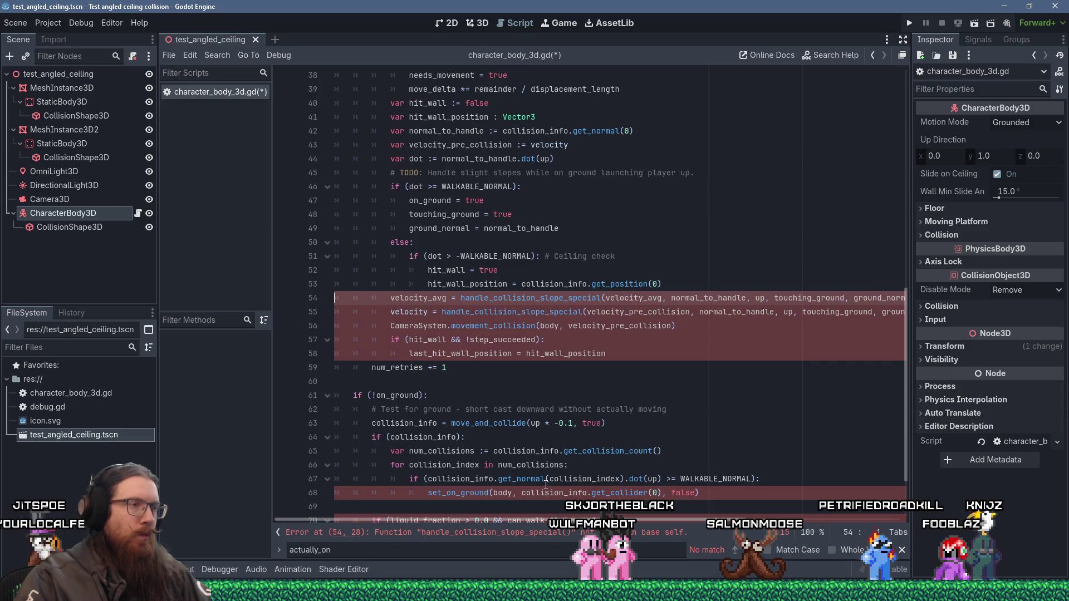
scroll(546, 484, down, 2)
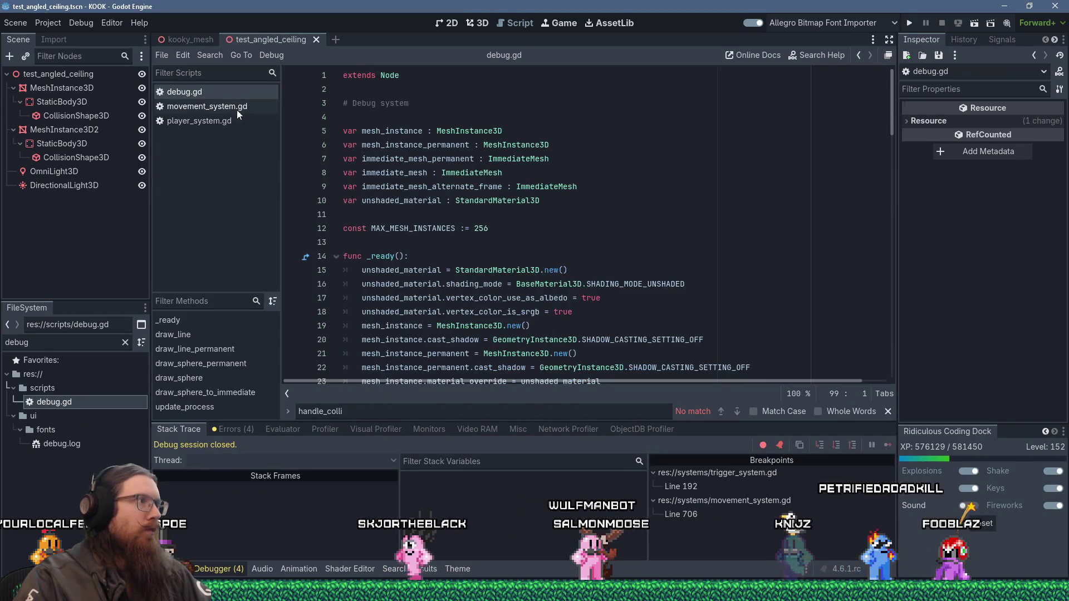
- Select handle_collision and handle_collision_slope_special in movement_system.gd, then place the caret on test-script line 14
click(236, 109)
click(584, 199)
key(ctrl+f)
key(BackSpace)
key(BackSpace)
key(BackSpace)
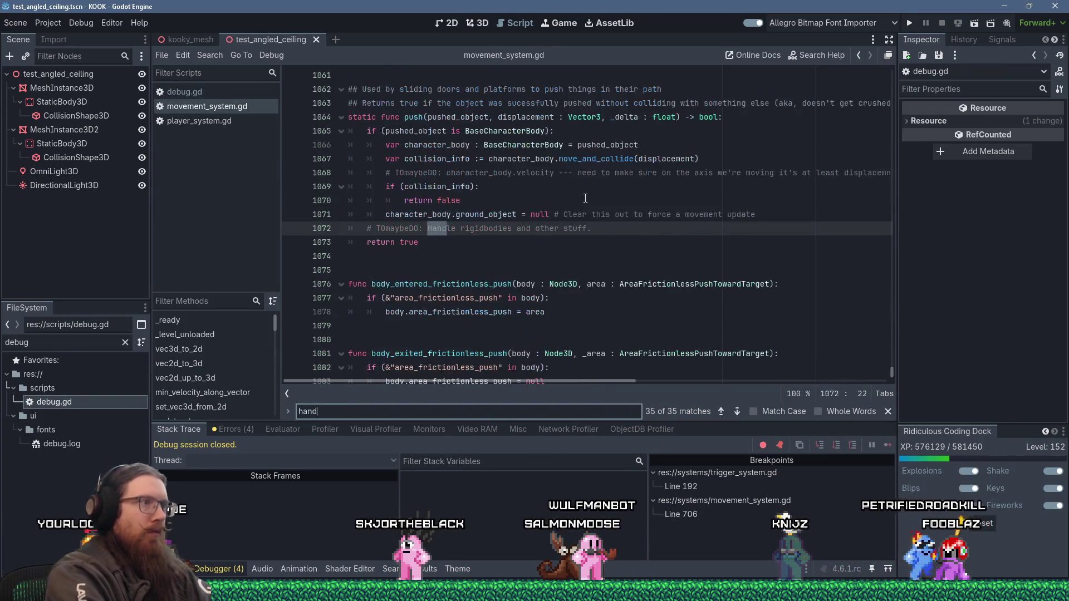
text(sion_lop)
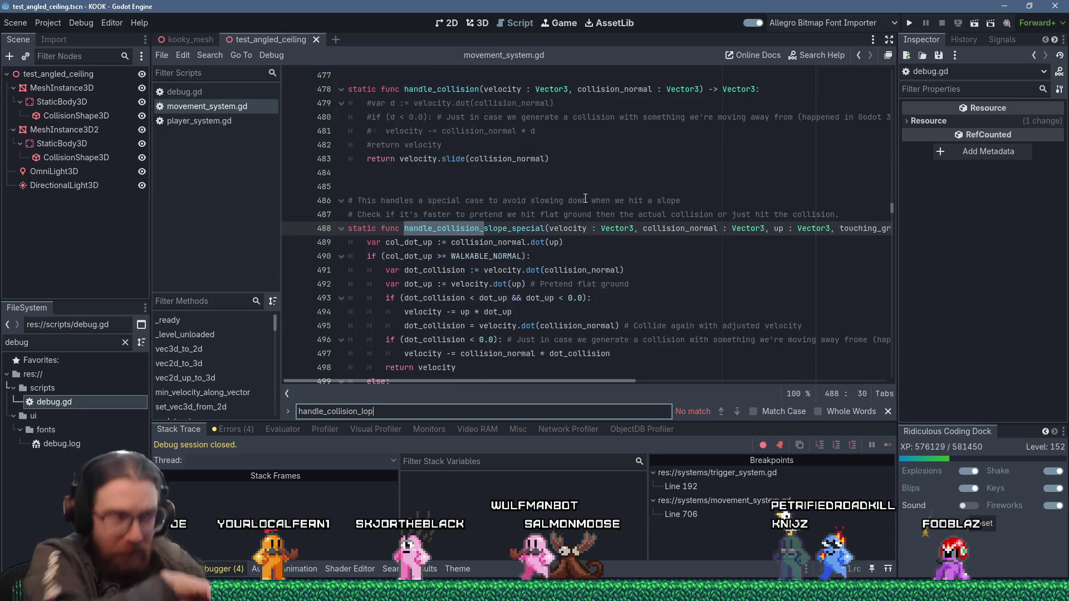
scroll(495, 218, down, 9)
mouse_move(495, 218)
mouse_down()
mouse_move(378, 84)
mouse_move(356, 123)
mouse_move(370, 115)
mouse_up()
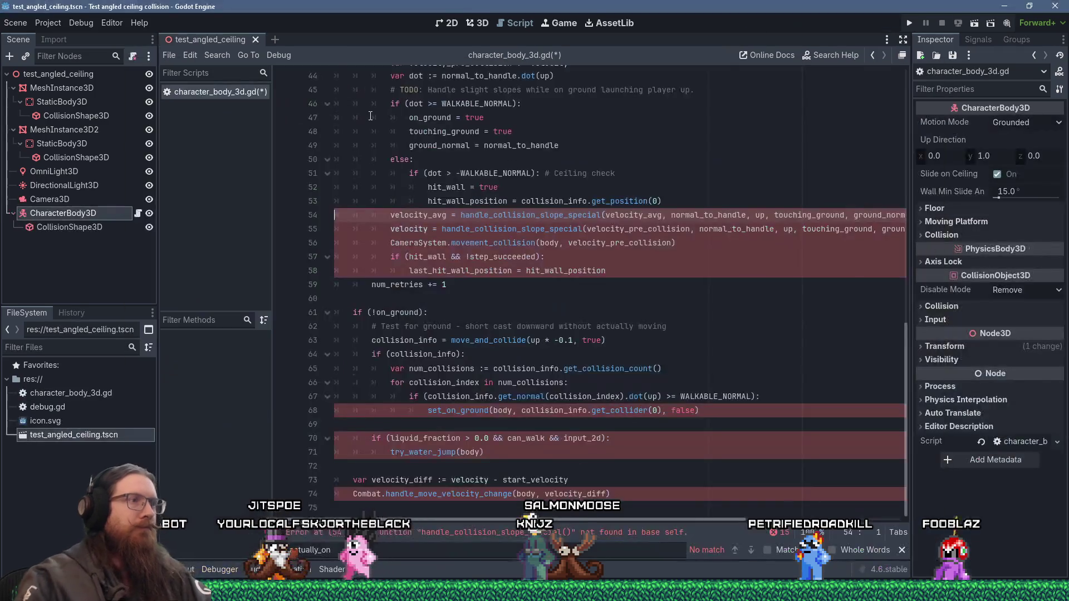
scroll(415, 264, up, 3)
click(414, 252)
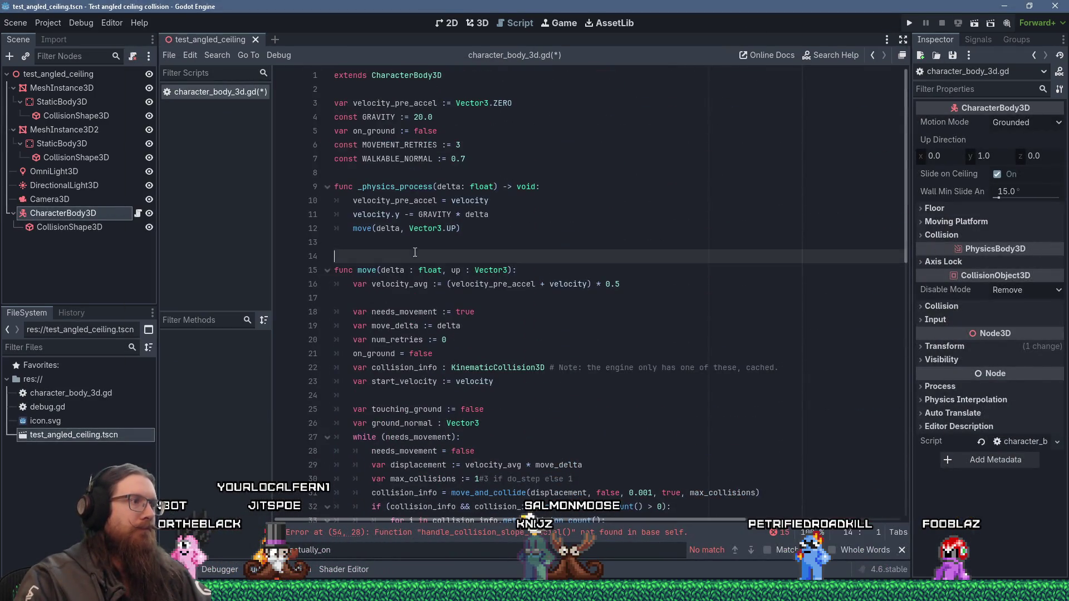
- Paste the collision functions at line 14 and go to the velocity_diff line in move()
key(ctrl+v)
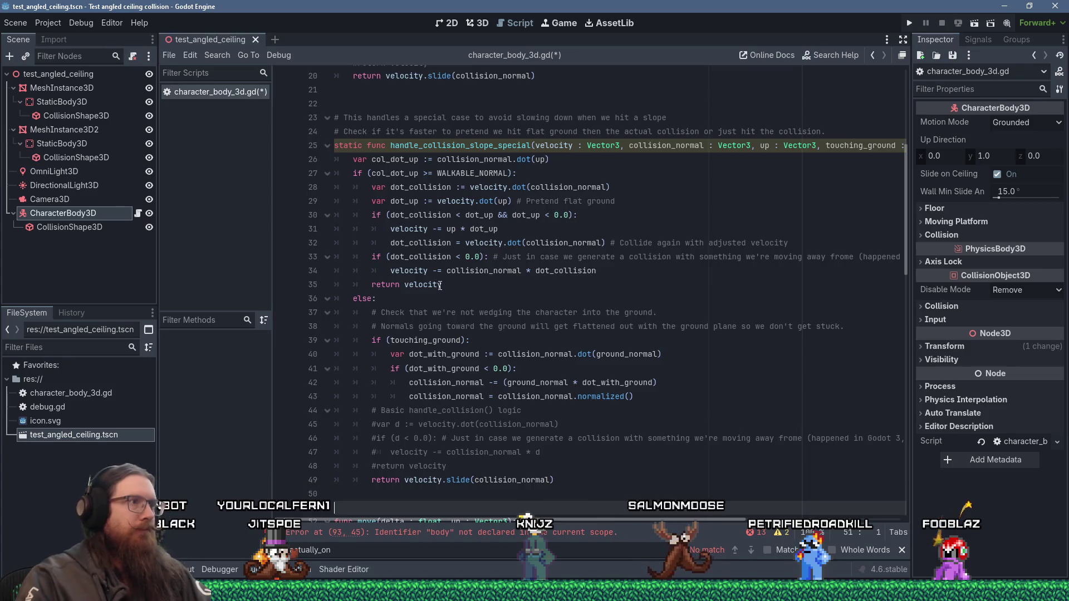
scroll(440, 286, down, 3)
scroll(440, 286, up, 4)
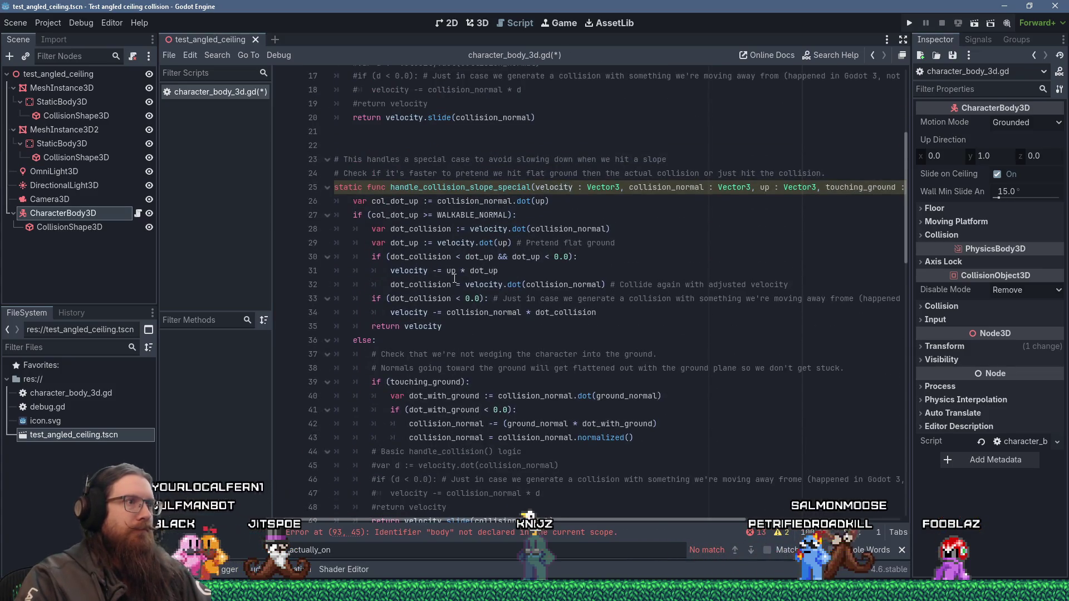
scroll(454, 277, up, 3)
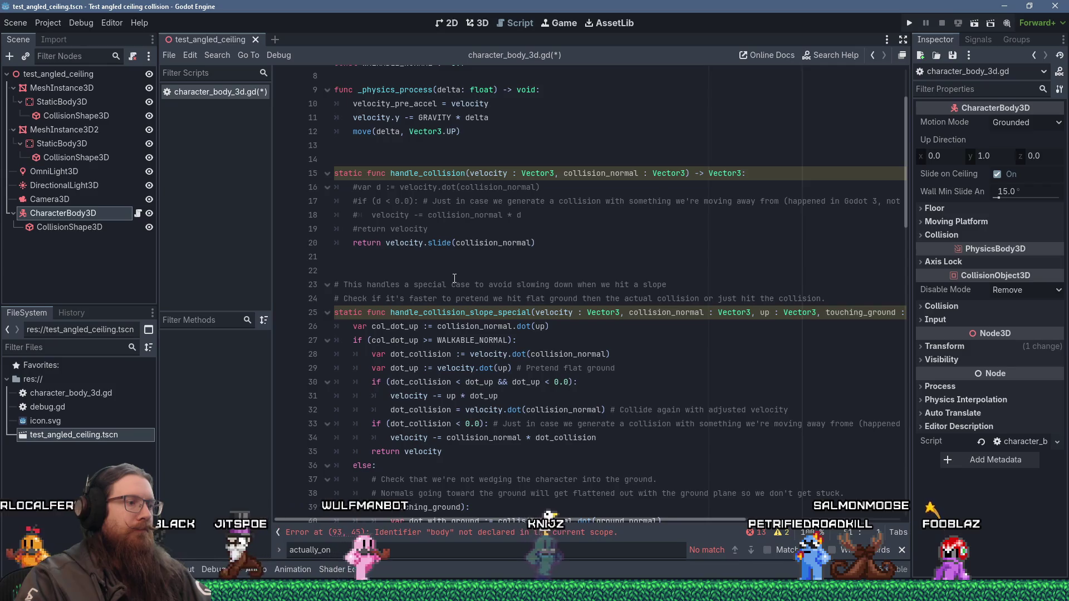
scroll(480, 284, down, 3)
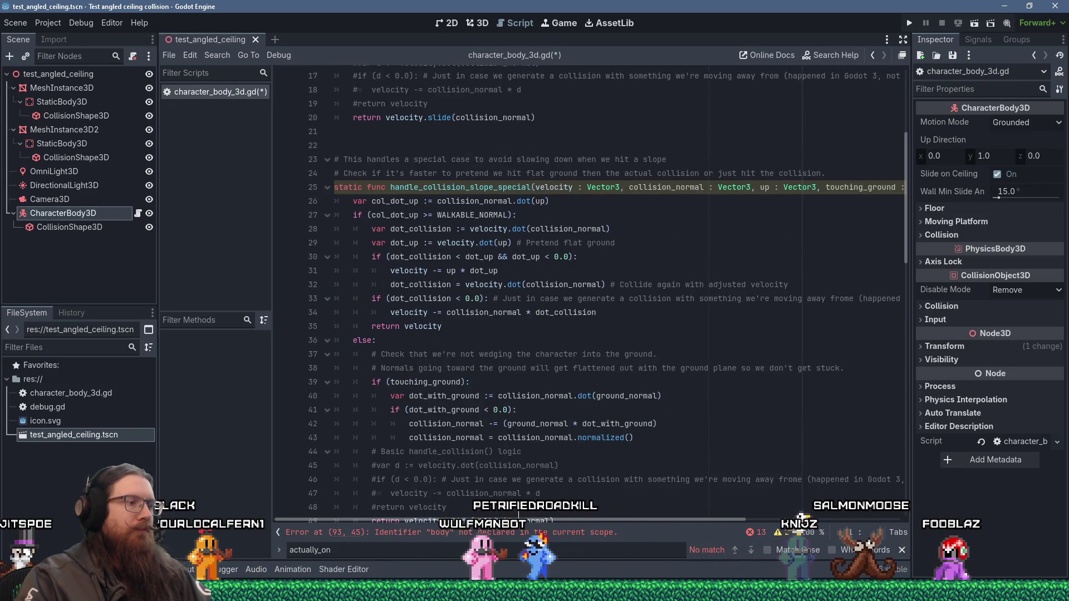
scroll(518, 512, right, 5)
scroll(476, 482, left, 5)
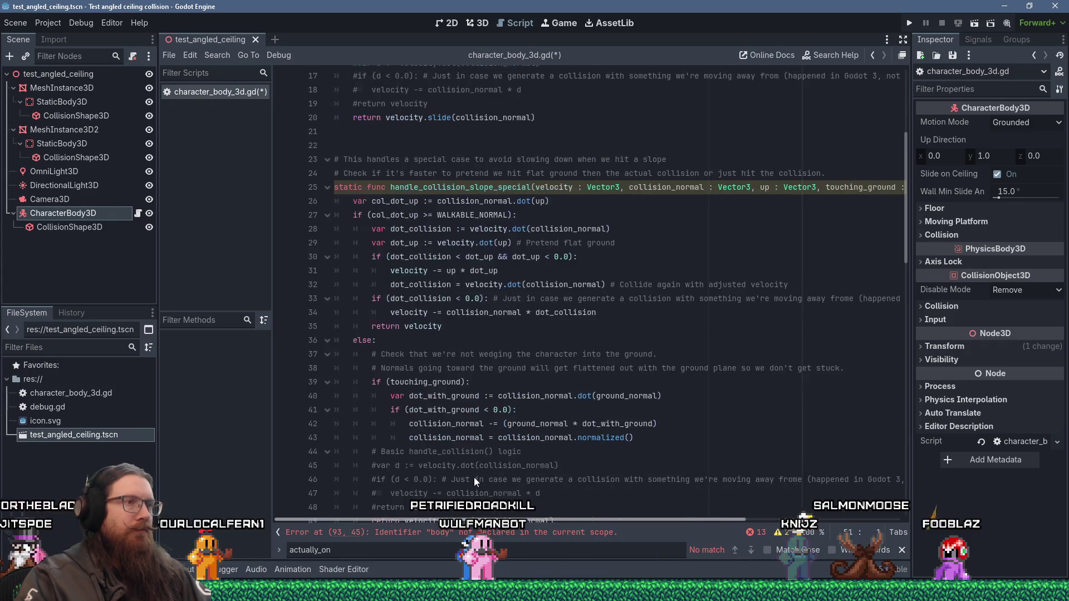
scroll(480, 443, down, 5)
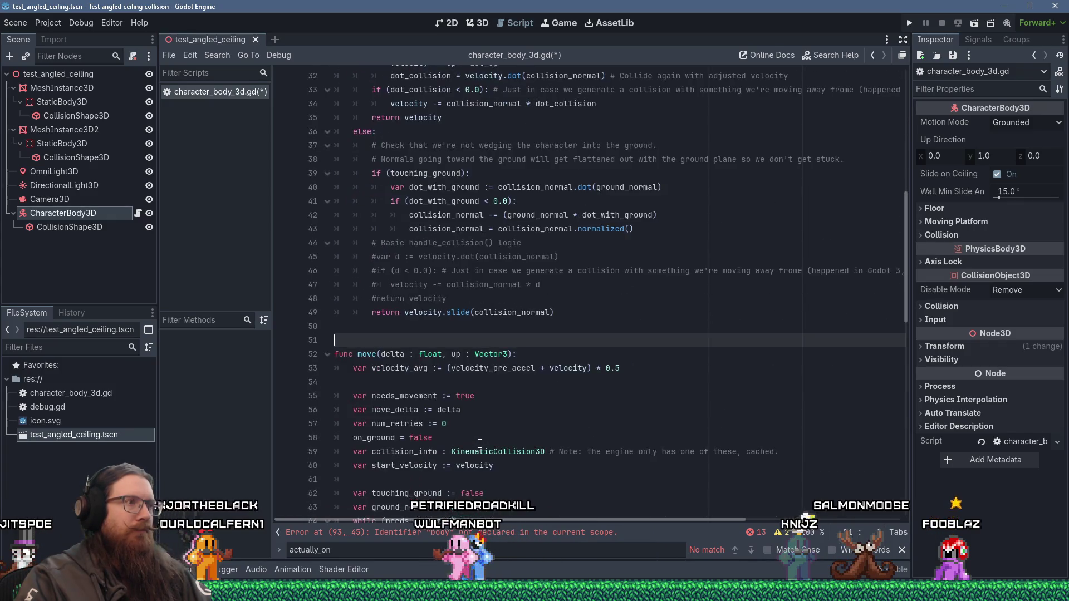
scroll(593, 407, down, 14)
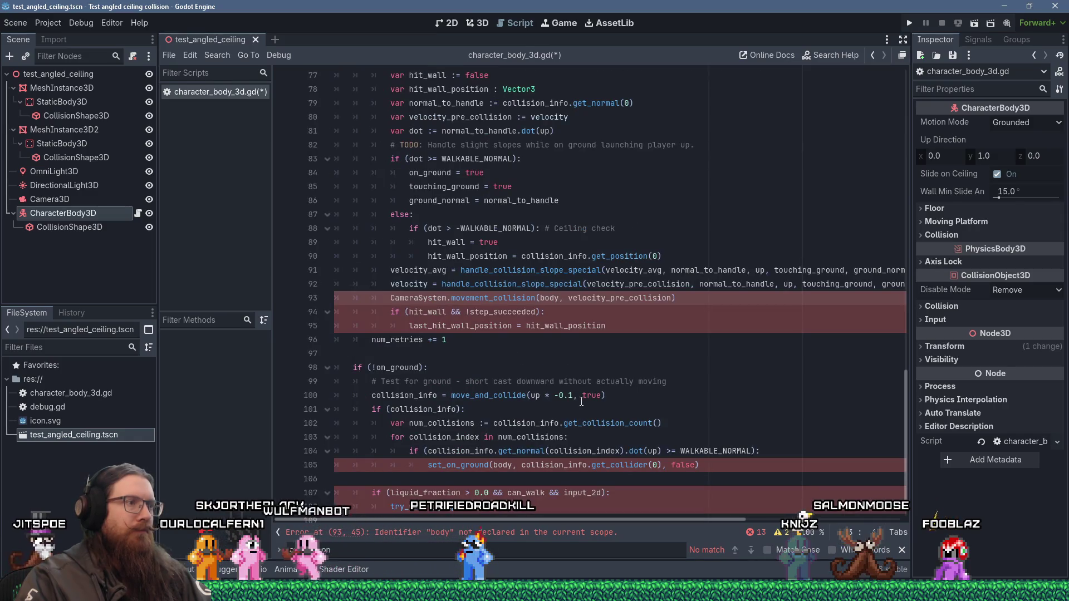
scroll(593, 406, down, 2)
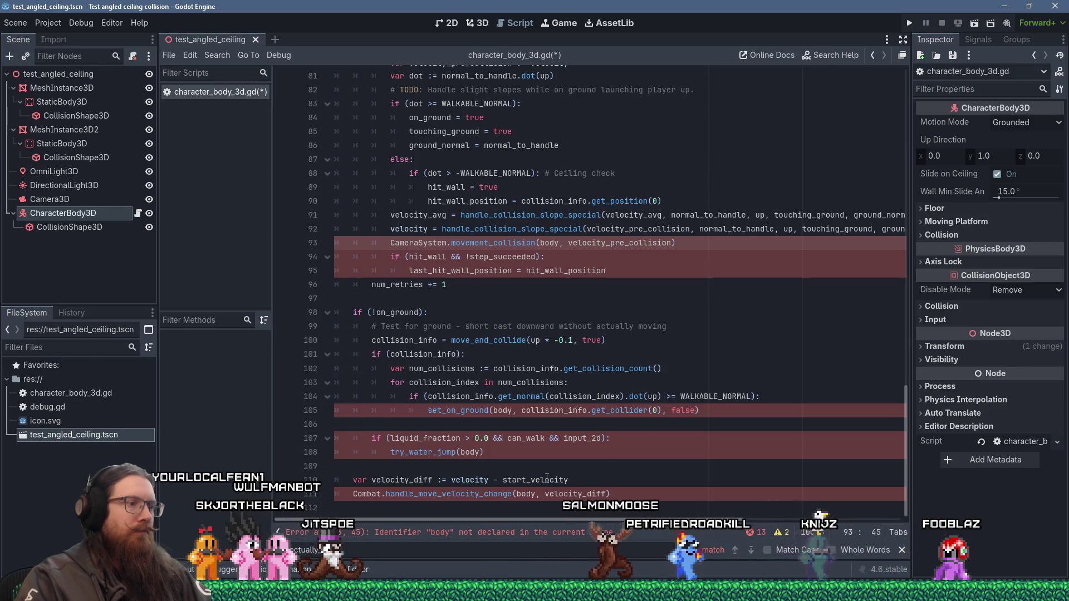
click(650, 484)
- Cut the Combat call and replace the set_on_ground and water-jump lines with on_ground = true
key(Down)
key(ctrl+x)
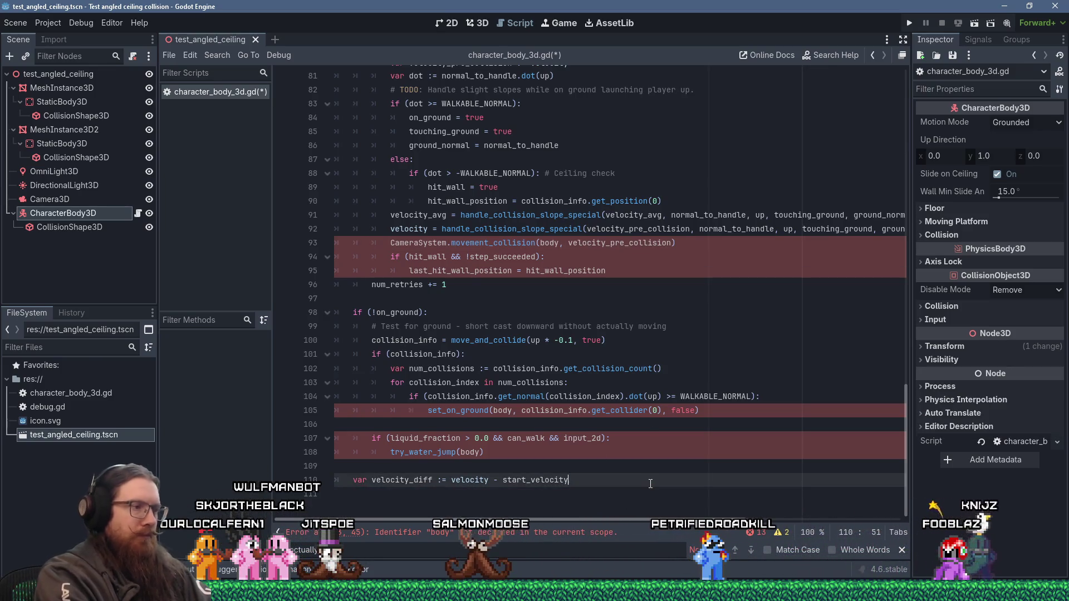
key(shift+Up)
key(shift+Up)
key(shift+Up)
key(shift+Up)
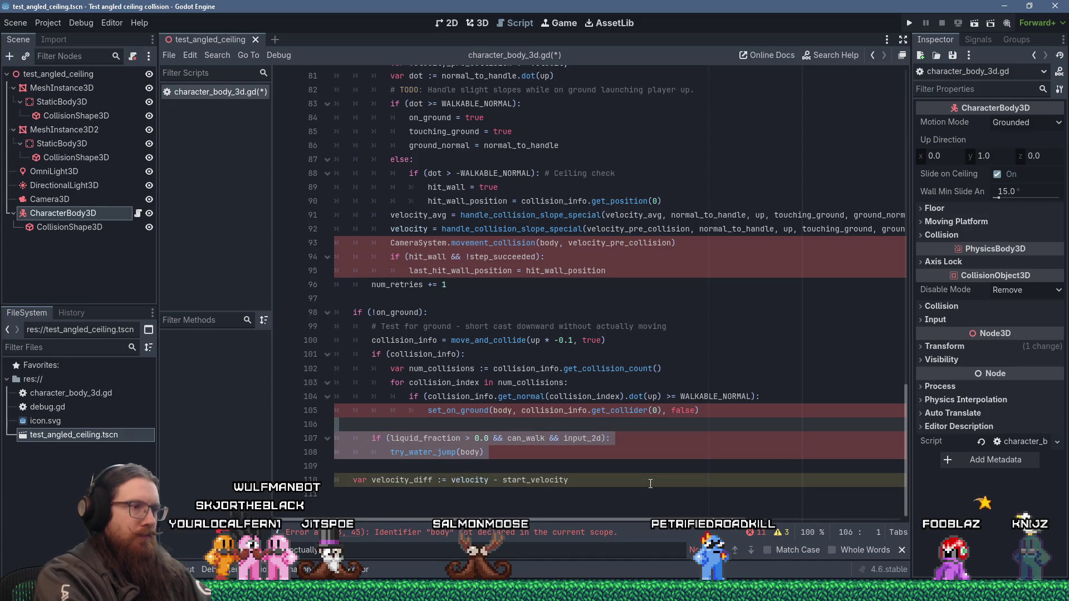
key(shift+Up)
key(shift+Home)
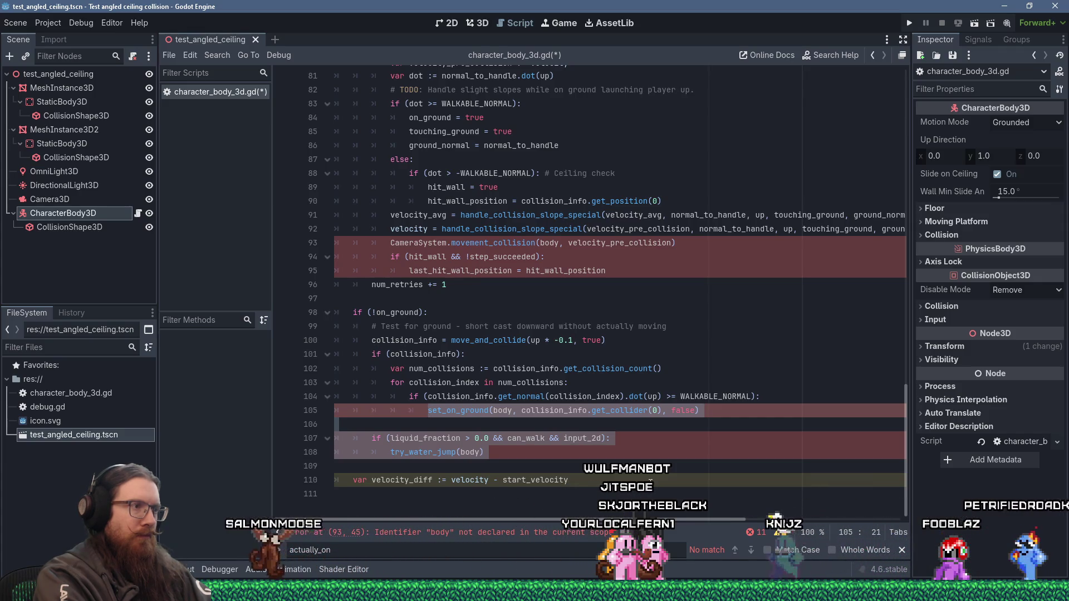
text(ound)
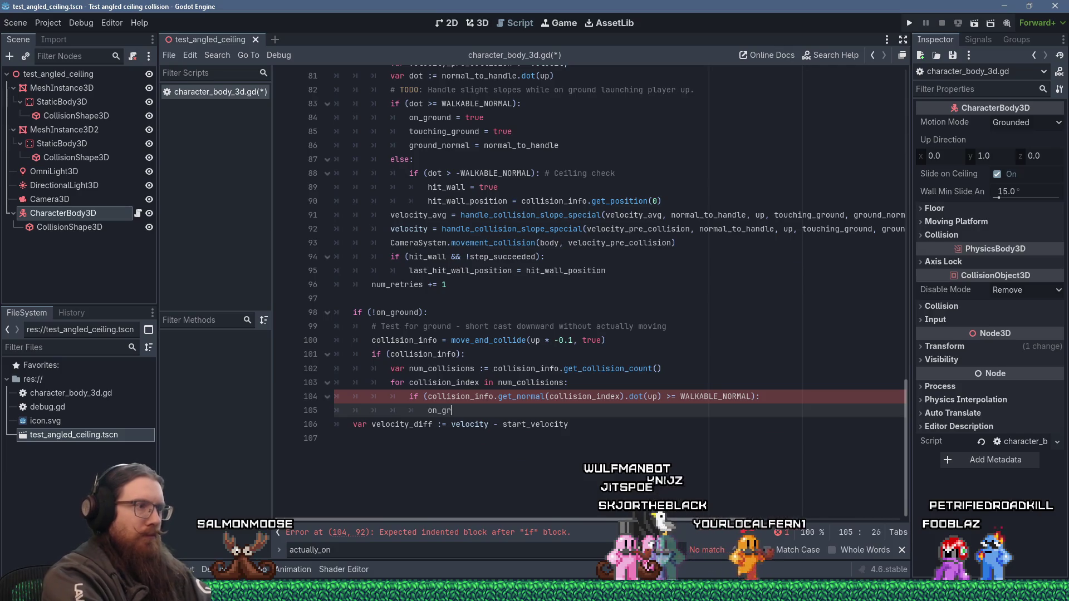
text( = true)
key(Return)
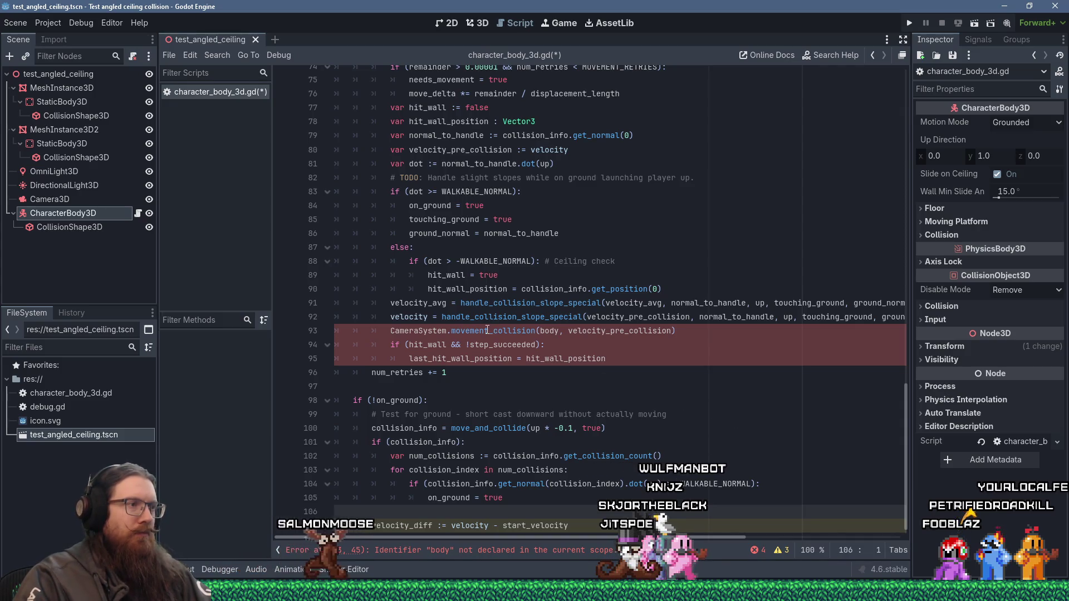
- Delete the CameraSystem.movement_collision line and the hit_wall check below it
click(392, 331)
key(shift+Down)
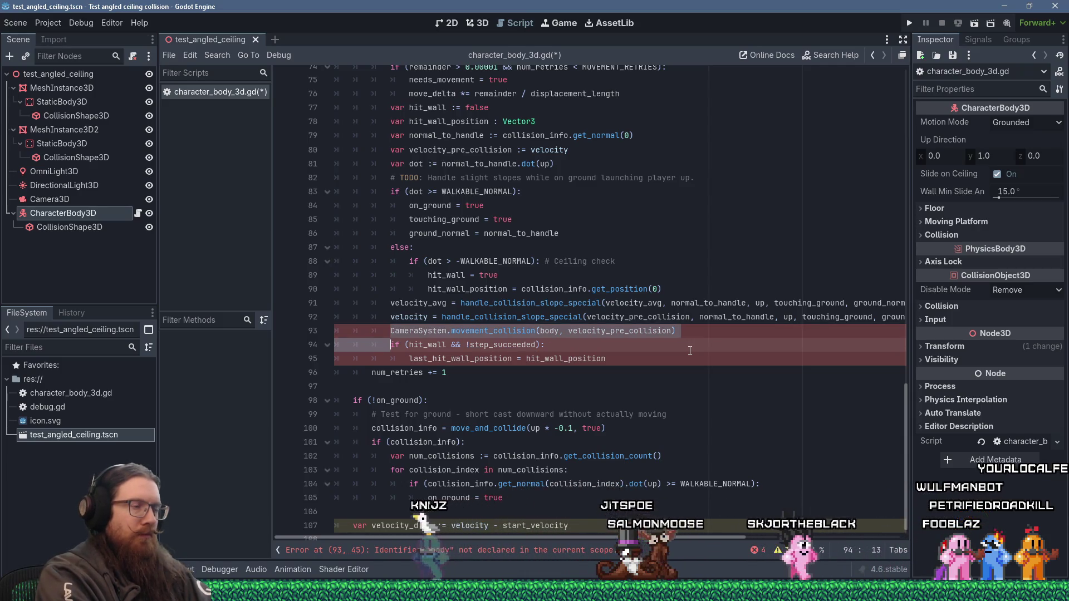
key(shift+Down)
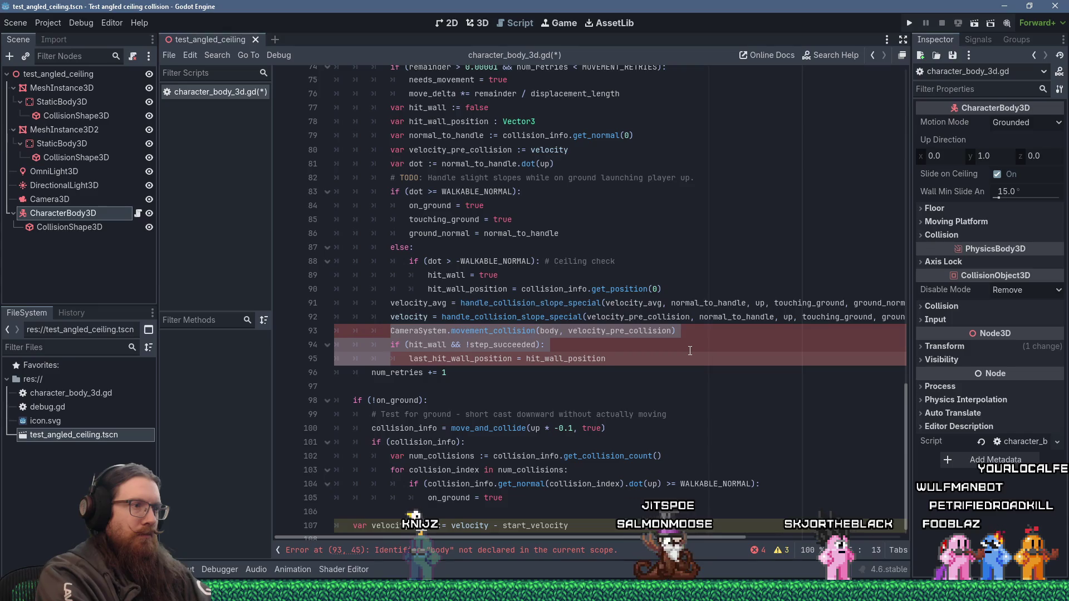
key(Delete)
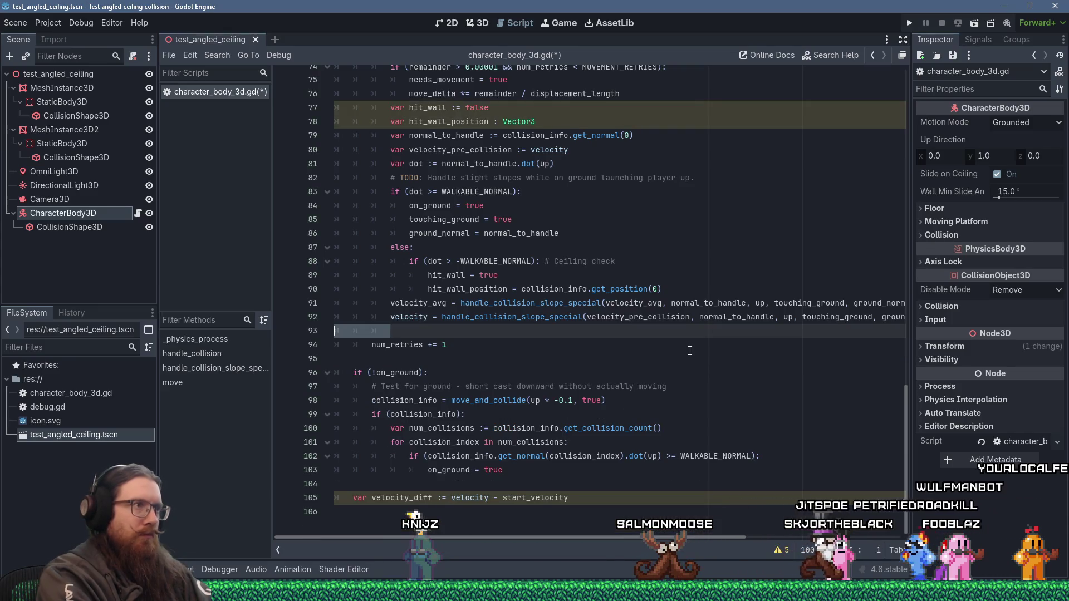
- Delete the hit_wall and hit_wall_position declarations and the else ceiling-check block
key(Up)
key(Up)
key(Up)
key(Up)
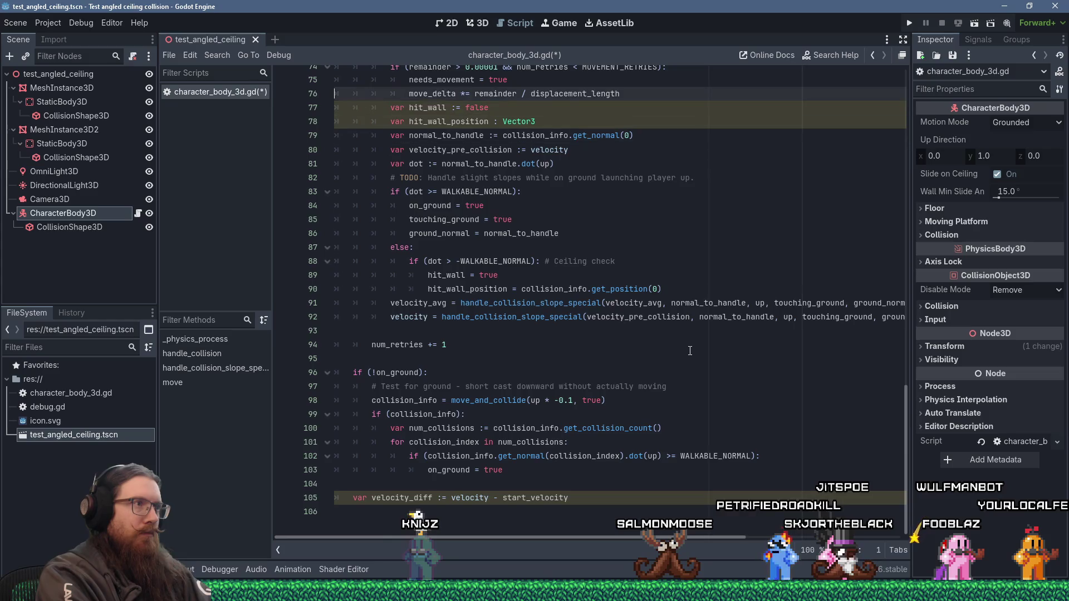
key(Delete)
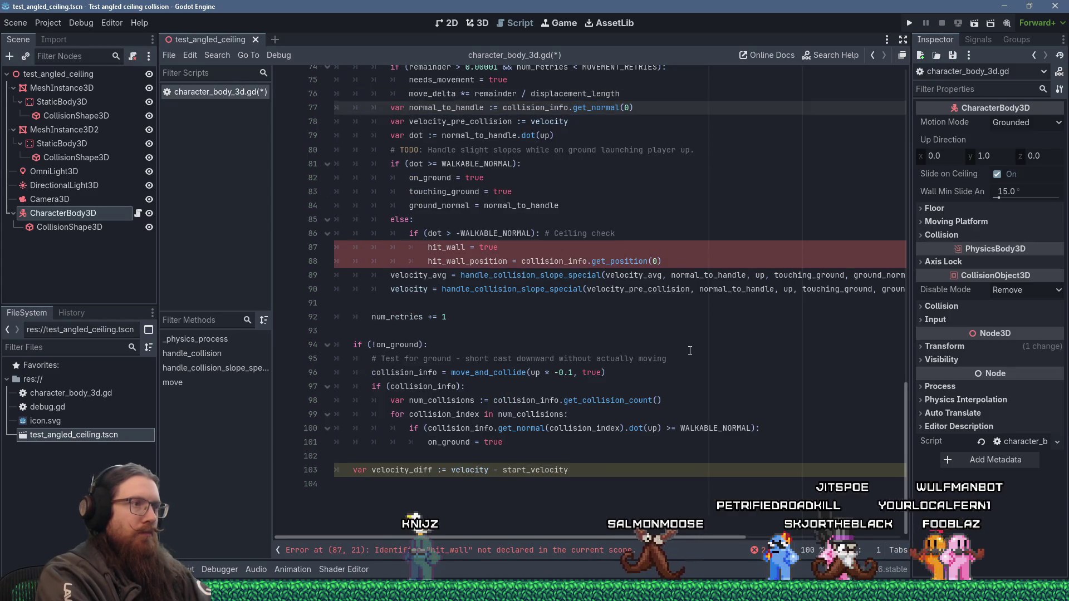
key(Down)
key(Down)
key(Down)
key(Up)
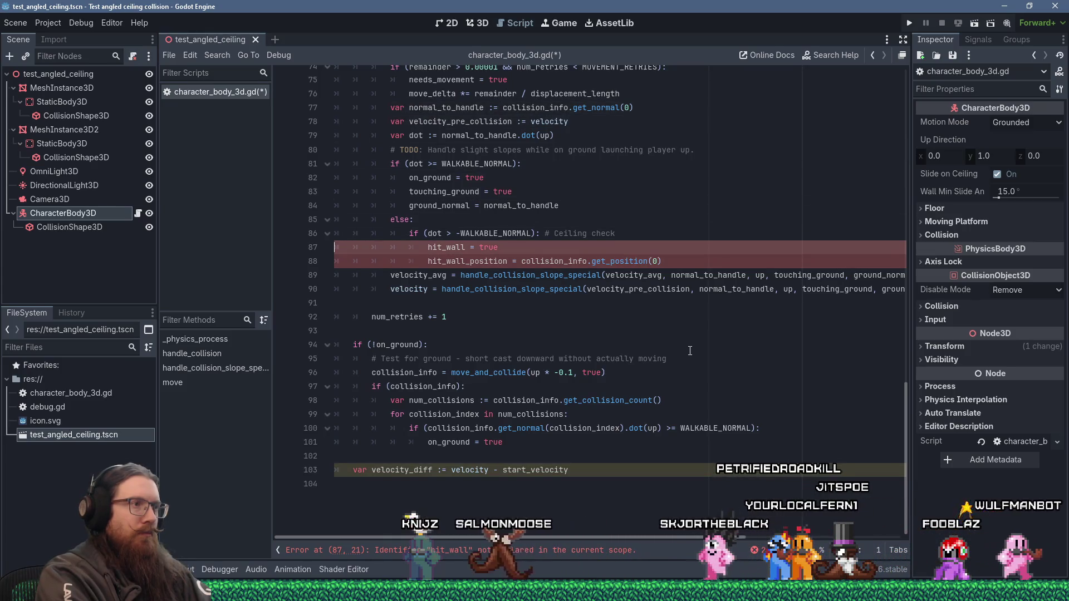
key(shift+End)
key(shift+Down)
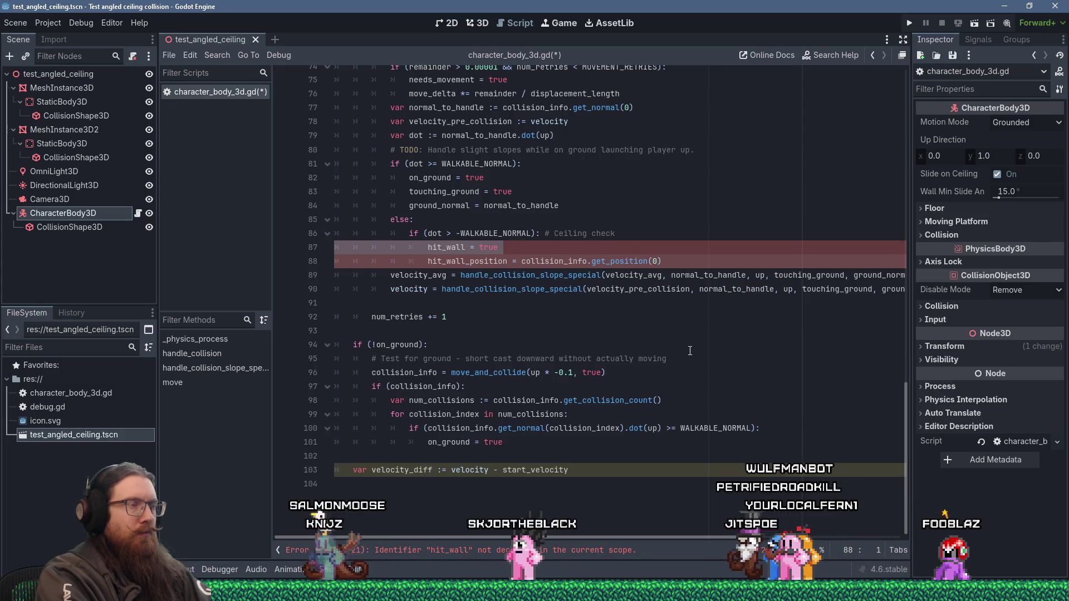
key(shift+Up)
key(shift+Up)
key(shift+End)
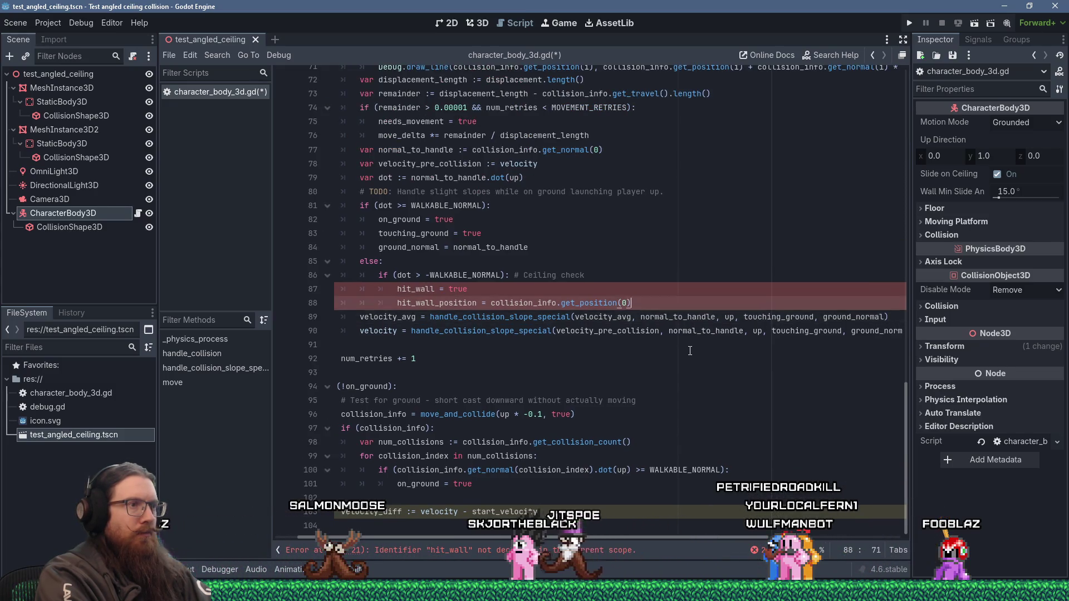
key(shift+Up)
key(shift+Home)
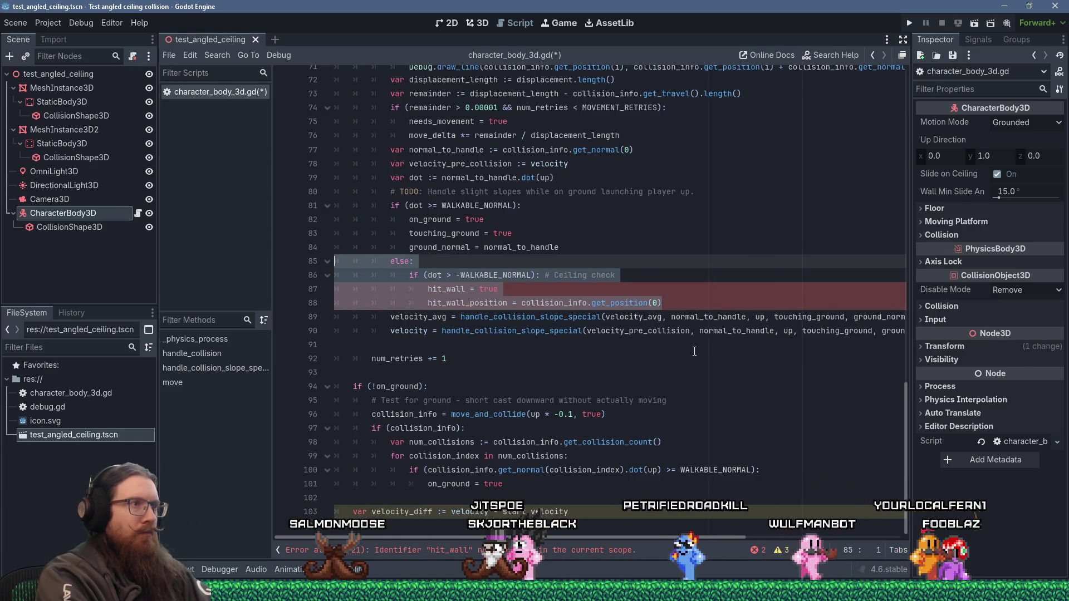
key(BackSpace)
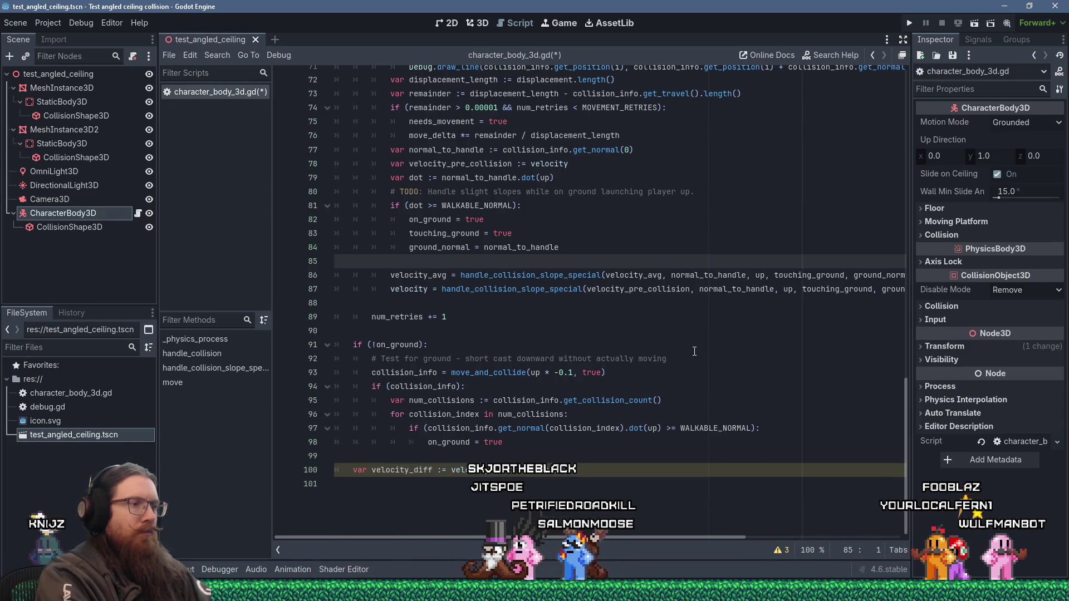
- Search KOOK's movement_system.gd for velocity_diff in the original collision code
scroll(694, 351, up, 5)
scroll(694, 351, down, 4)
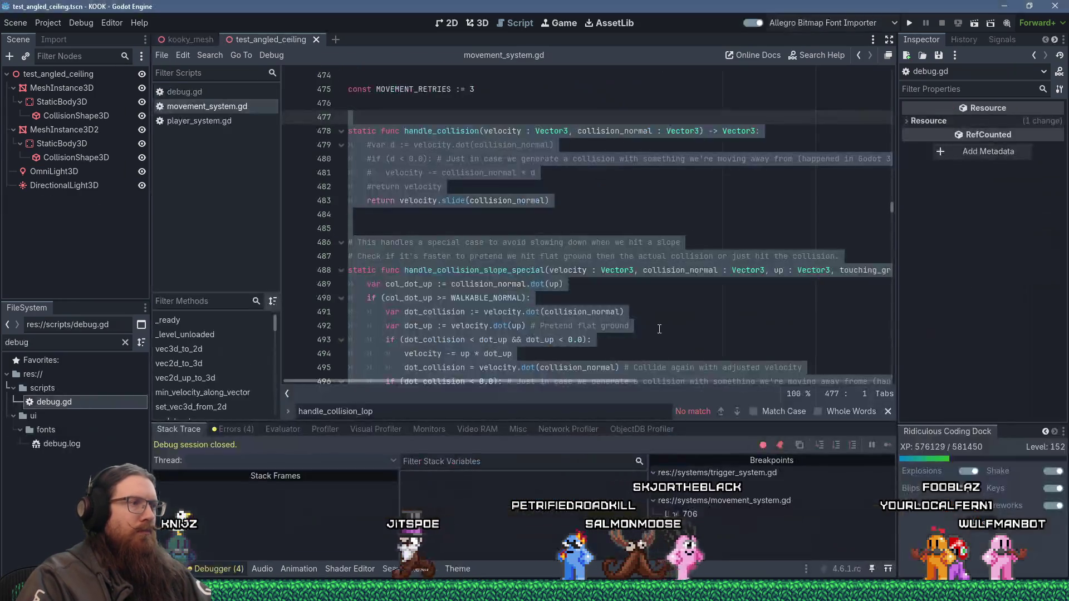
scroll(659, 296, down, 6)
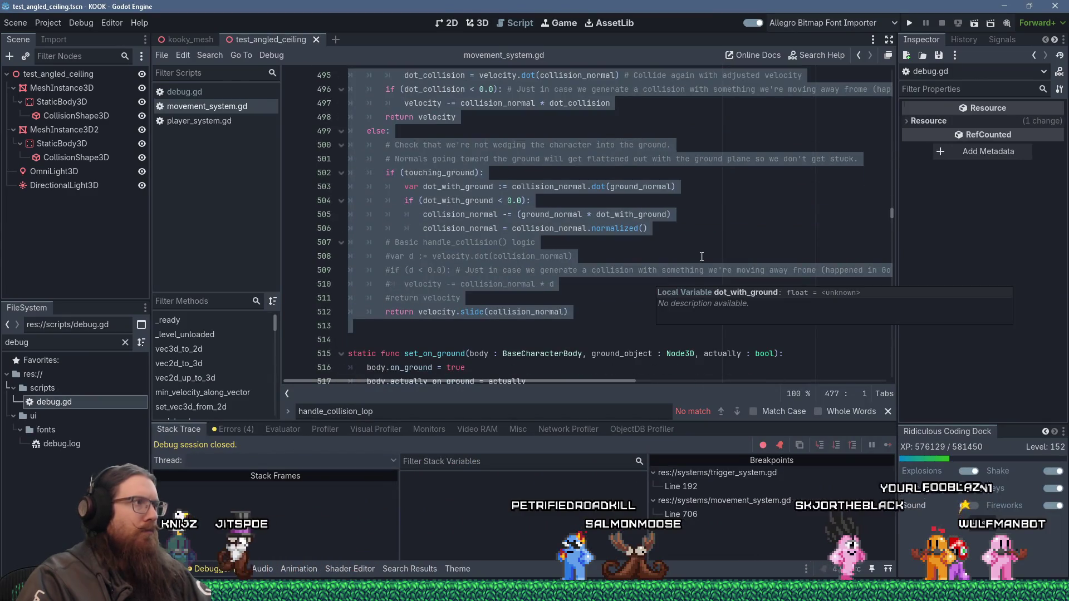
click(701, 257)
key(ctrl+f)
text(velocity)
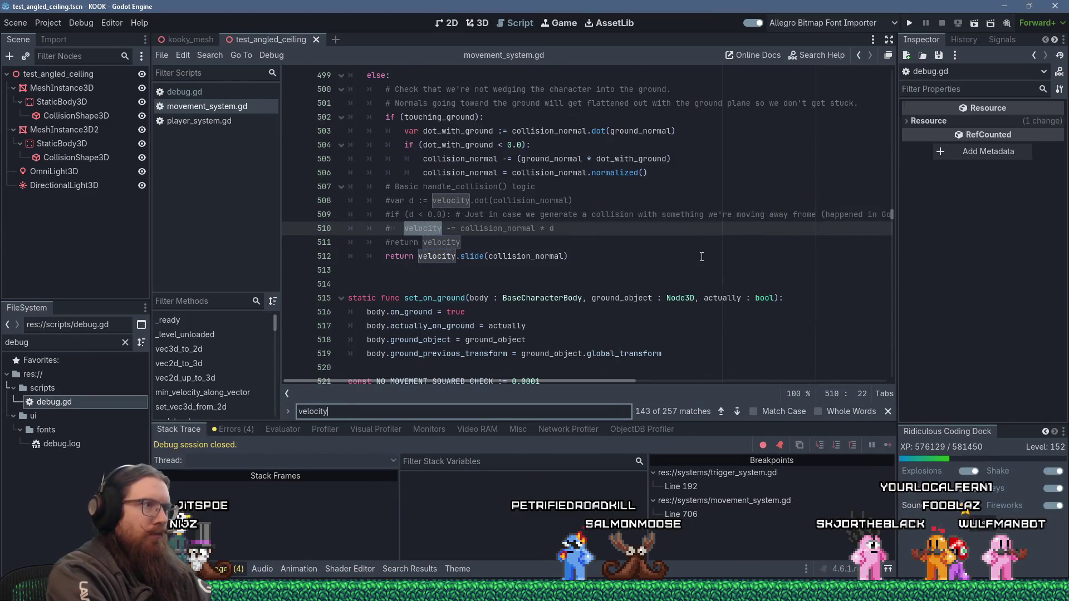
text(_diff := velocity - start_velocity)
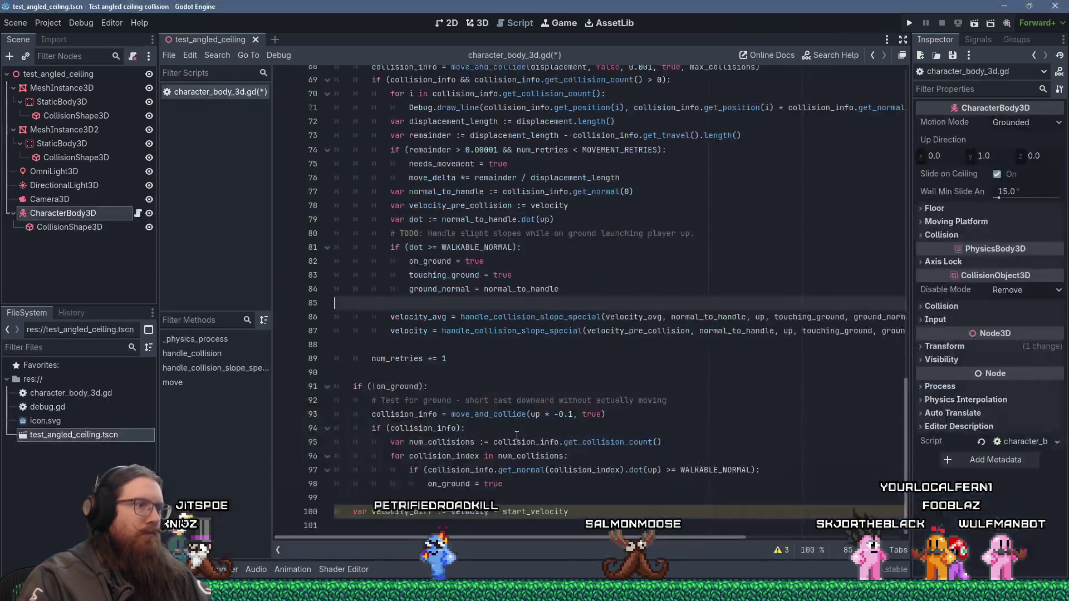
- Delete the velocity_diff line and the start_velocity declaration from the script
key(BackSpace)
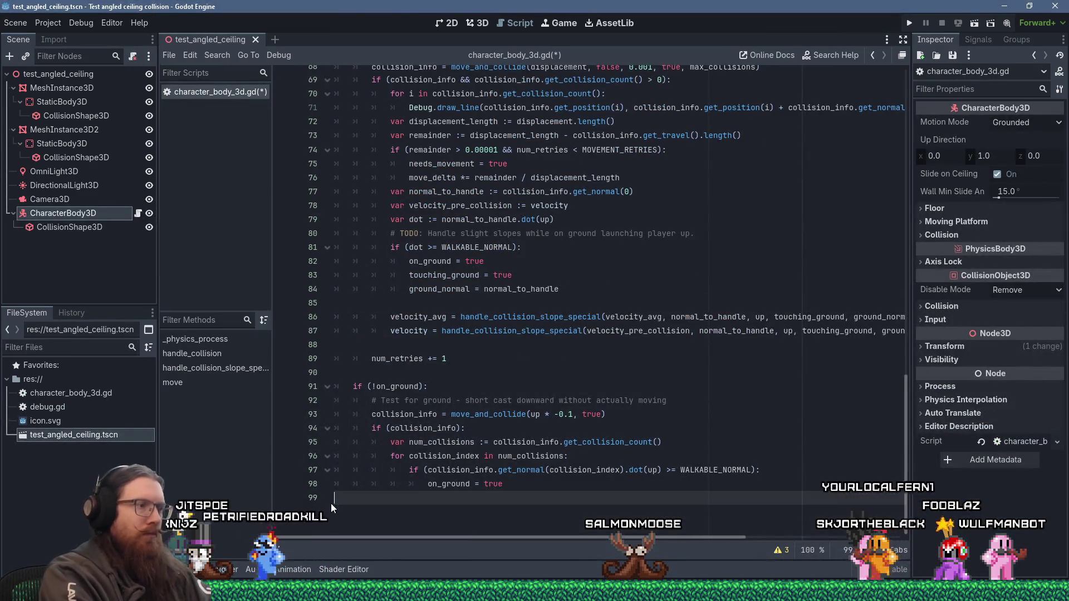
key(ctrl+z)
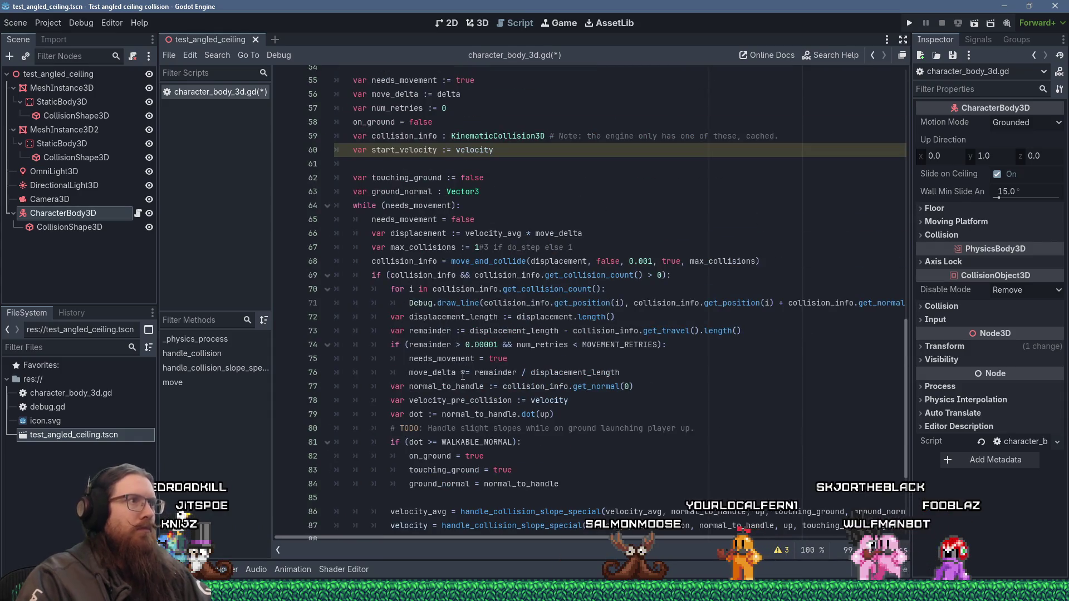
scroll(464, 367, up, 4)
drag(336, 331, 290, 316)
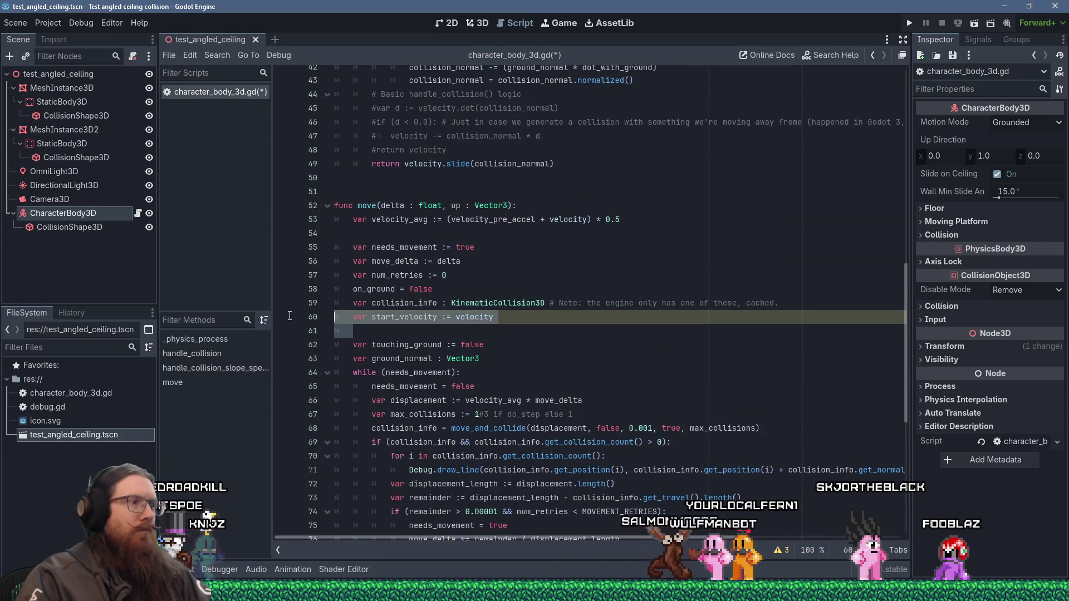
key(BackSpace)
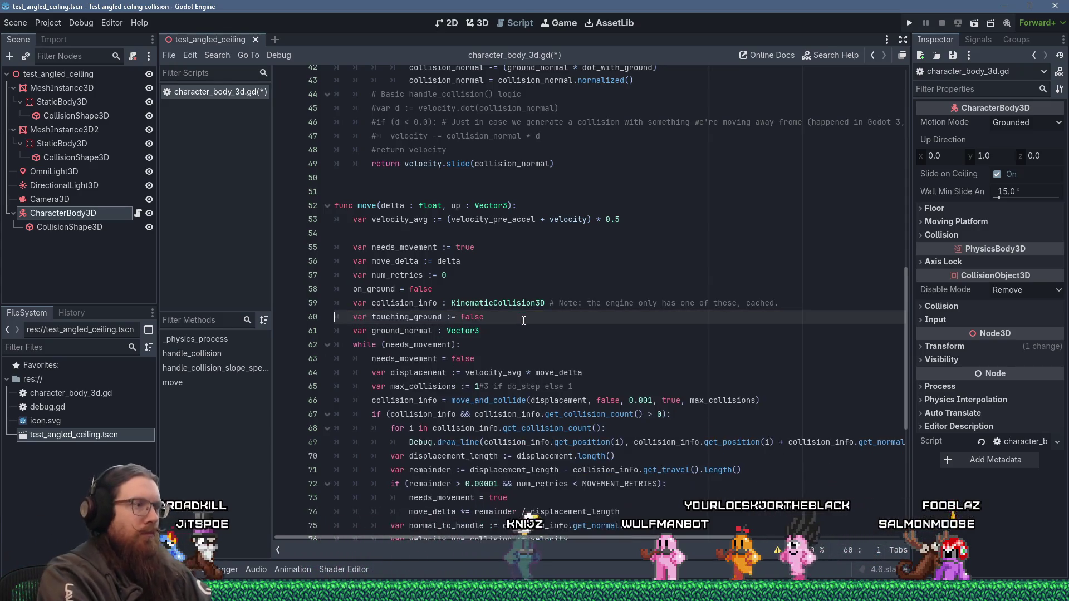
- Move the blank line under the ground variables so it sits just above the while loop
key(Delete)
key(Down)
key(Down)
key(Return)
- Go to the end of the gravity line, glance at the 3D scene, then return to the script
scroll(568, 322, up, 2)
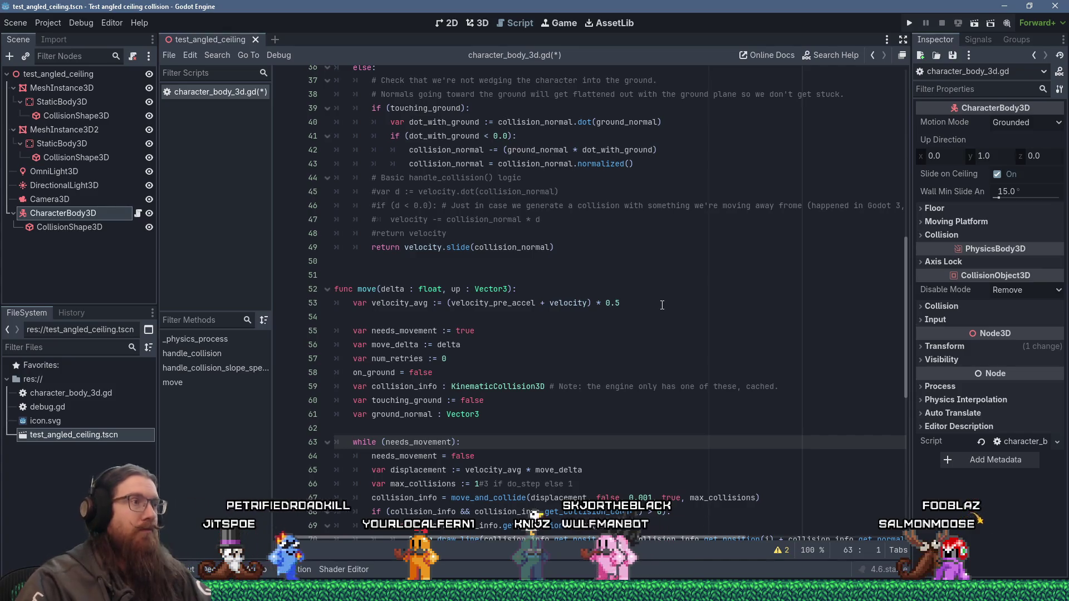
scroll(662, 304, up, 3)
scroll(662, 305, up, 2)
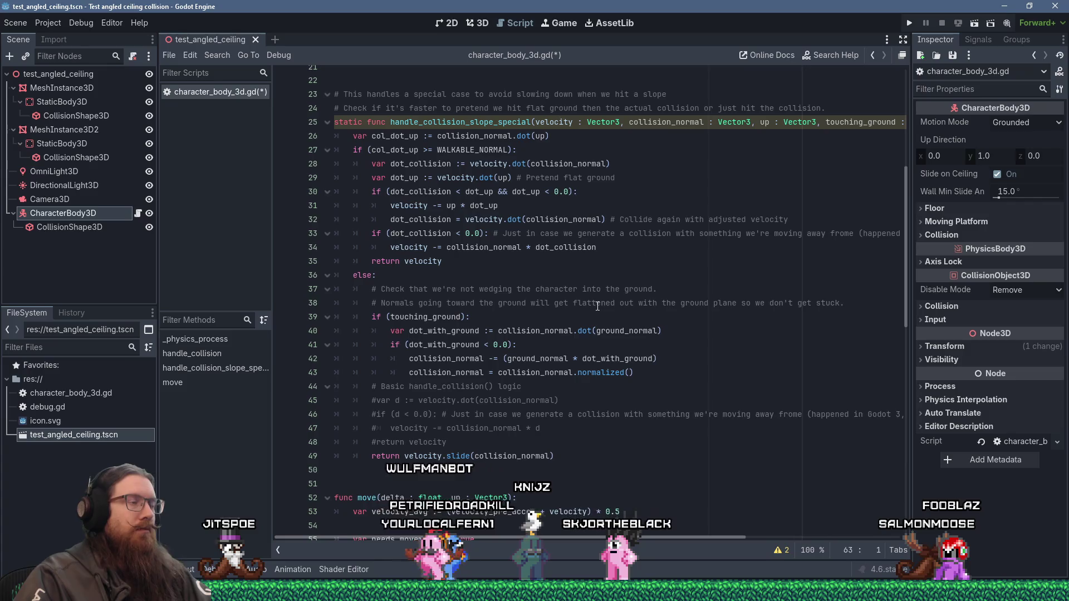
scroll(598, 306, up, 6)
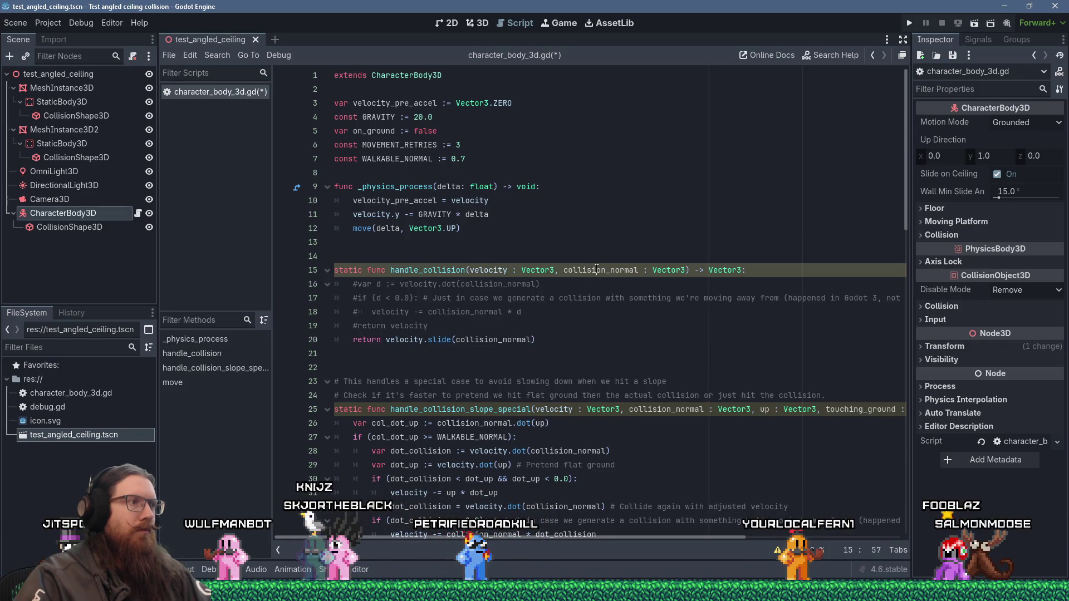
scroll(596, 269, down, 10)
scroll(596, 270, up, 10)
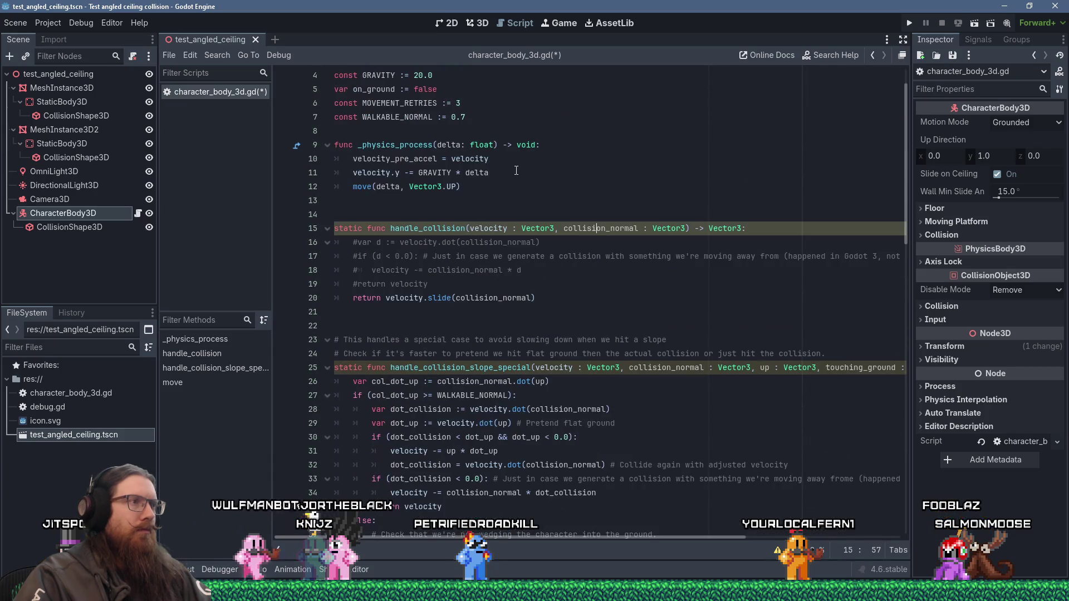
click(517, 170)
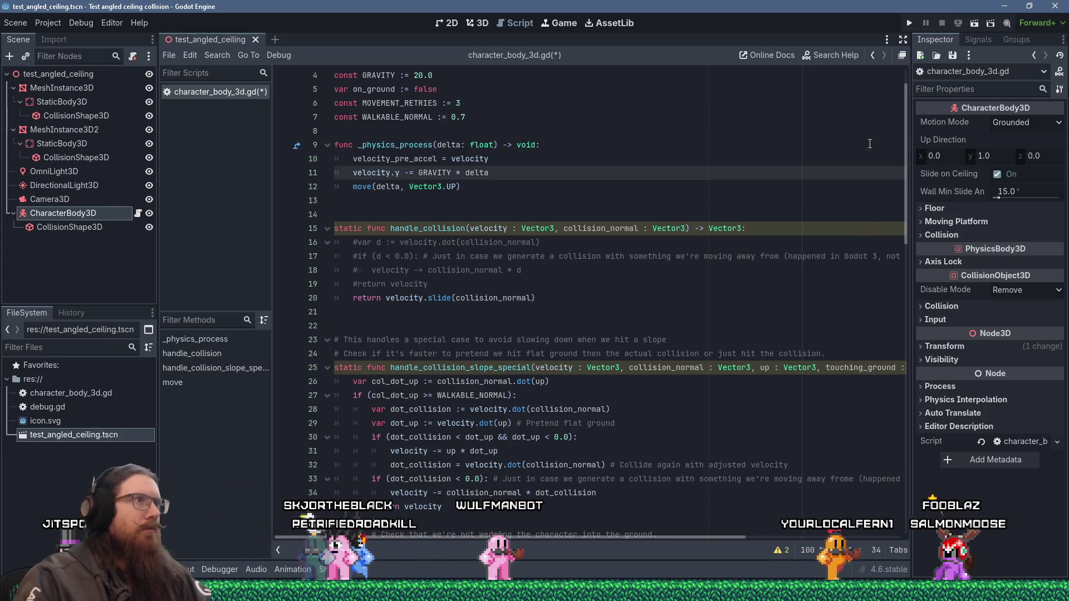
click(480, 23)
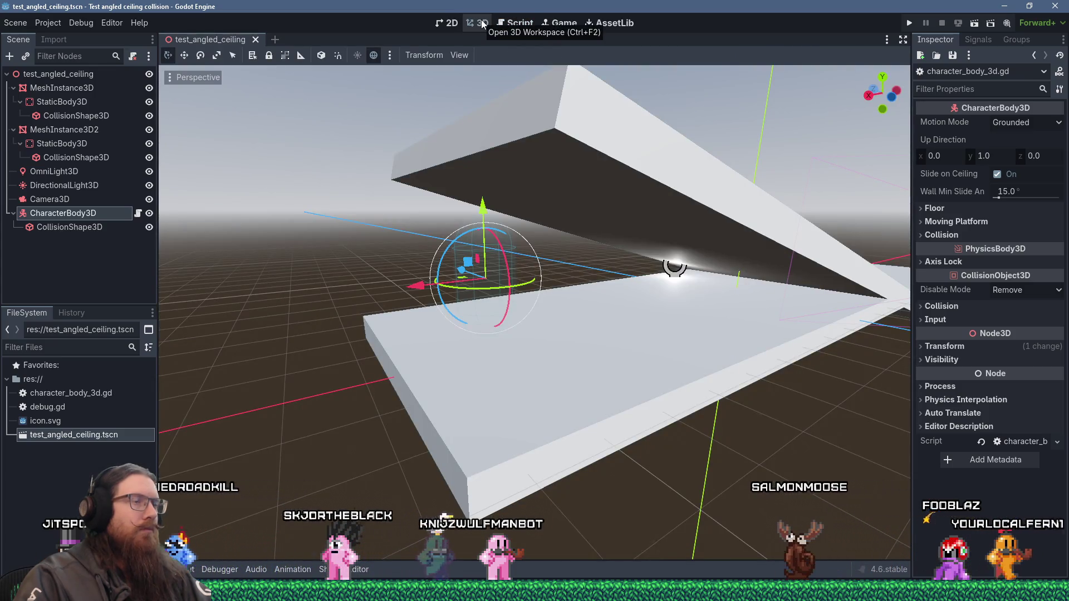
click(528, 23)
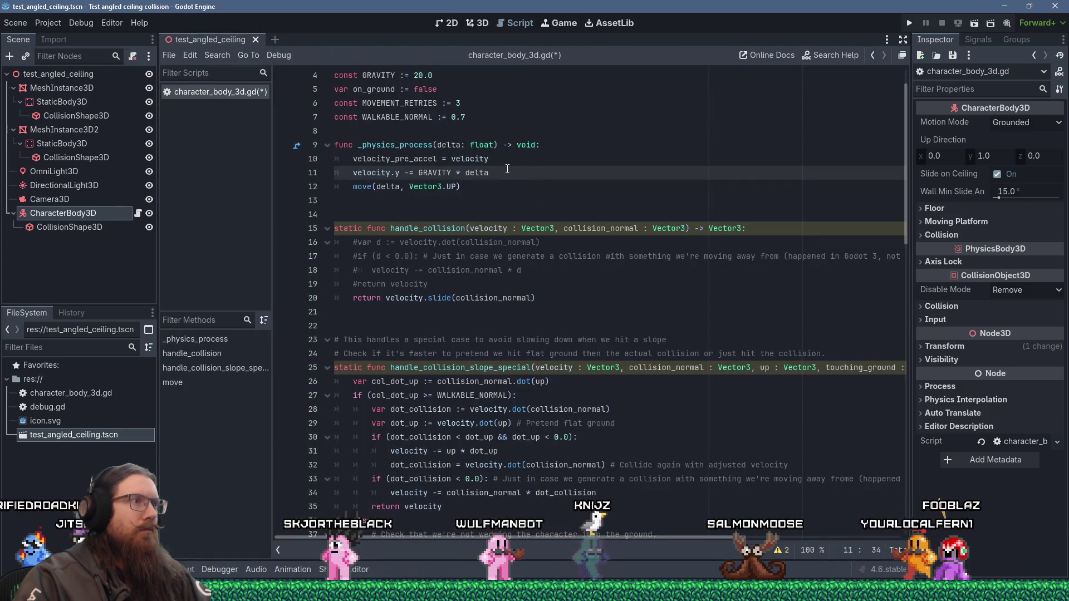
- Add 'velocity.x = 5.0 # Just hard code this for now' below the gravity line and run the project
key(Return)
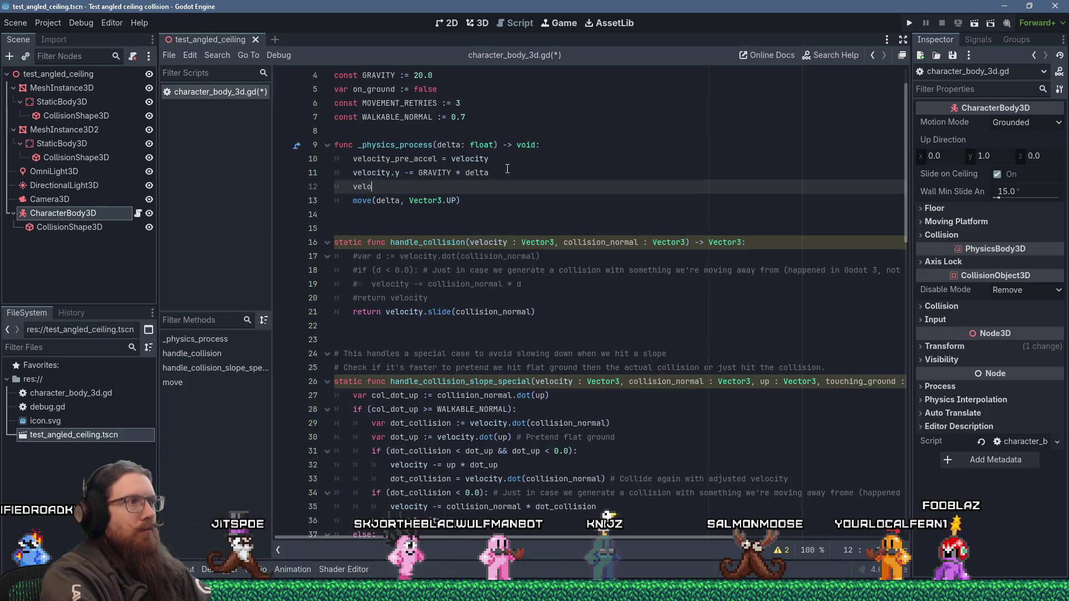
text(city.x = )
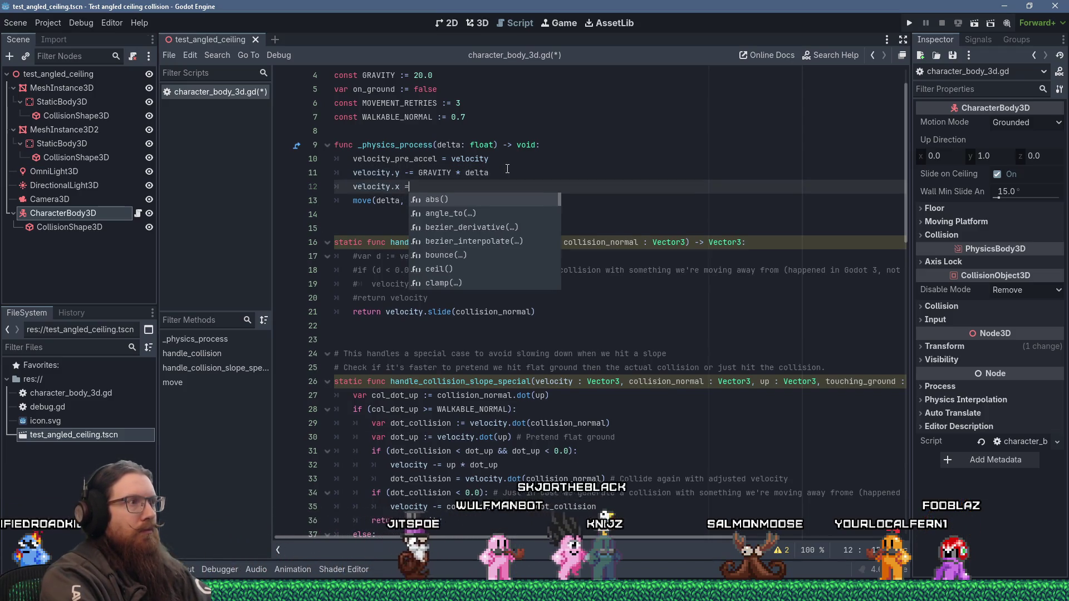
text(5.0)
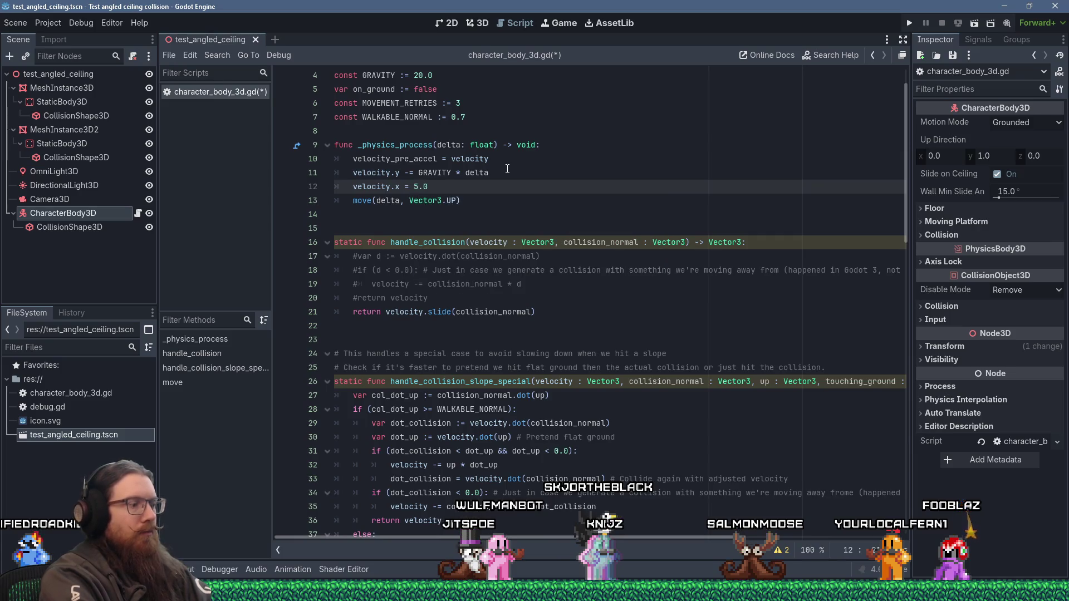
text( # Just hard code this for now)
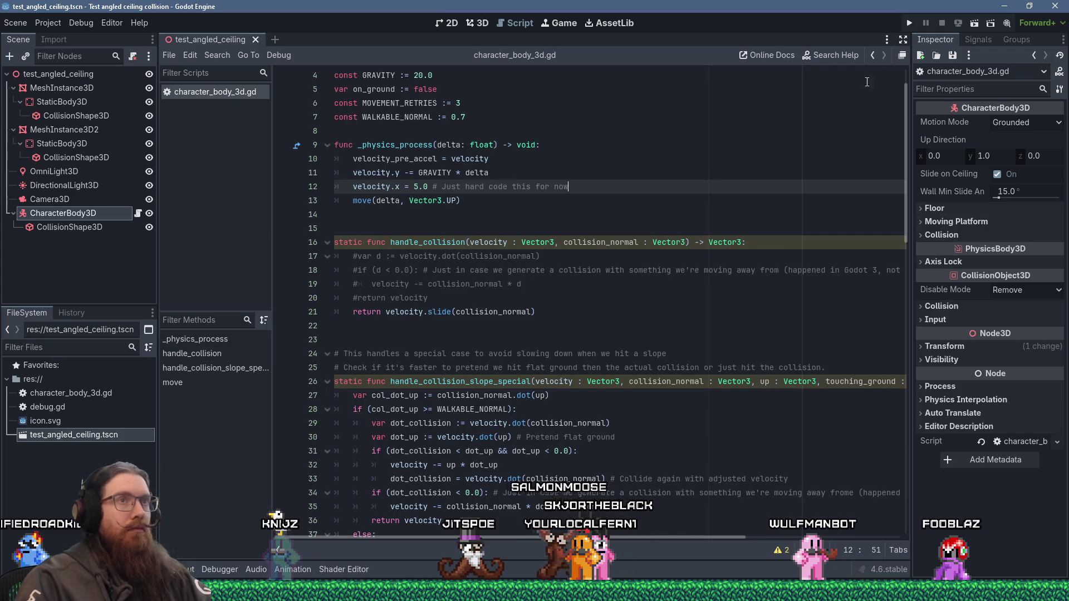
click(906, 25)
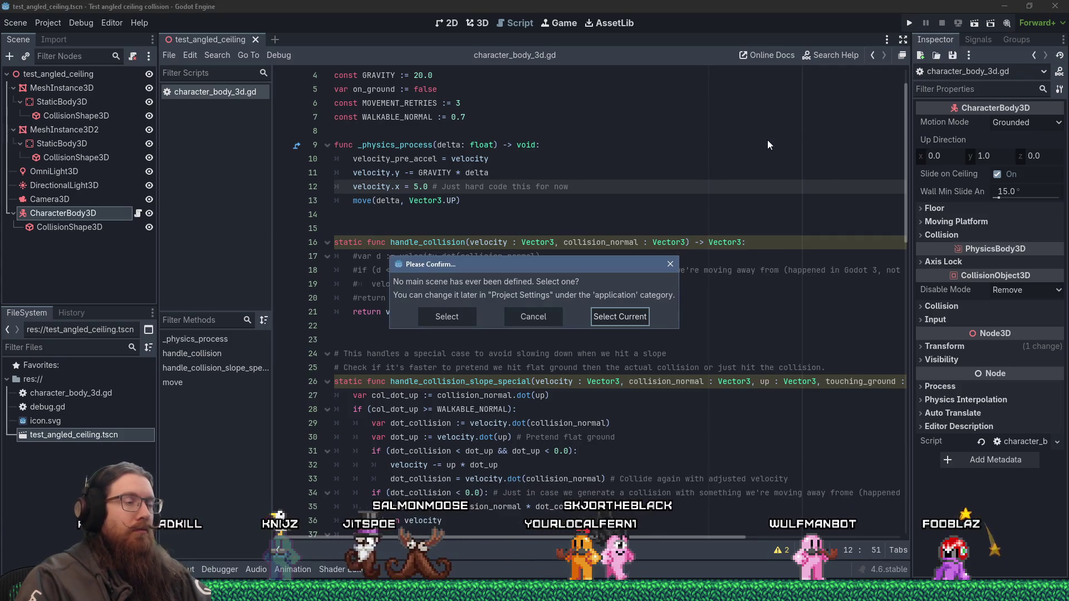
- Run with the current scene as main, inspect the line-71 draw_line error, and open Autoload settings
click(635, 319)
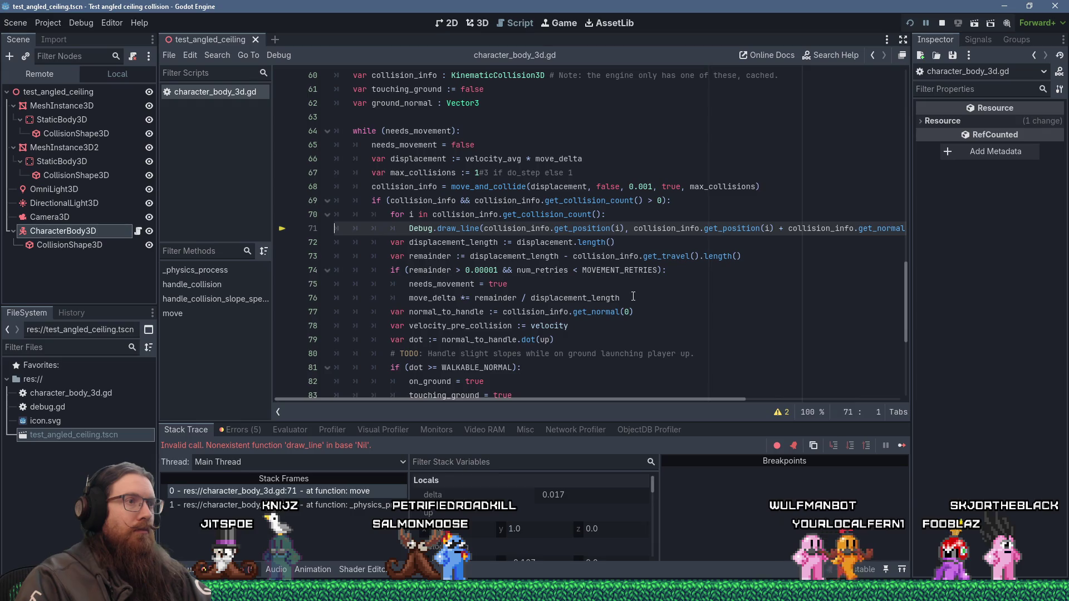
scroll(792, 397, right, 3)
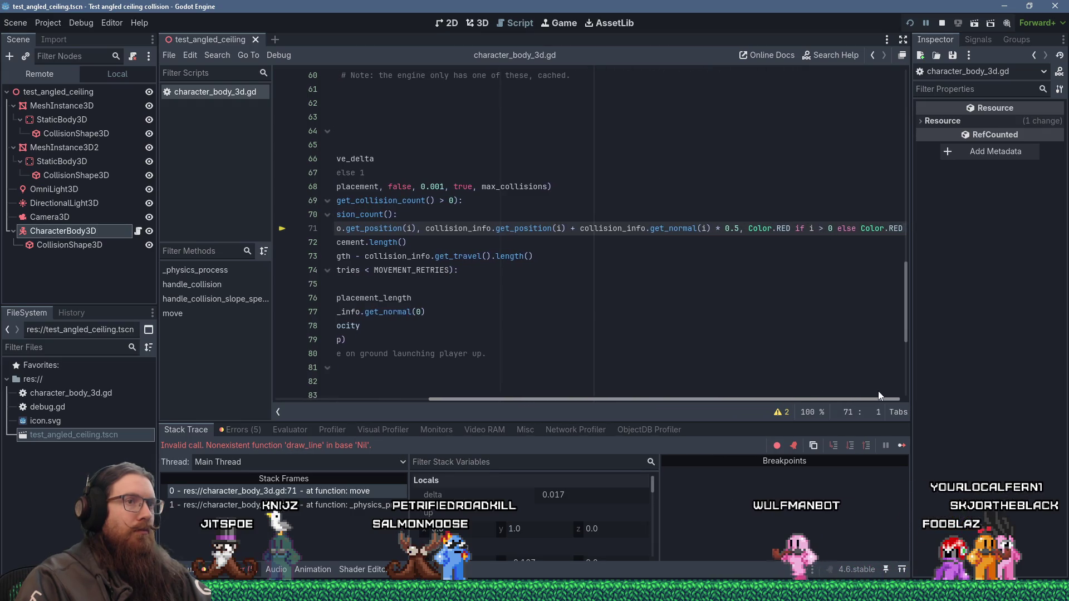
scroll(907, 396, left, 3)
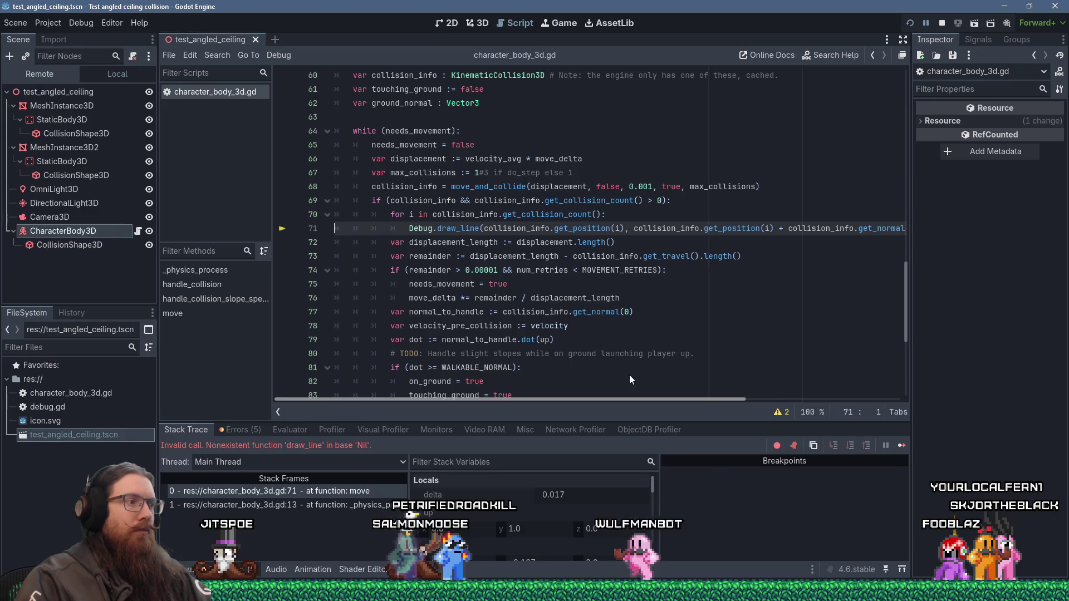
click(425, 228)
click(56, 22)
click(59, 33)
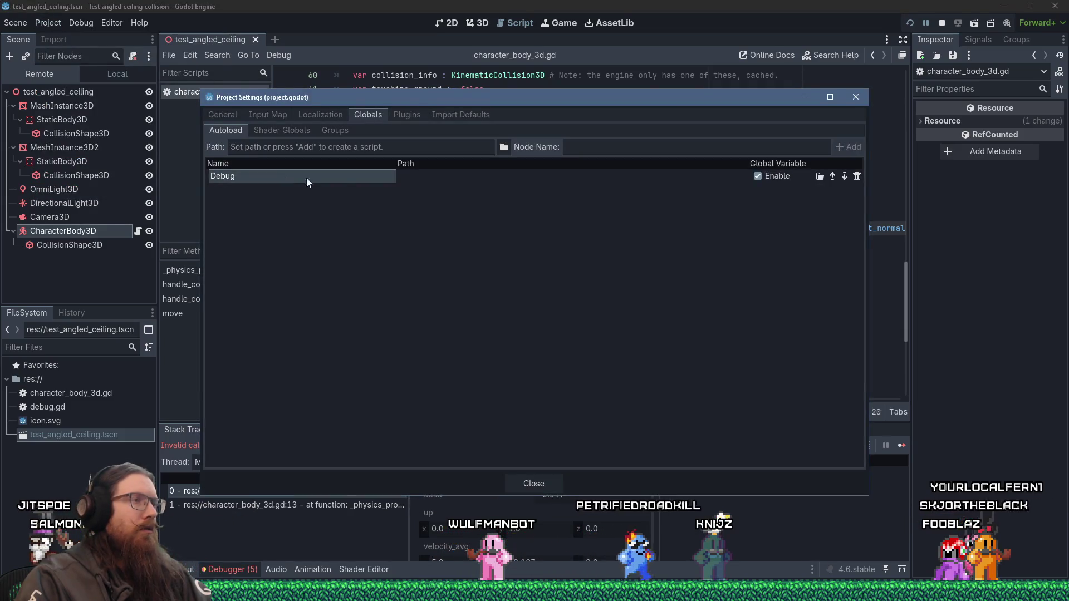
- Close Project Settings and stop the running game's debug session
key(Escape)
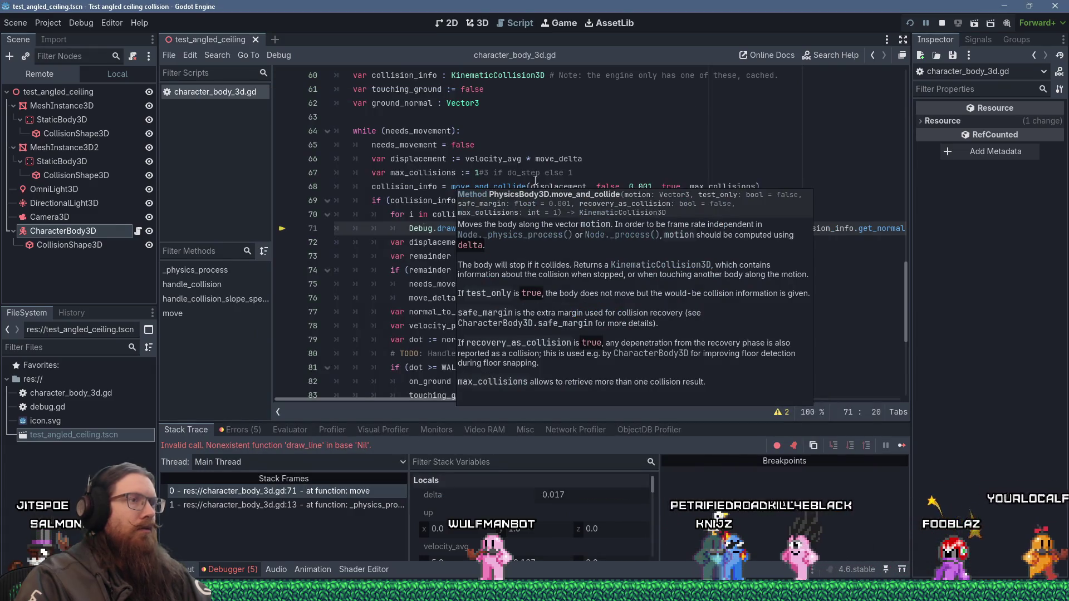
click(839, 130)
click(942, 23)
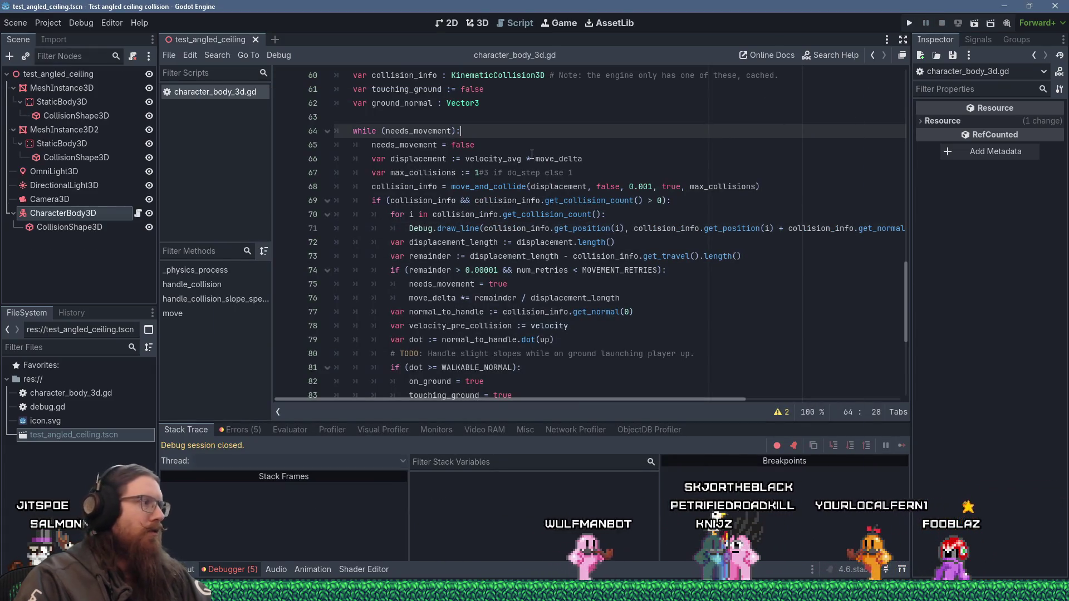
- In Autoload settings, remove the Debug entry and pick debug.gd as its script
click(51, 28)
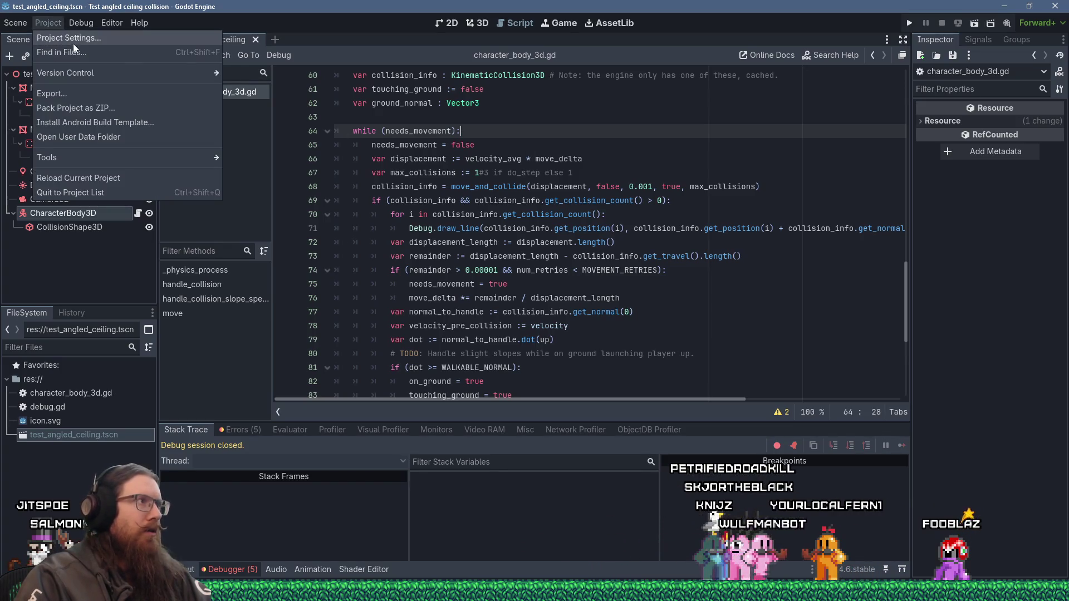
click(71, 38)
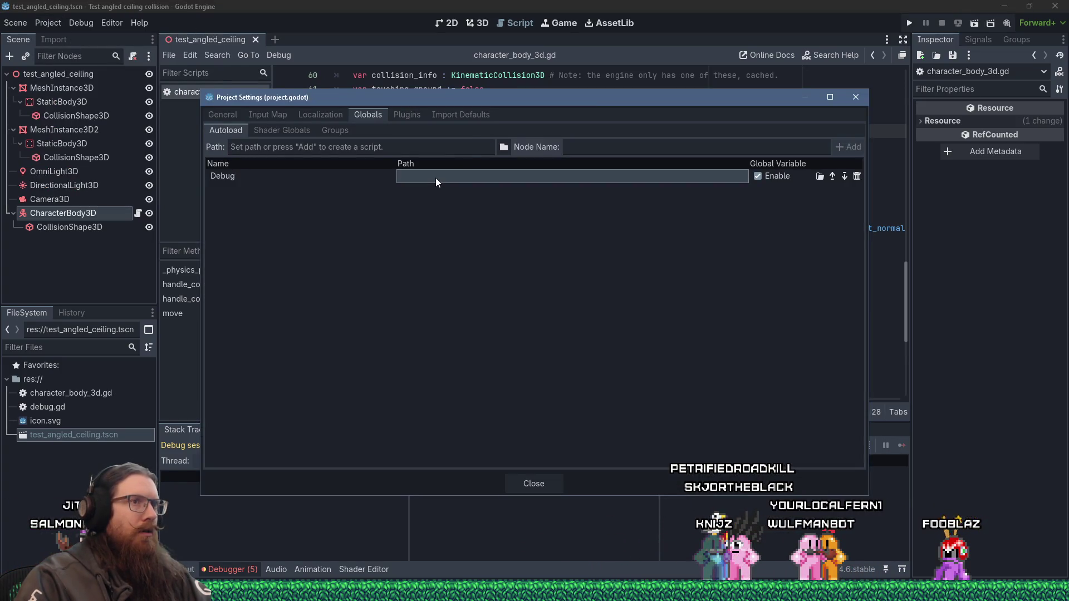
click(857, 178)
click(503, 147)
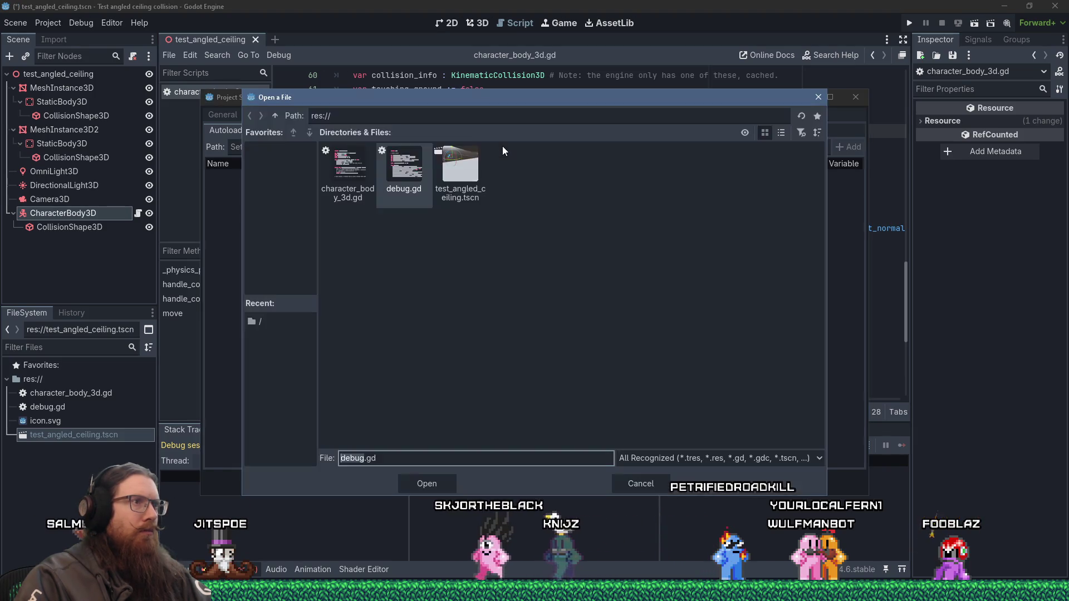
click(448, 485)
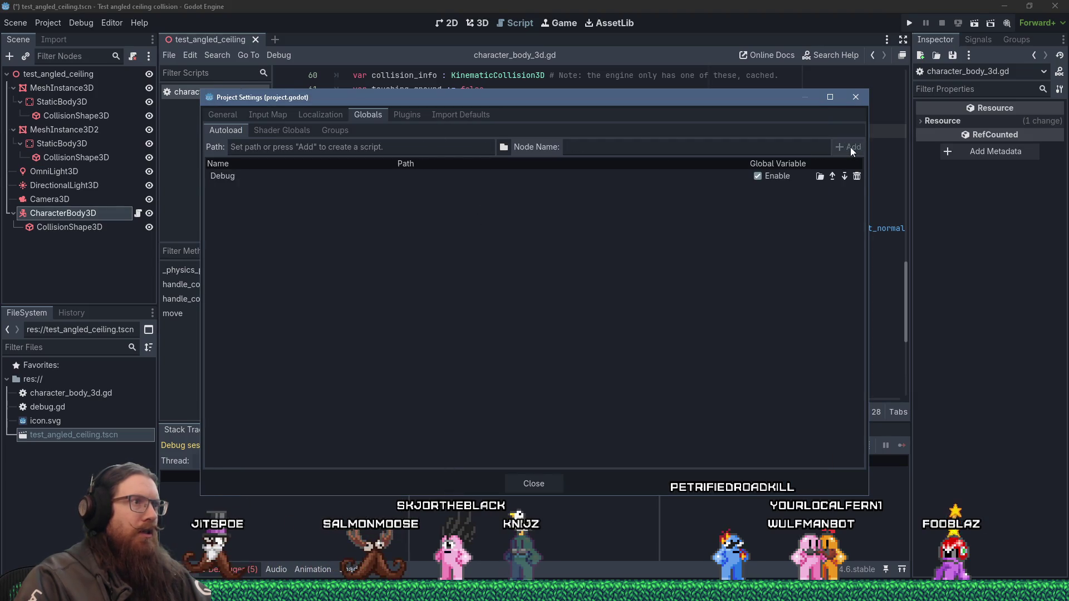
key(Escape)
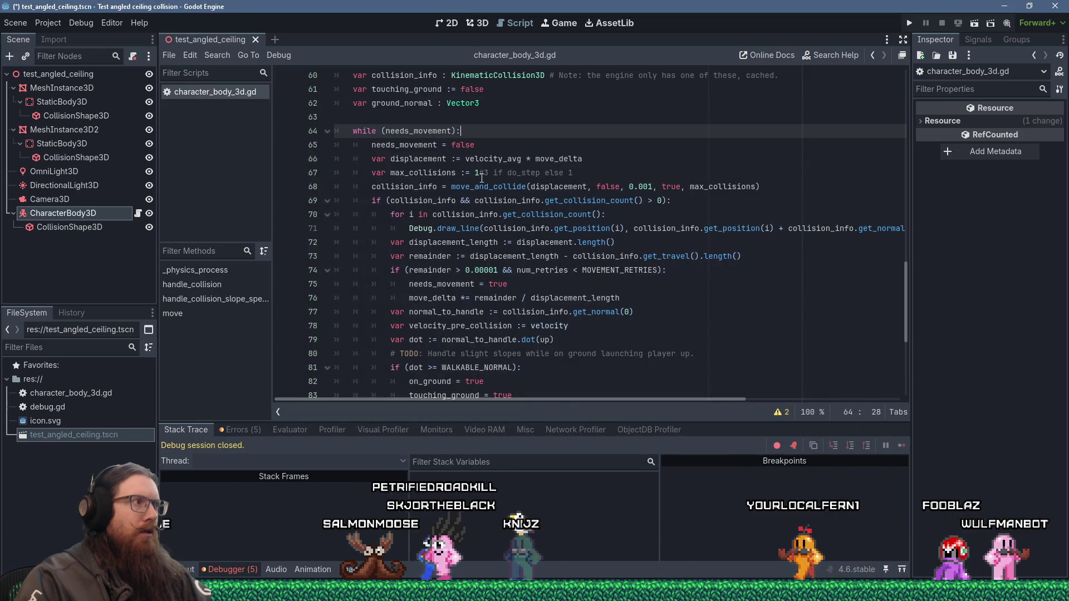
- Fix the Debug autoload's empty path to debug.gd and save with Ctrl+S
click(58, 28)
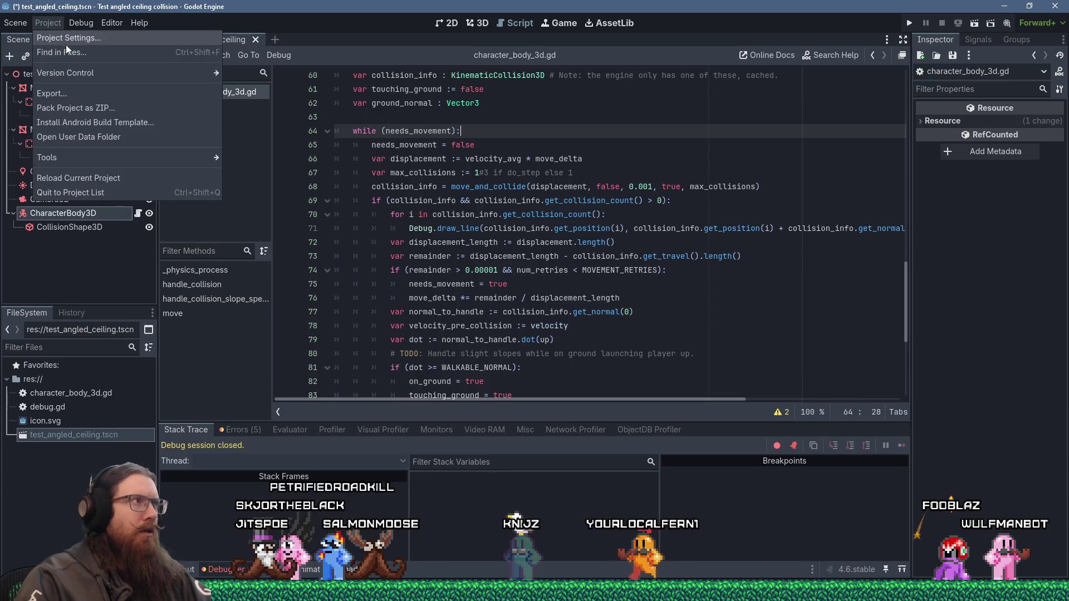
click(65, 39)
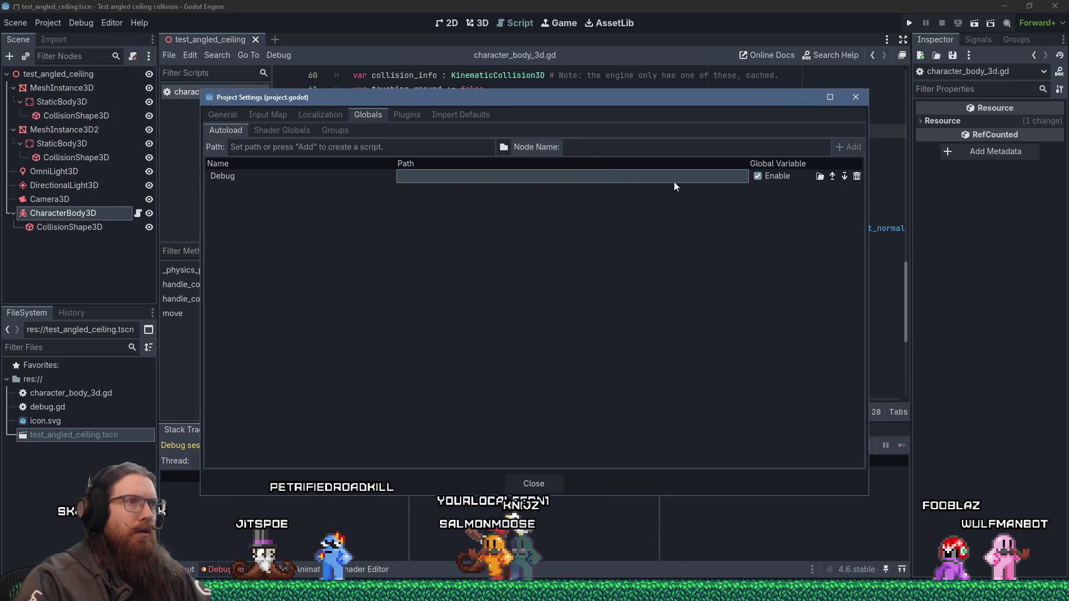
key(Escape)
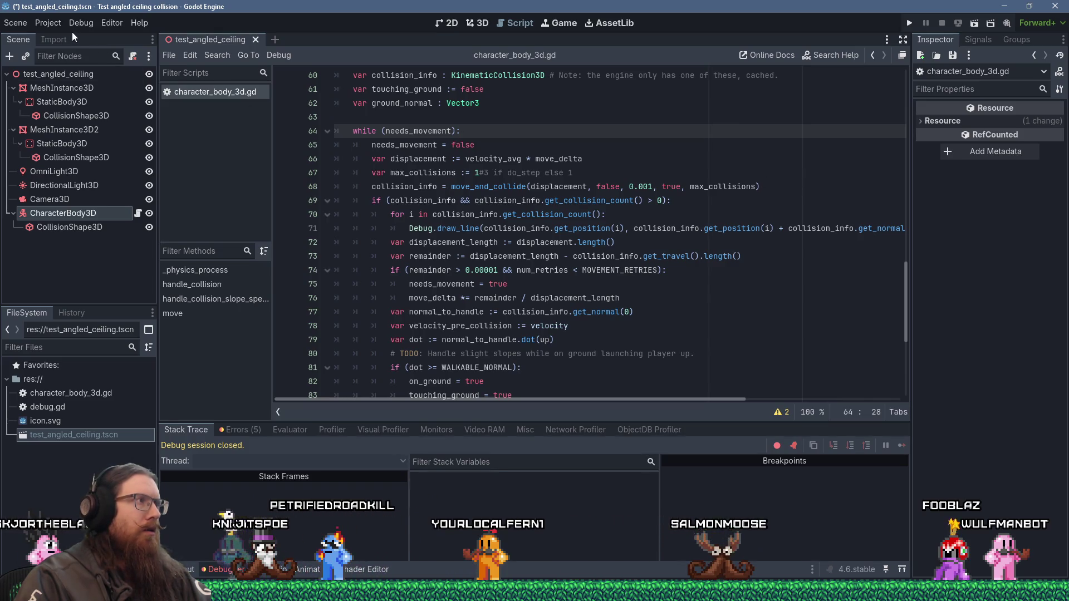
click(50, 22)
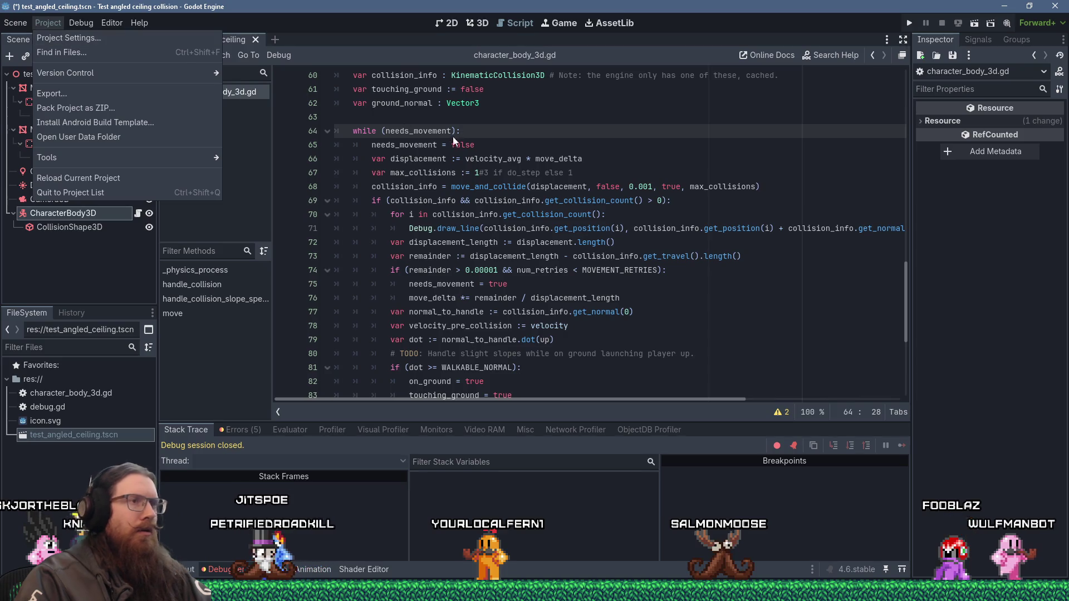
click(72, 40)
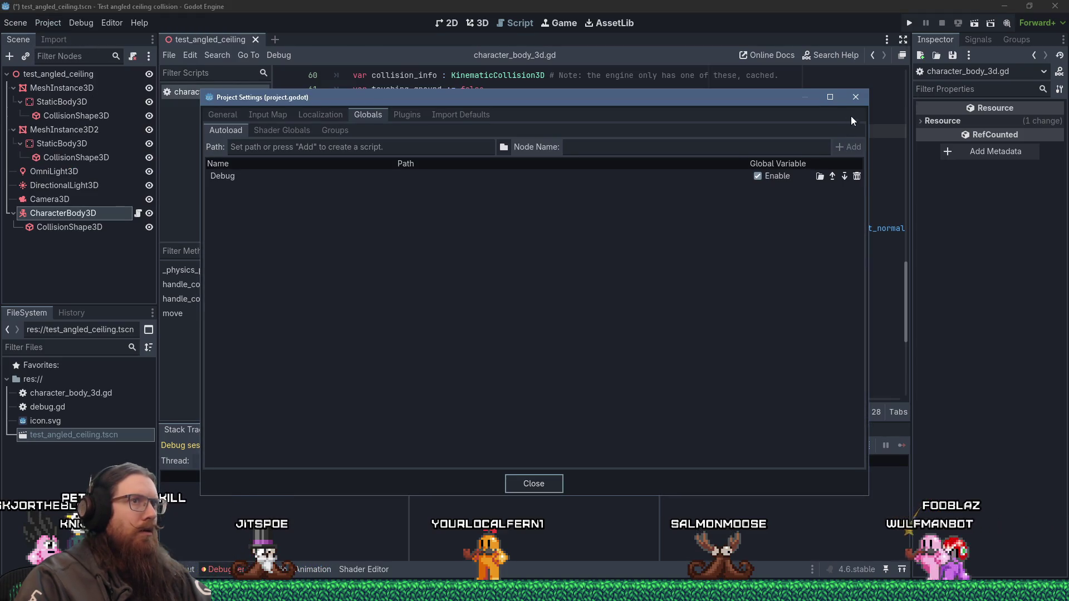
click(536, 177)
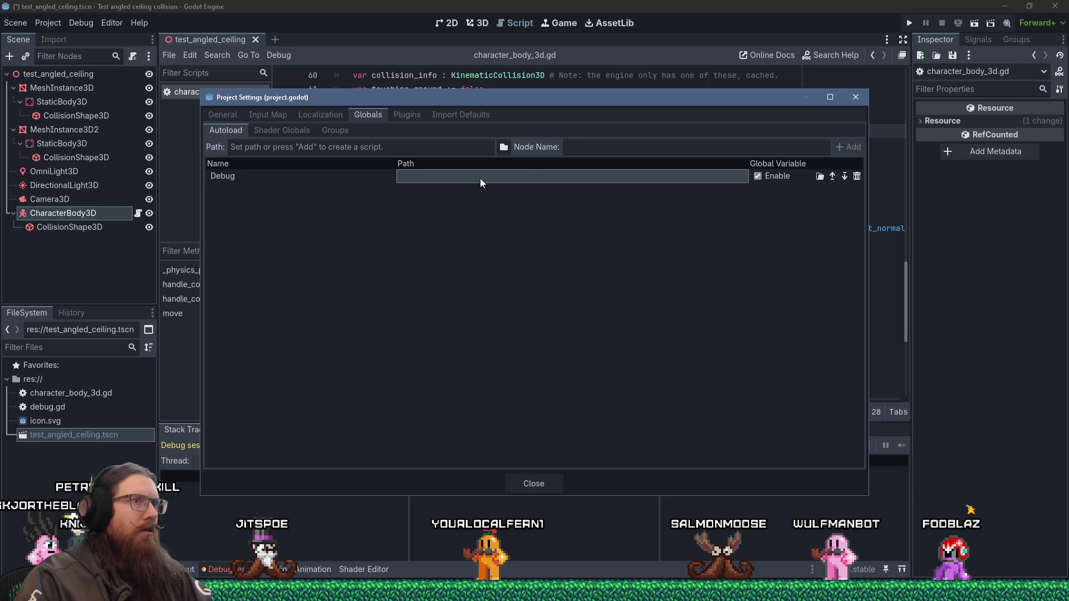
click(856, 97)
click(48, 22)
click(533, 158)
key(ctrl+s)
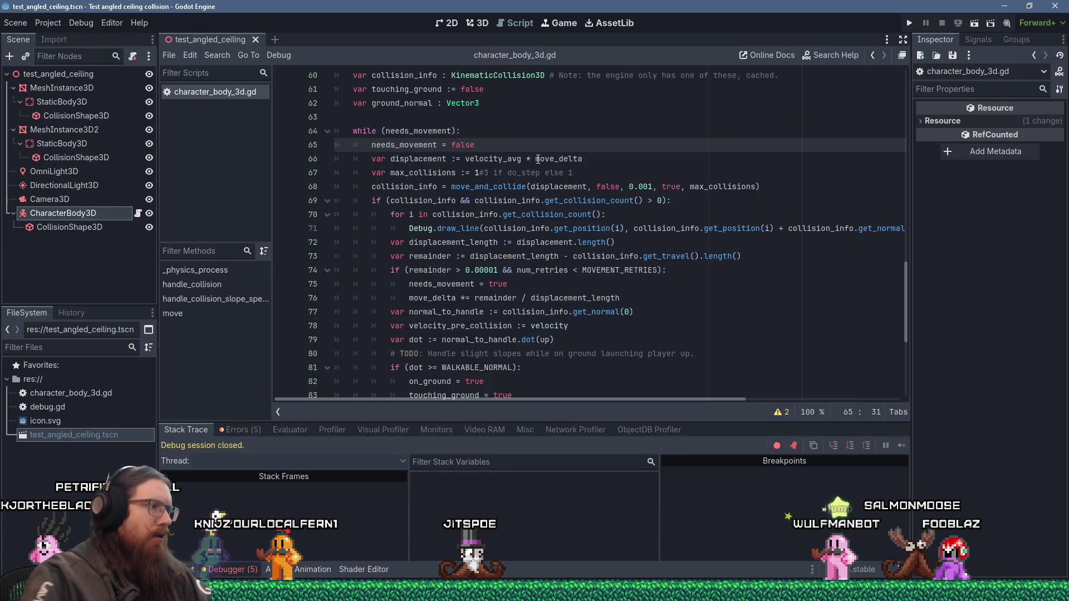
- Review the failed-autoload and draw_line errors in the Errors list, then run the game again with F5
click(247, 430)
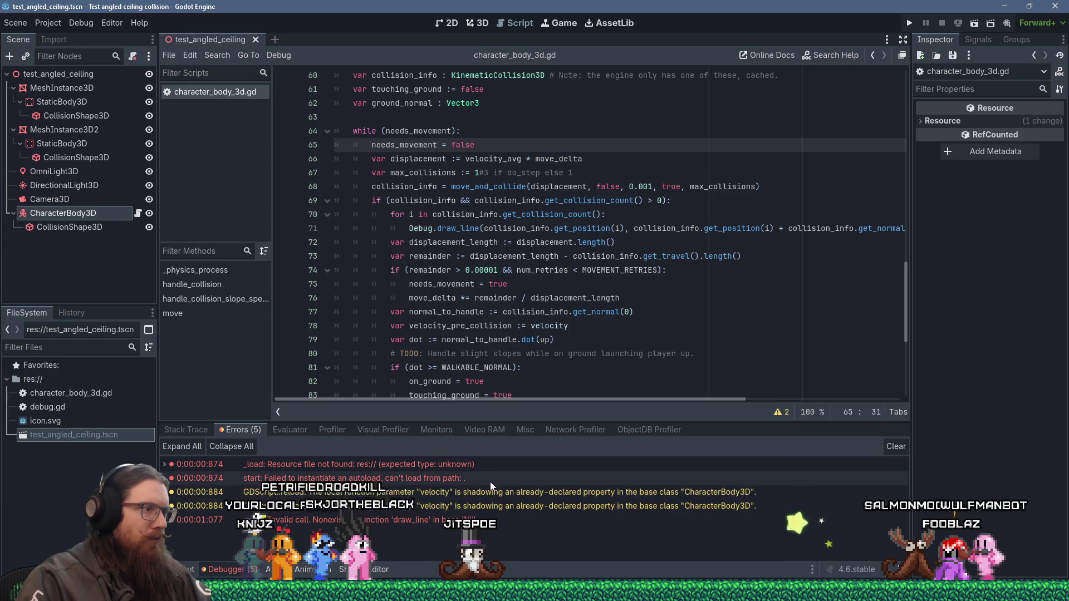
mouse_move(491, 478)
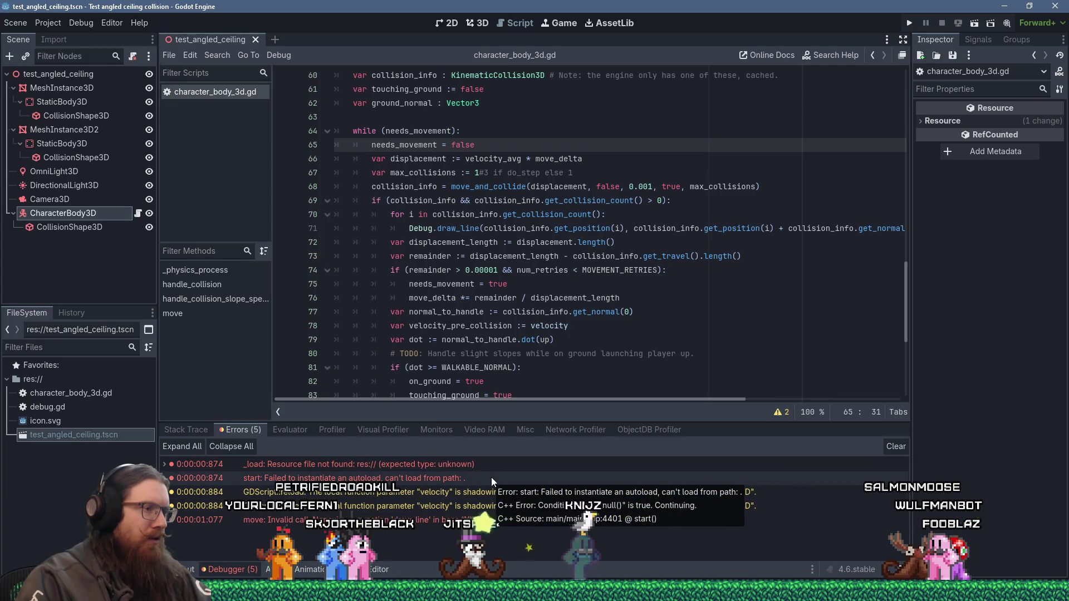
double_click(492, 479)
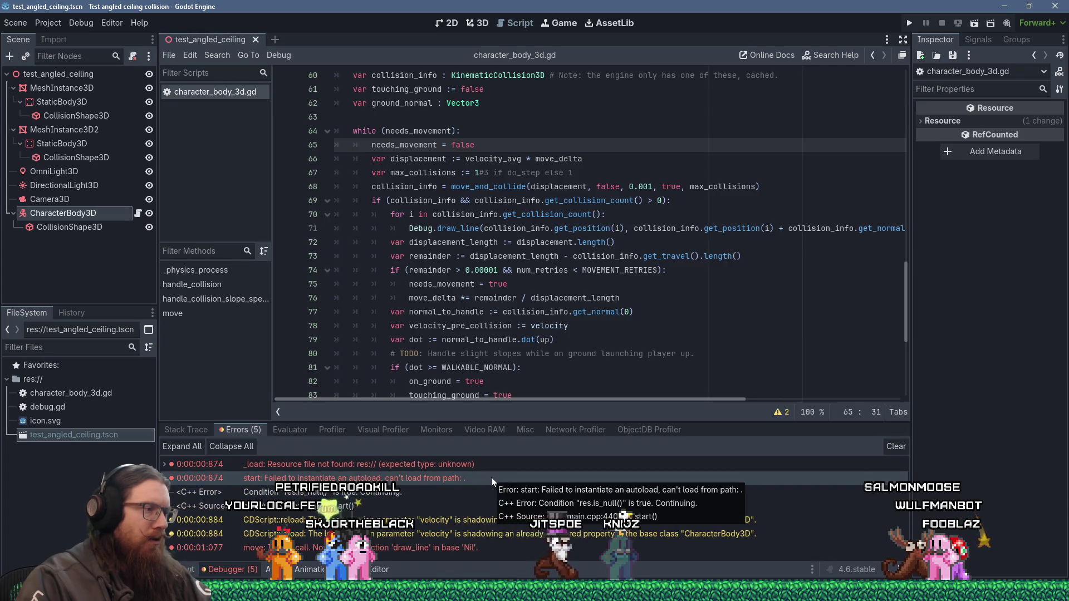
double_click(469, 551)
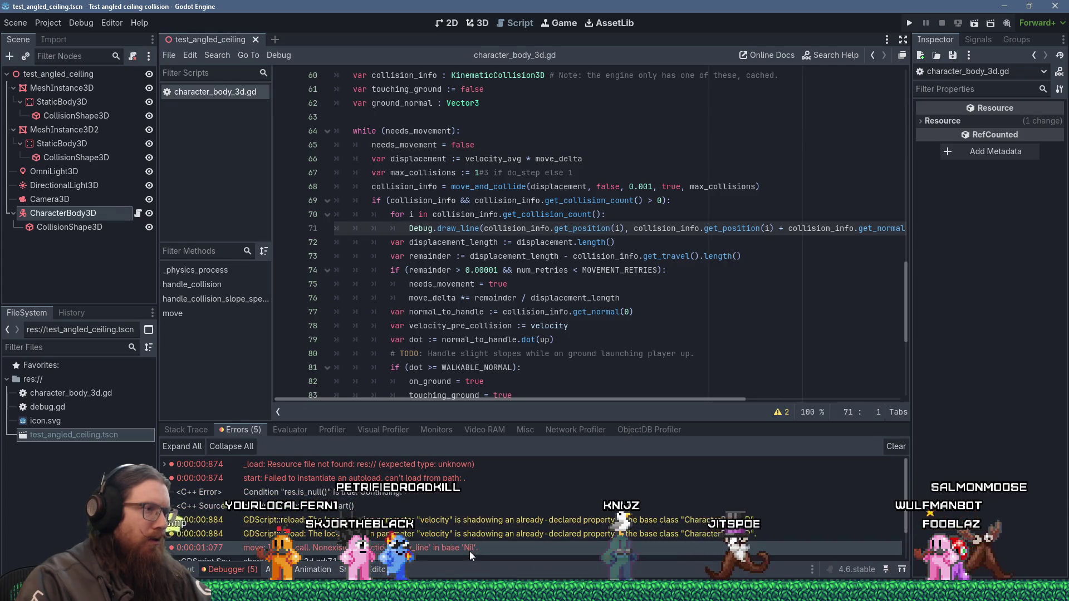
click(51, 23)
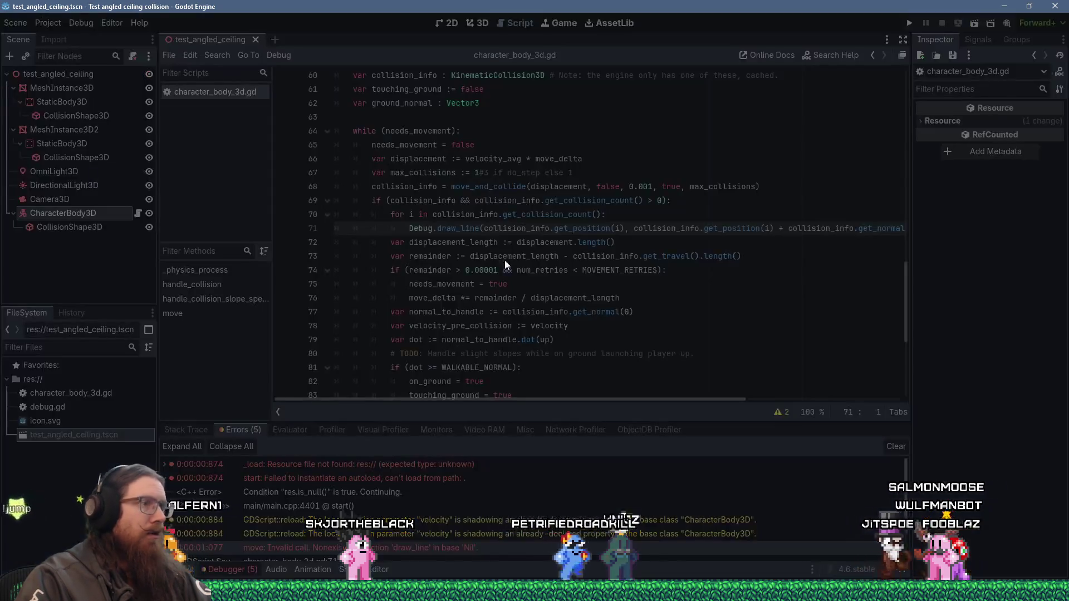
key(F5)
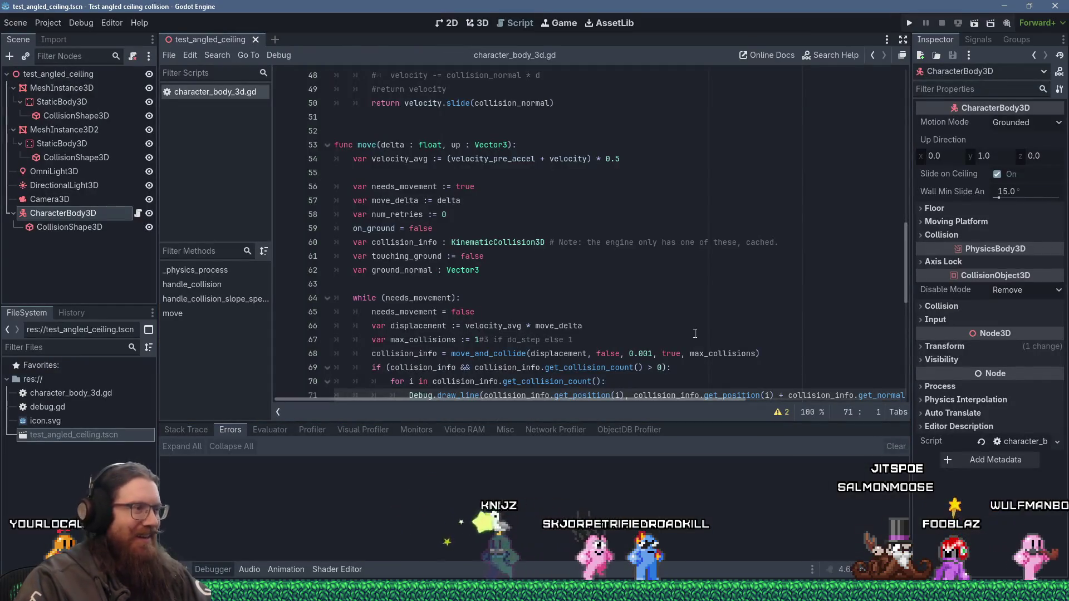
- Close the game, recheck the Autoload settings, run the game again and stop it
click(48, 23)
click(61, 37)
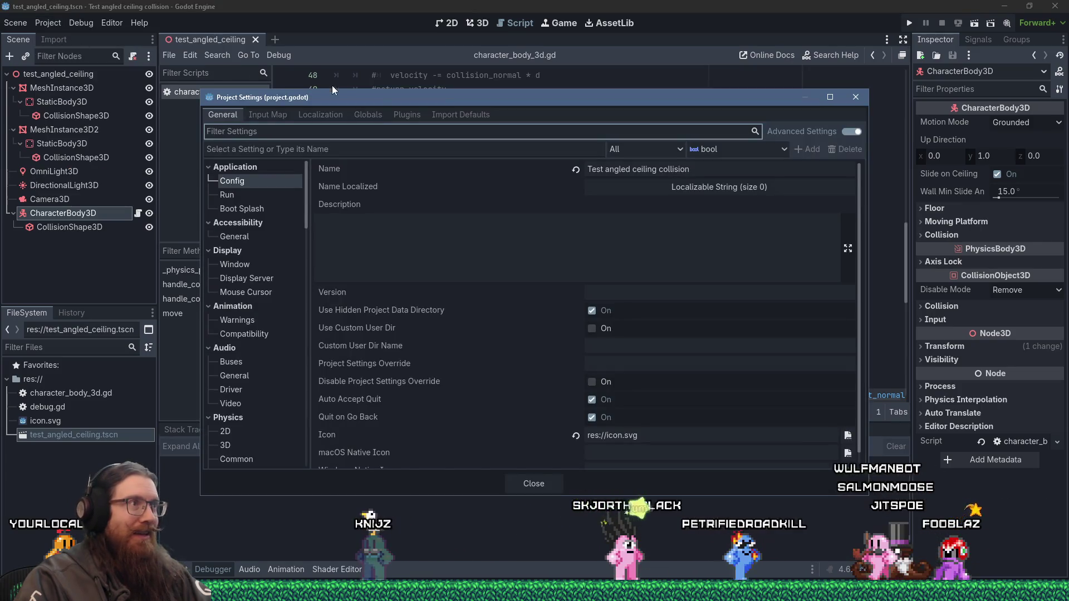
click(368, 114)
click(856, 97)
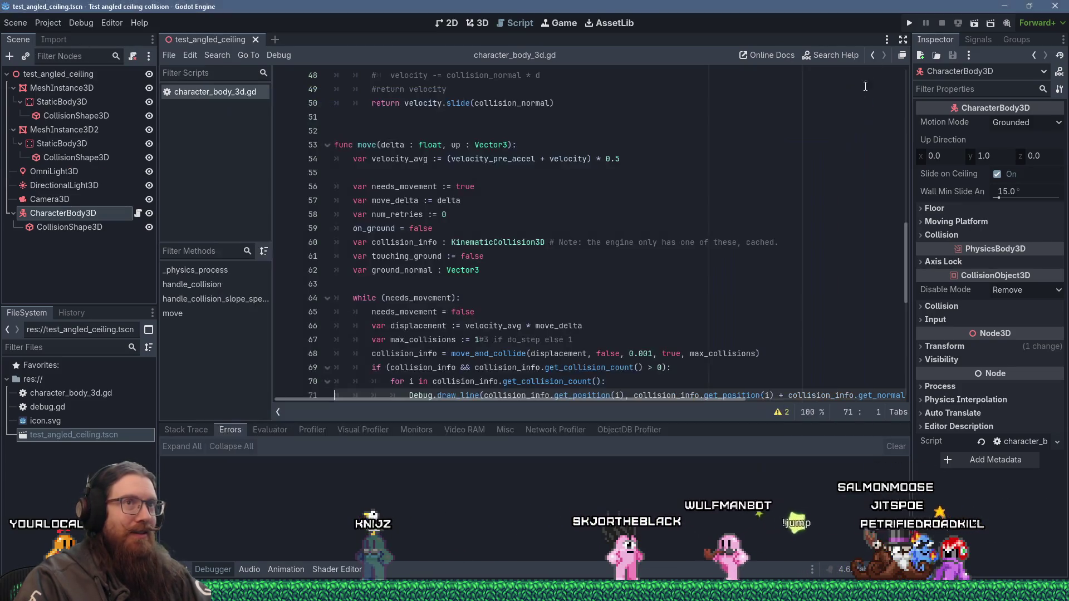
click(909, 23)
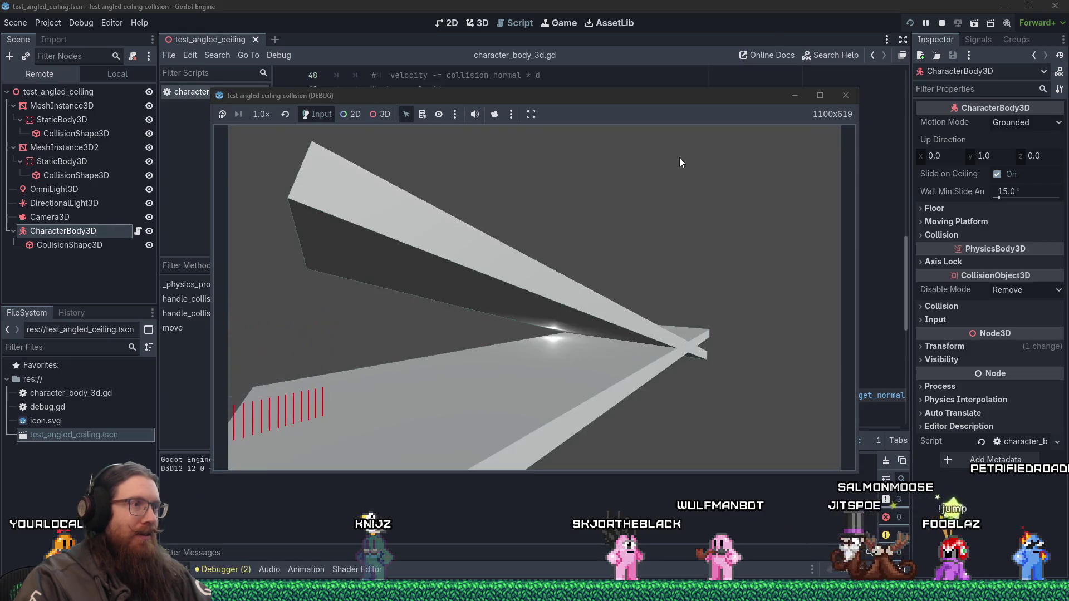
click(846, 95)
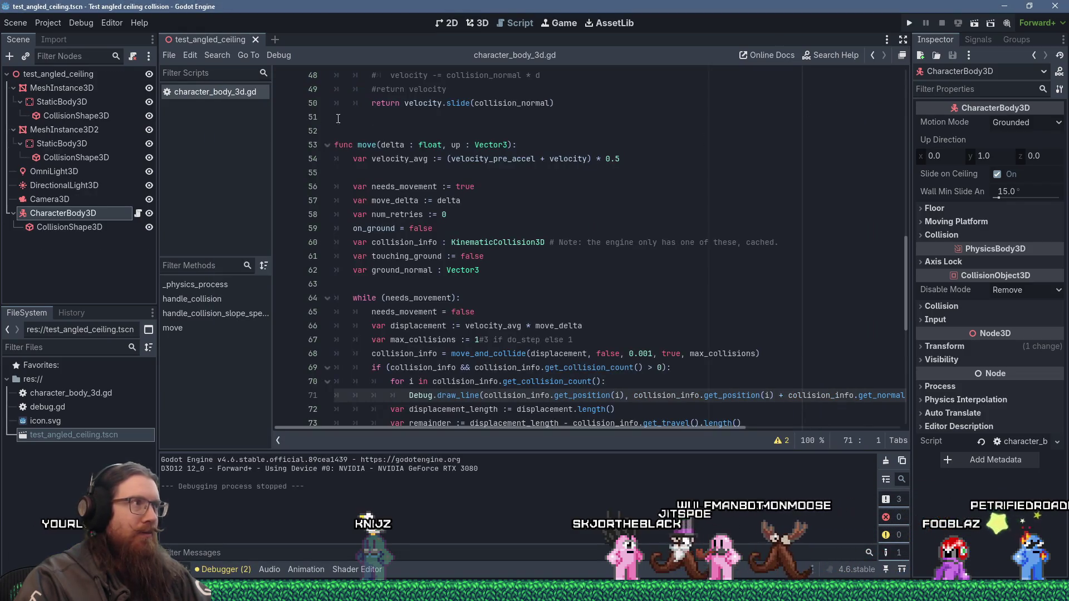
- Change line 12 to velocity.x = -5.0 and run the scene
click(215, 314)
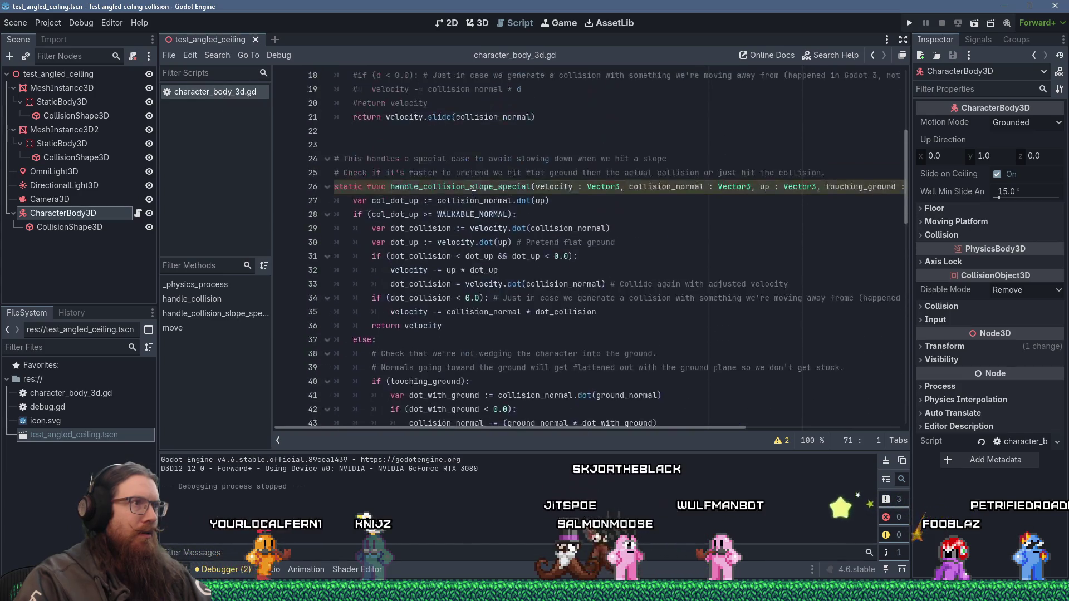
scroll(474, 195, up, 6)
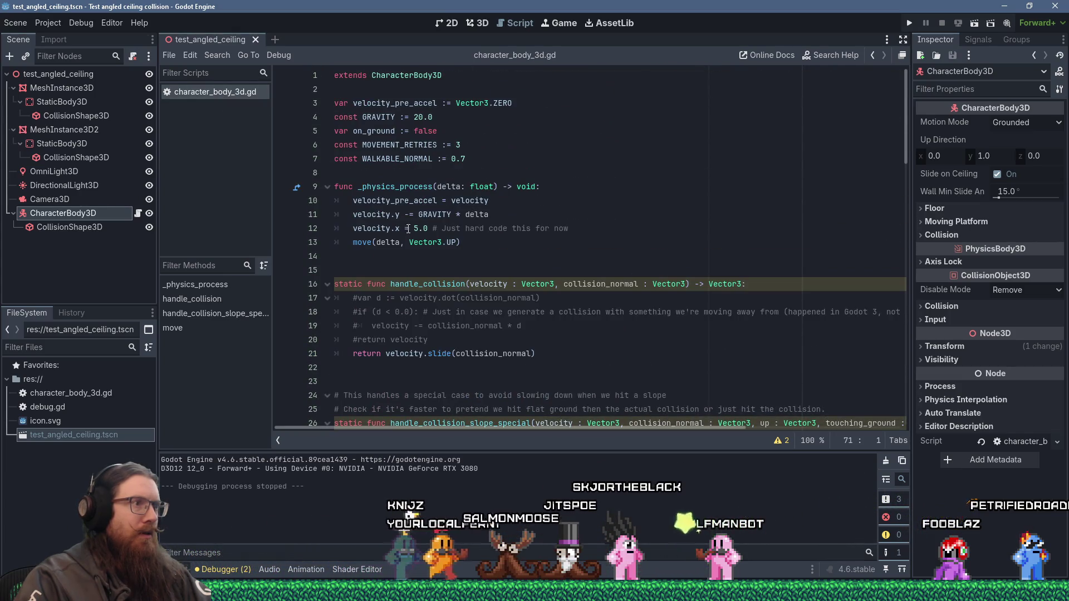
click(412, 228)
text(-)
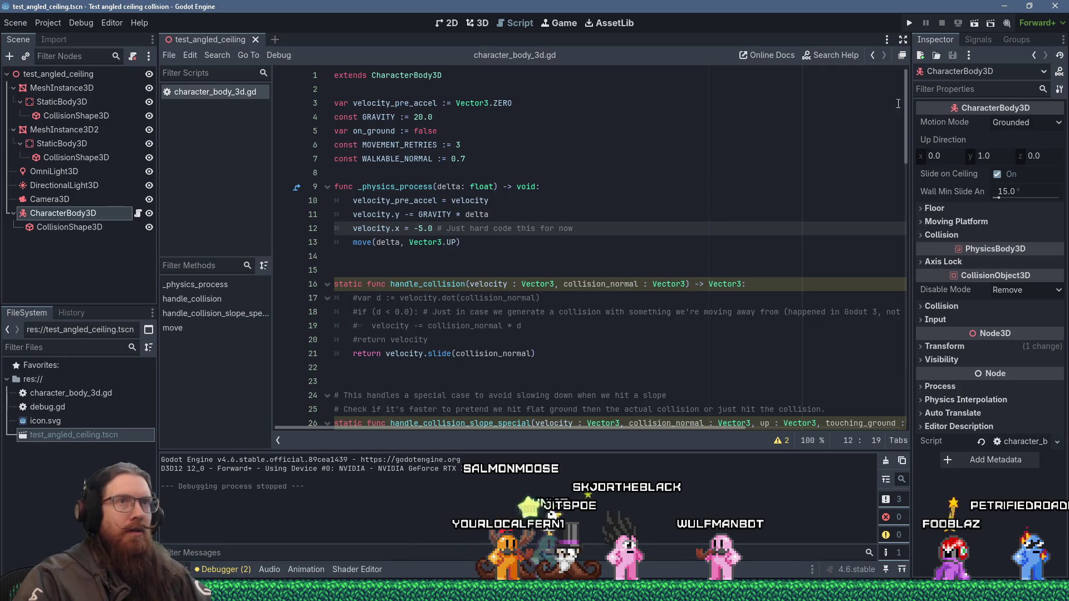
click(909, 25)
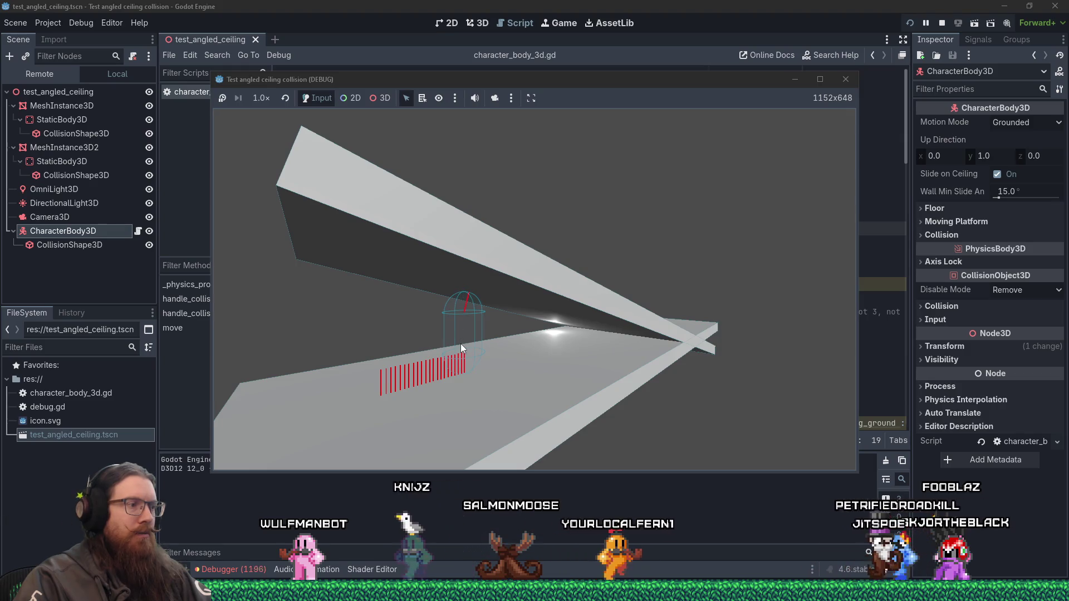
- Close the game, stop the session, review the draw_line surface errors, and open debug.gd
key(F8)
click(256, 568)
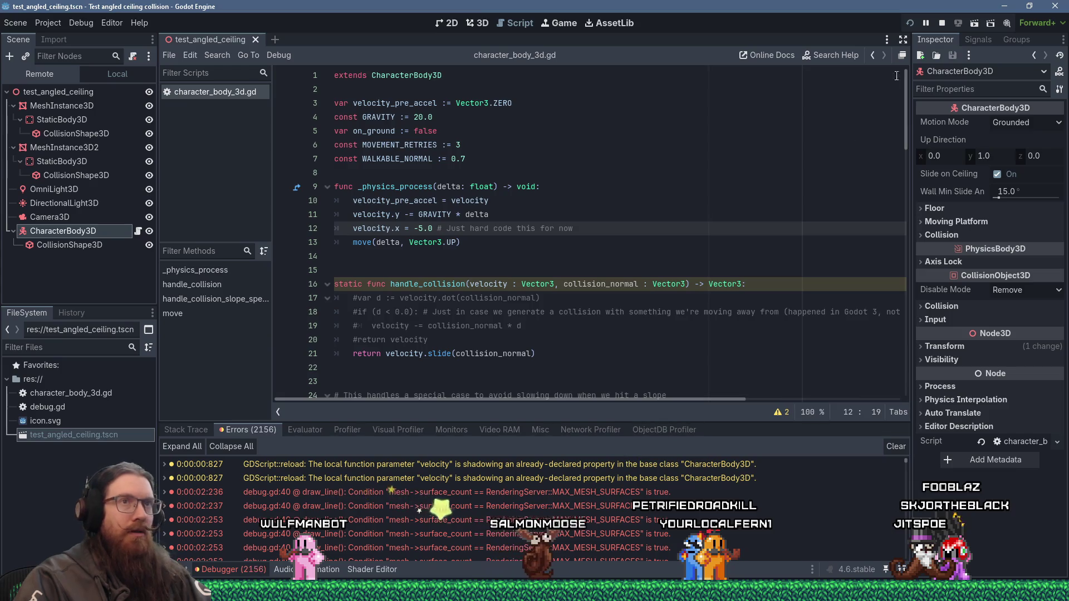
click(942, 23)
mouse_move(906, 461)
mouse_down()
mouse_move(897, 559)
mouse_move(891, 540)
mouse_up()
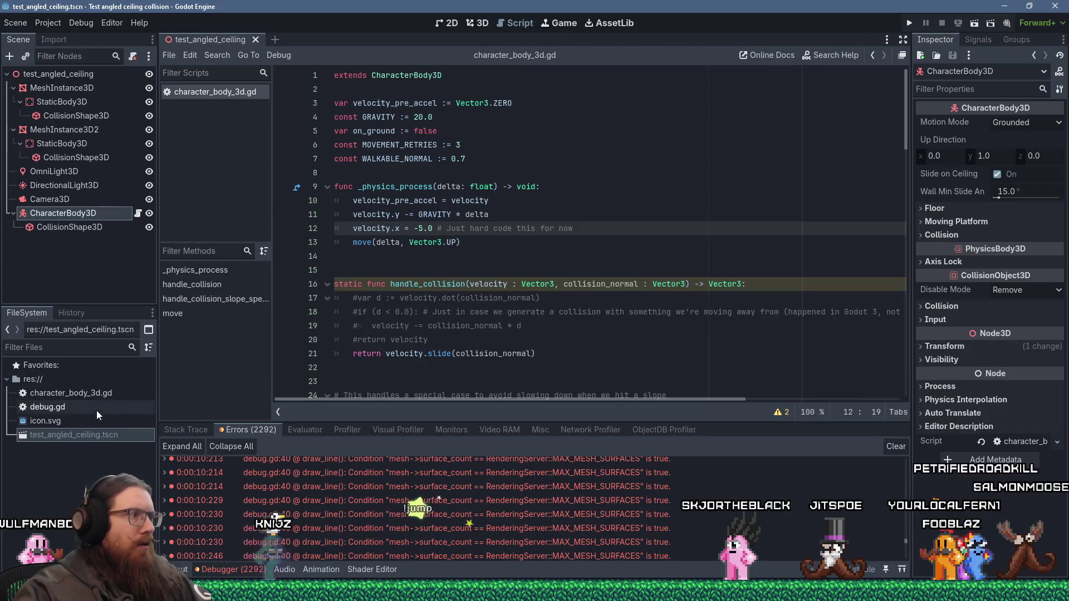
double_click(80, 406)
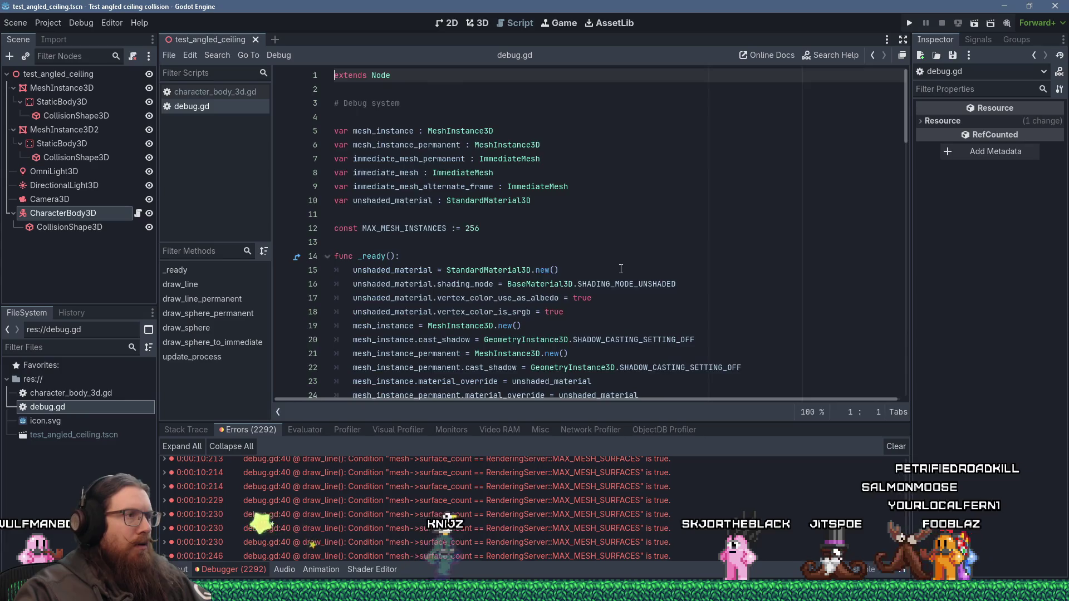
- Rename update_process to _process and give it the parameter _delta : float
scroll(621, 269, down, 5)
scroll(621, 269, down, 5)
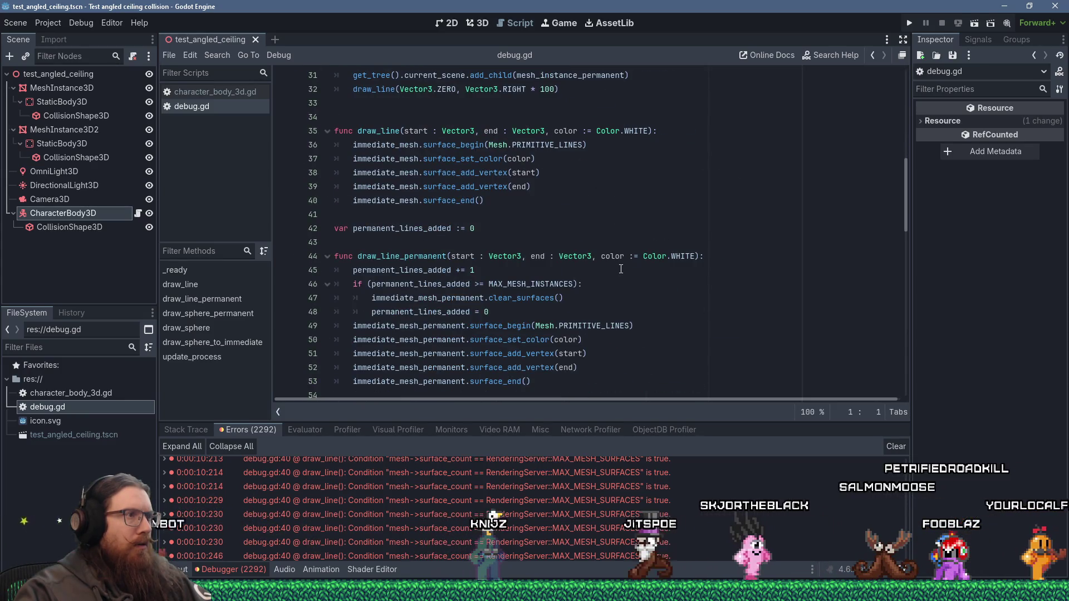
scroll(620, 269, up, 2)
scroll(621, 269, up, 6)
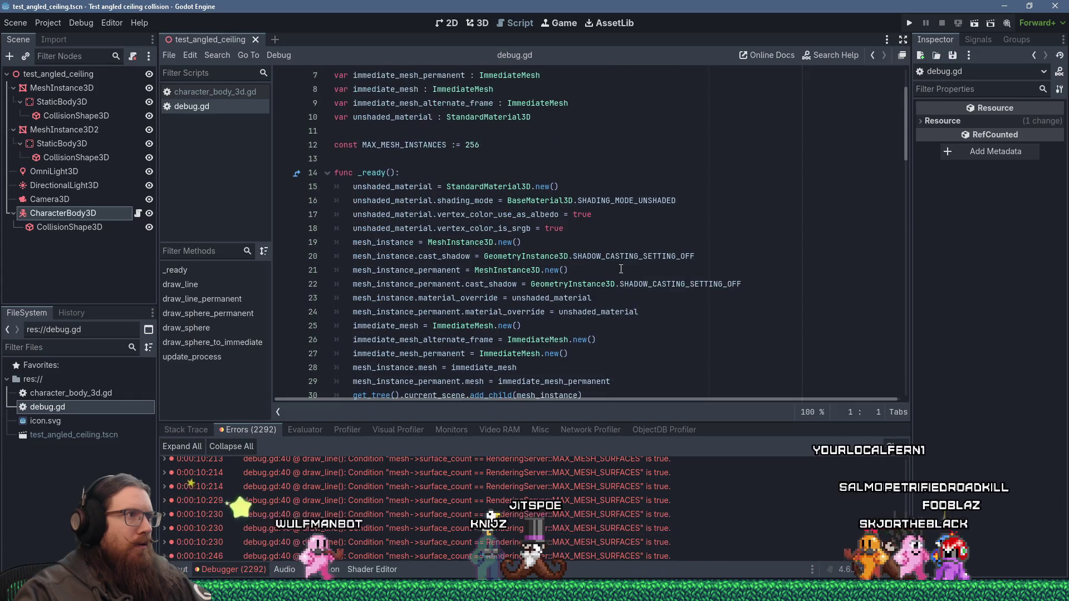
scroll(620, 268, down, 6)
scroll(620, 269, down, 10)
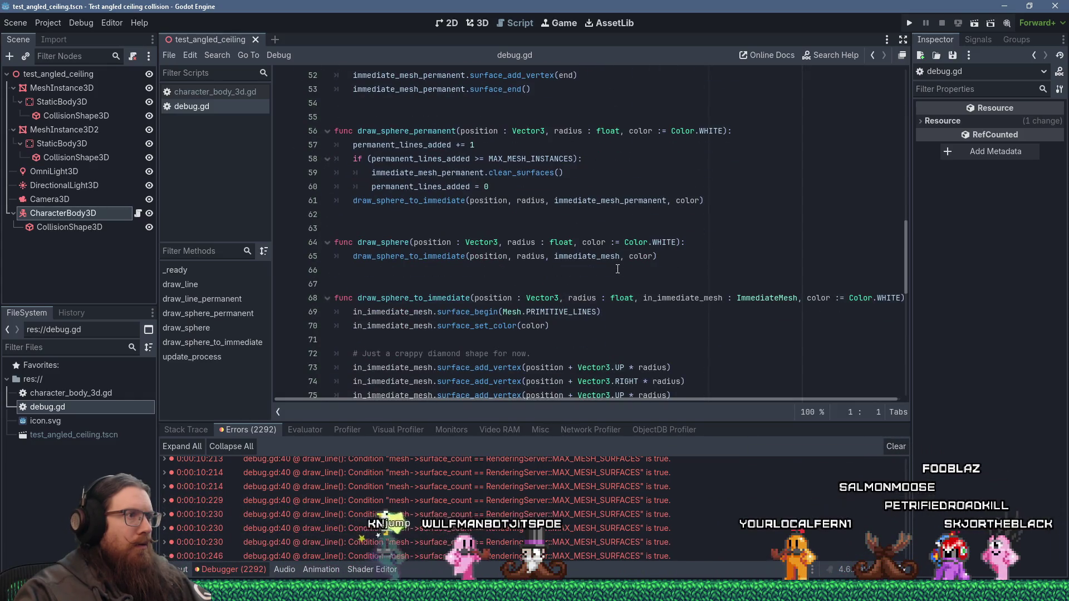
scroll(614, 270, down, 6)
scroll(615, 269, down, 5)
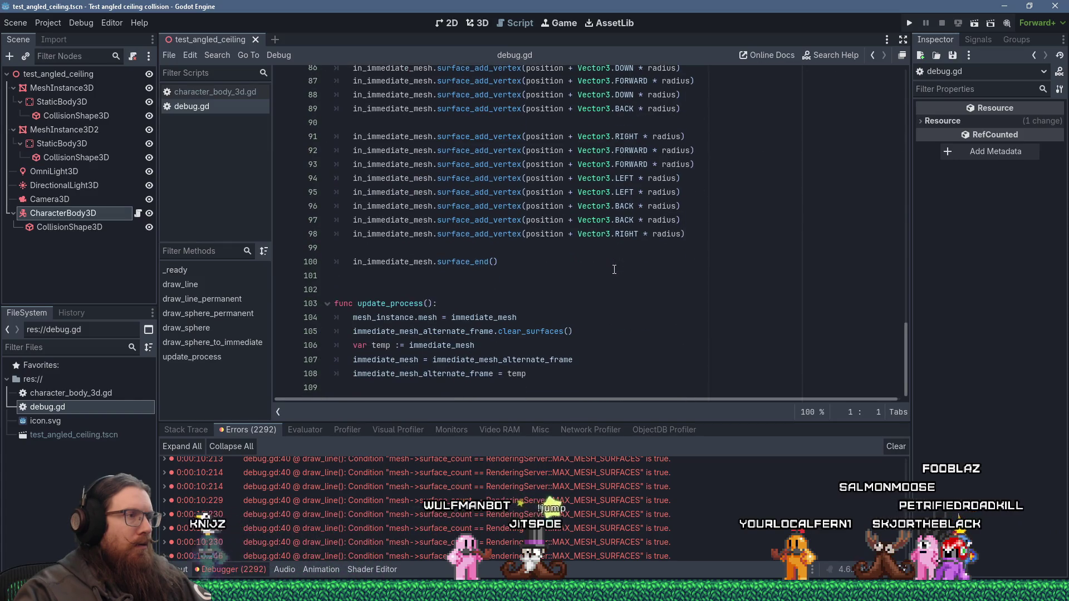
double_click(409, 303)
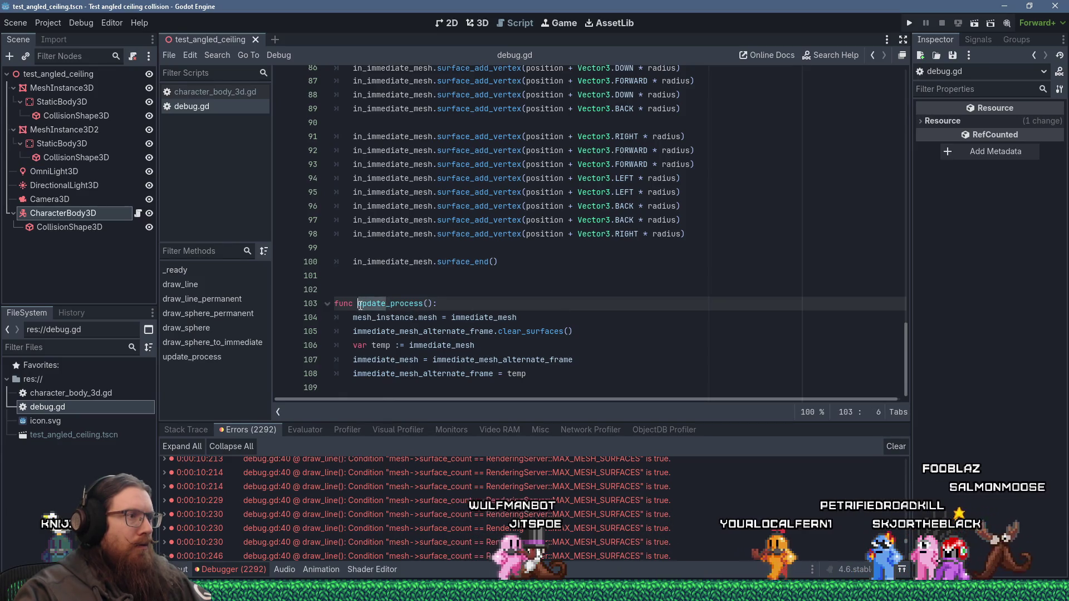
key(Delete)
key(End)
key(Left)
key(Left)
text(_delta : f)
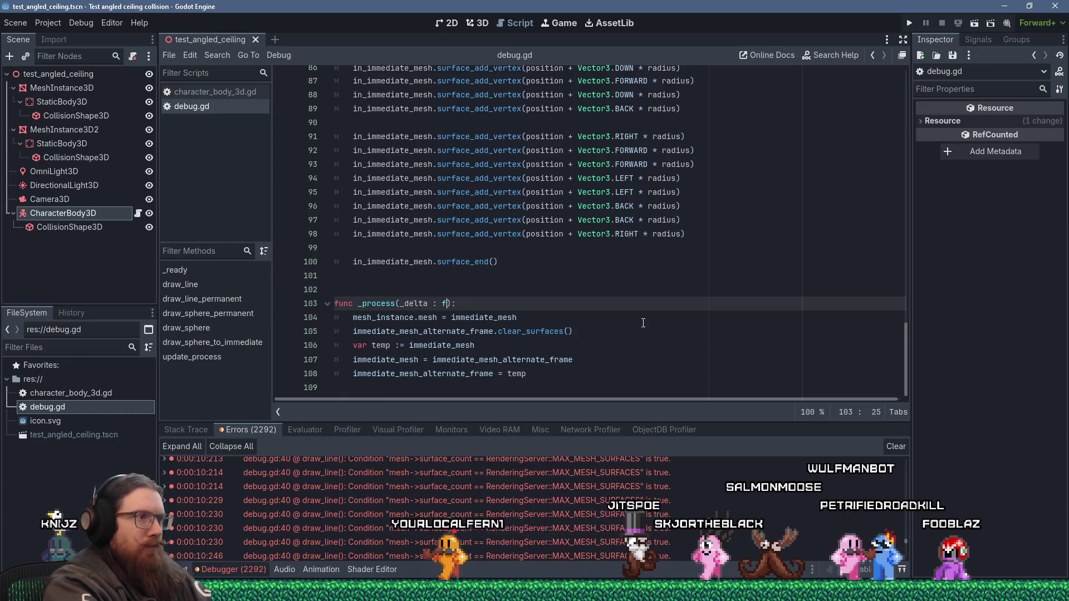
text(loat)
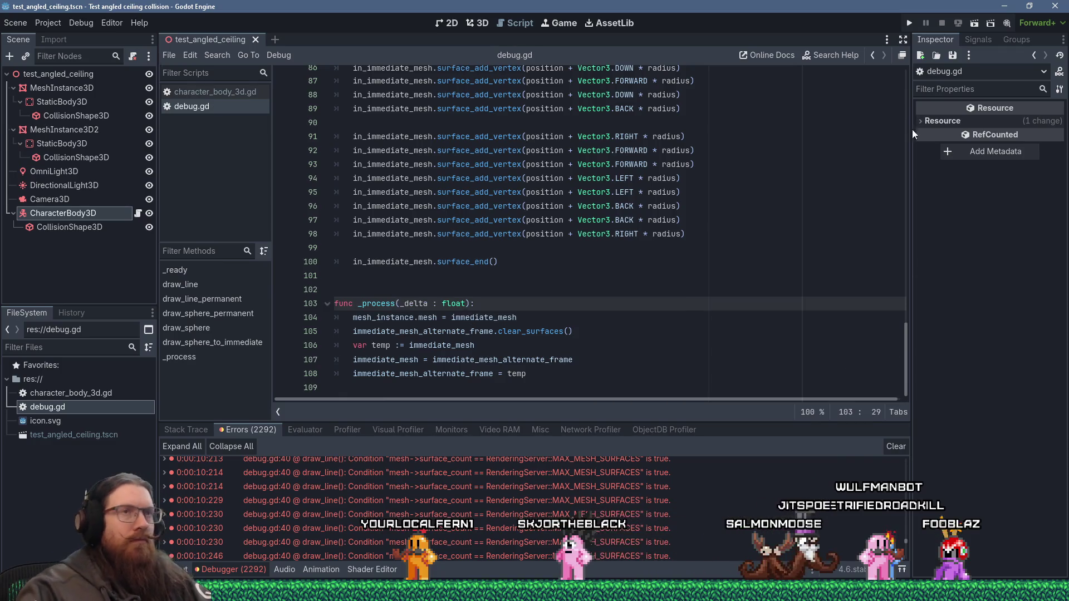
- Test-run the scene, stop it, and select the character's collision shape
click(909, 25)
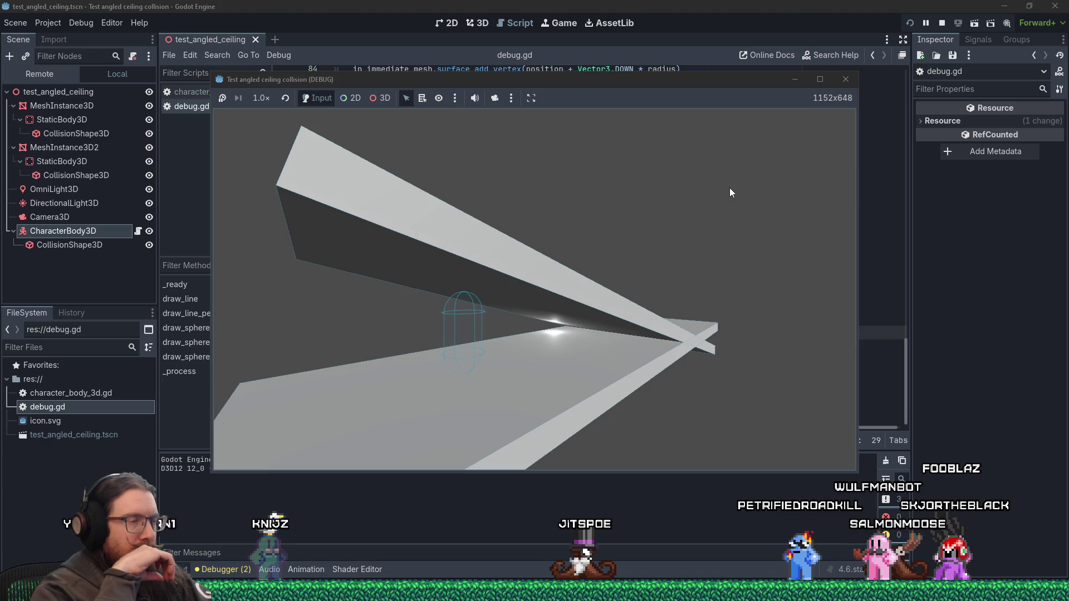
click(846, 79)
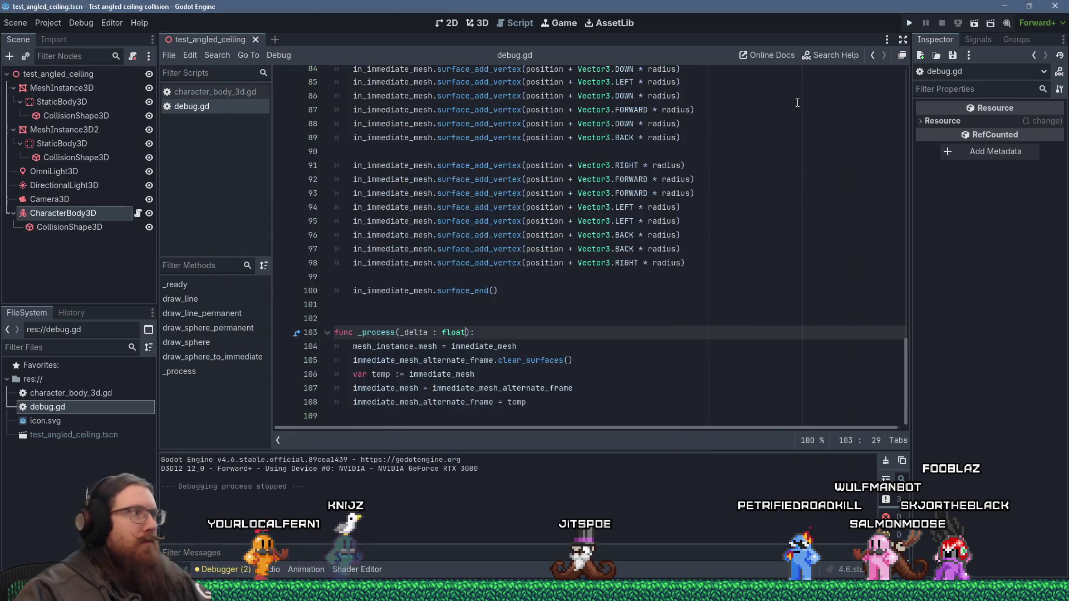
click(72, 226)
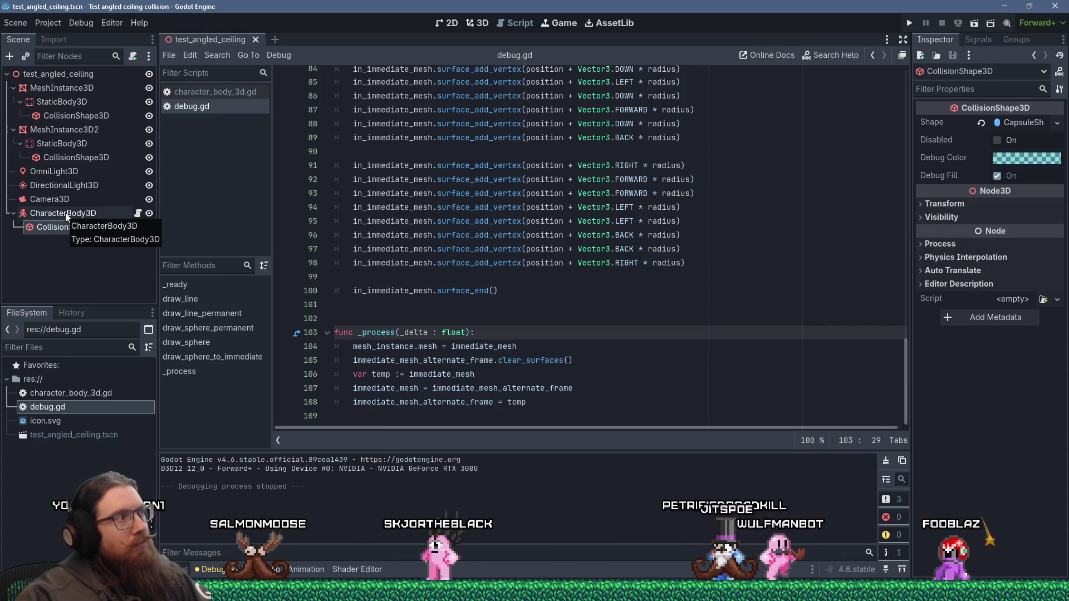
- Select the CharacterBody3D node and switch to the test_angled_ceiling 3D view
click(65, 212)
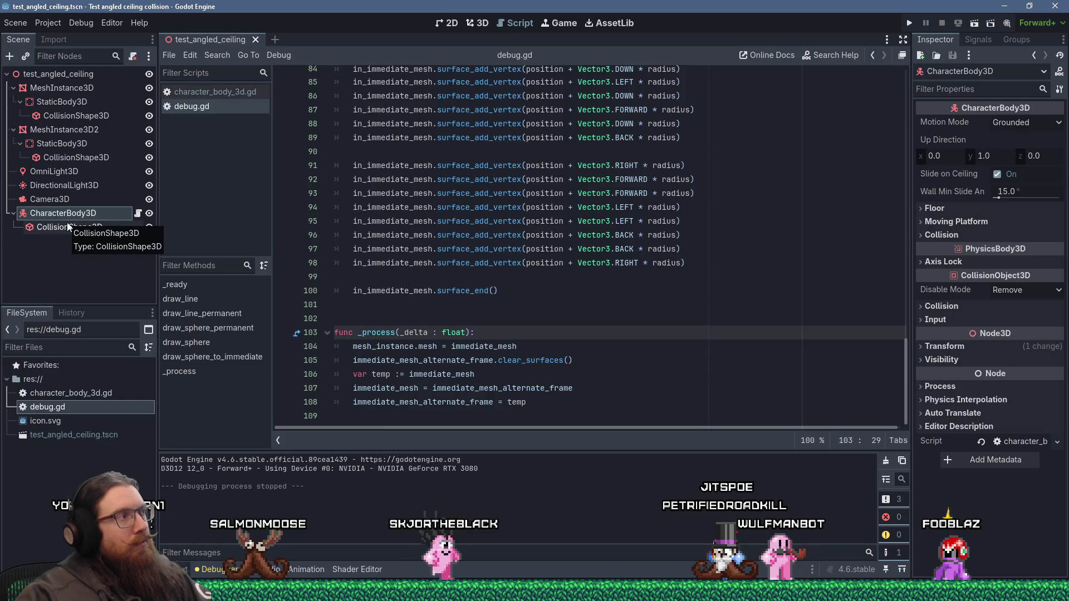
click(479, 23)
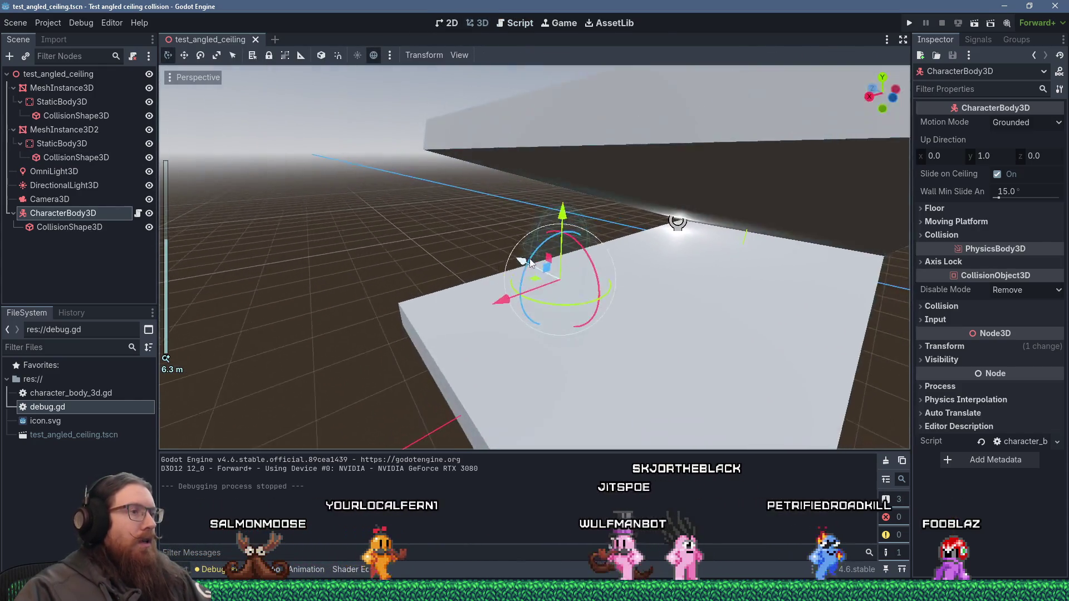
- Select the character's CollisionShape3D and replace its capsule with a new CylinderShape3D
key(ctrl+a)
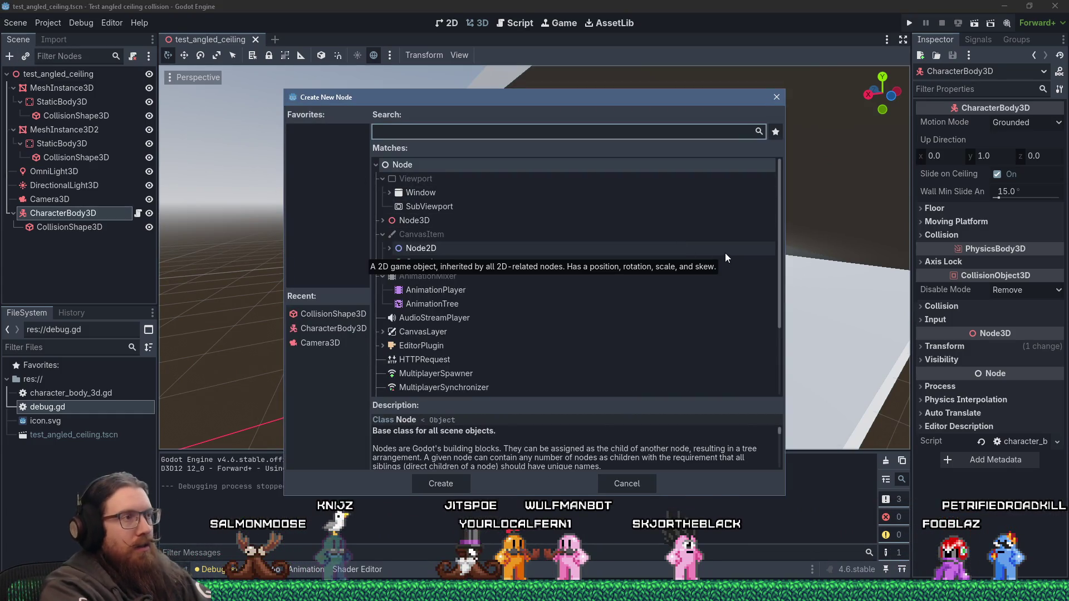
text(c)
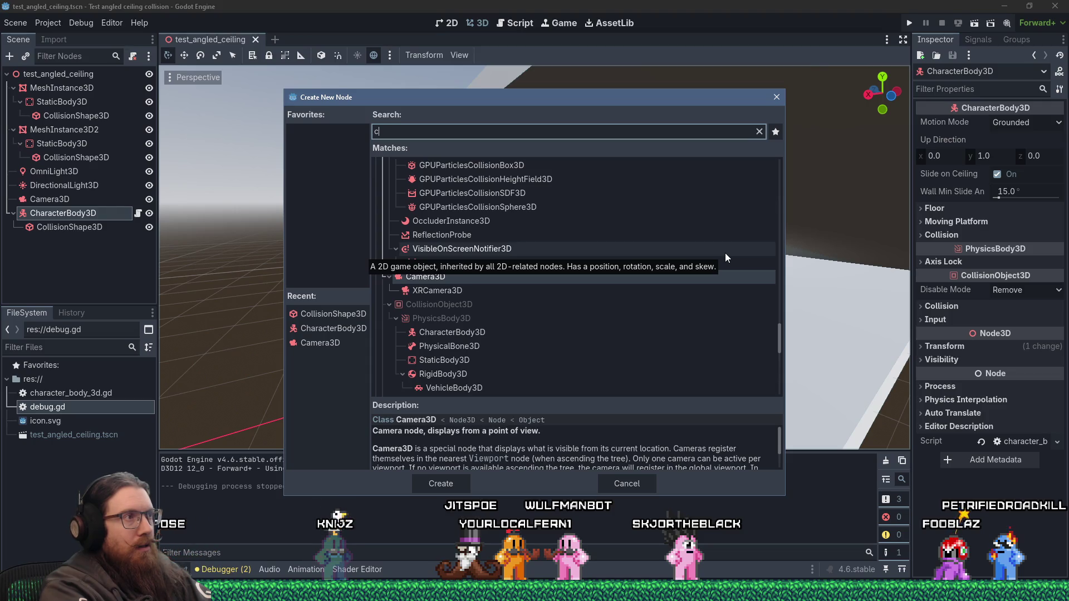
text(oll)
key(Escape)
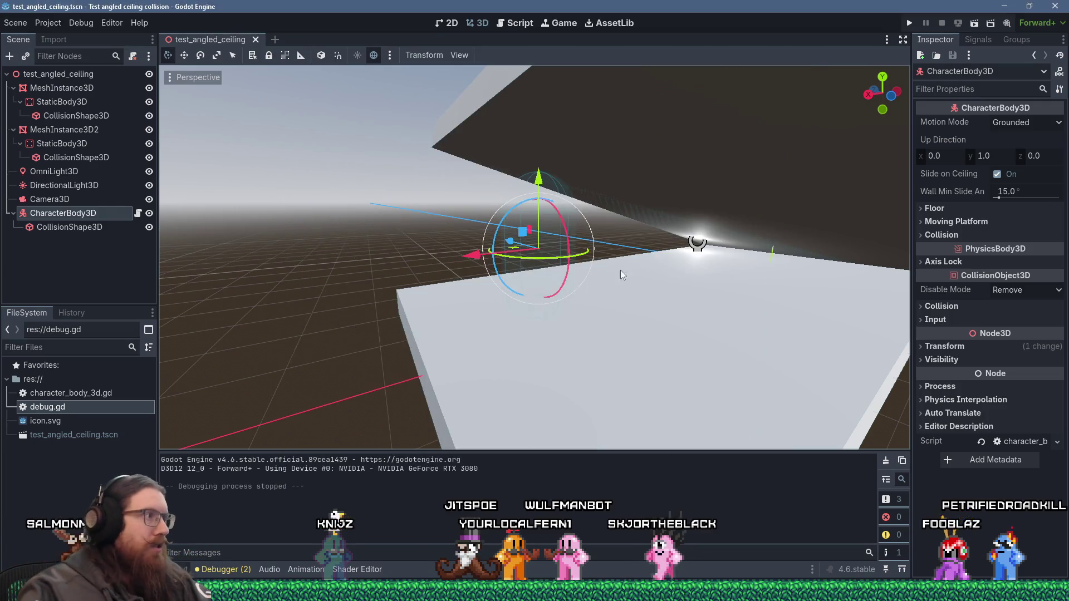
key(Down)
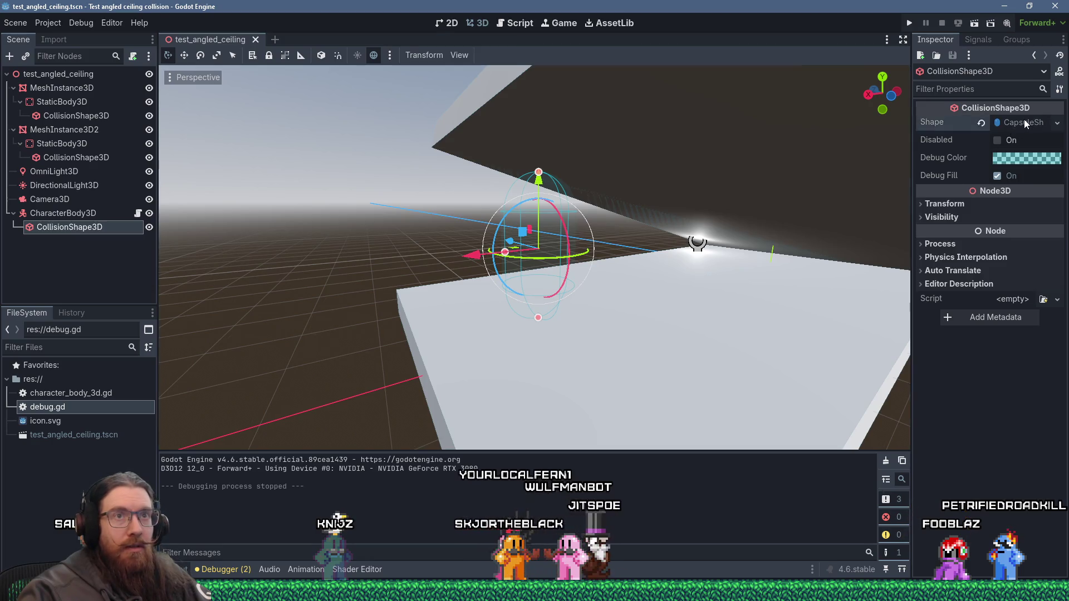
click(1024, 120)
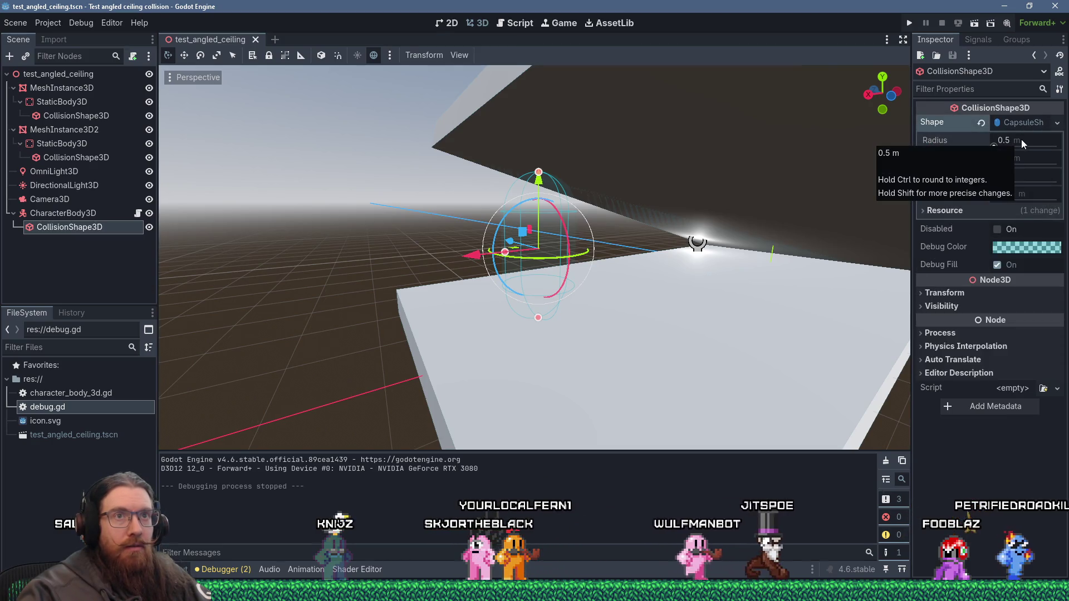
click(1034, 125)
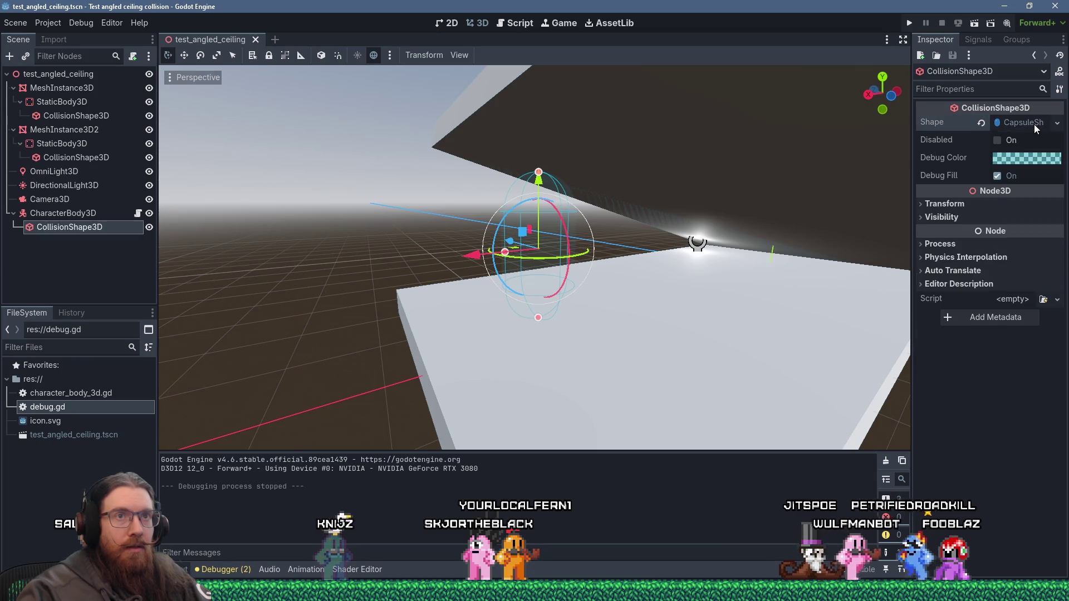
click(1034, 125)
right_click(1034, 125)
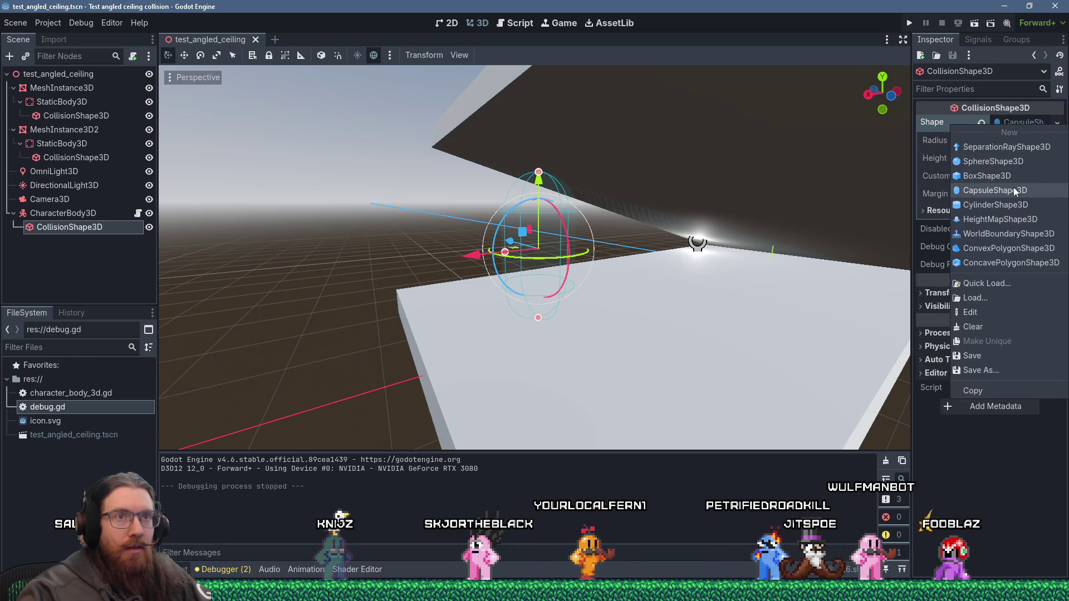
click(987, 207)
mouse_move(891, 207)
mouse_down()
mouse_move(752, 202)
mouse_move(726, 186)
mouse_move(663, 208)
mouse_up()
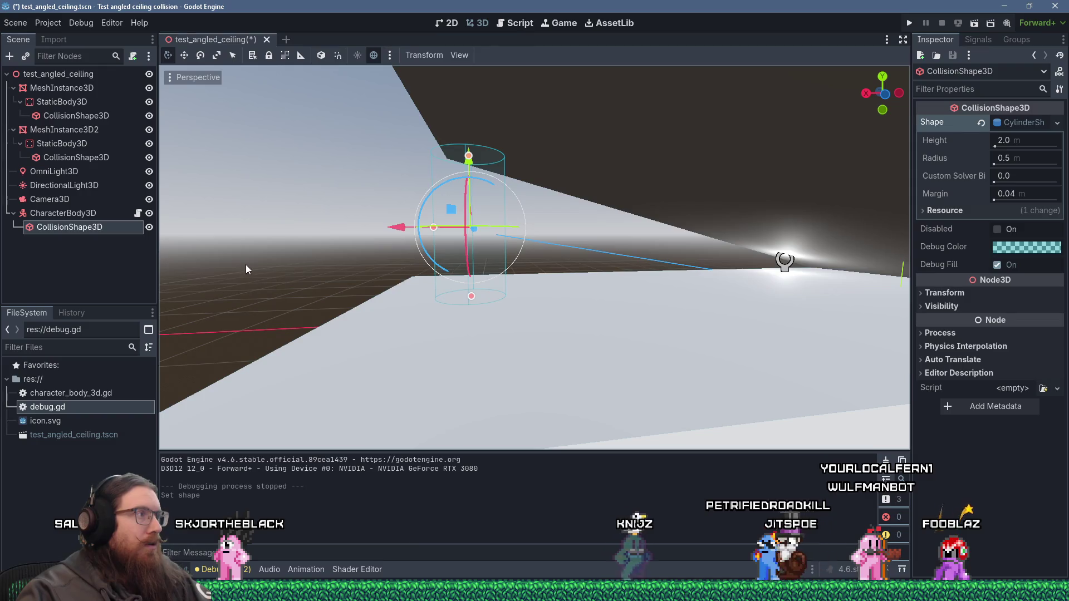
key(alt+Tab)
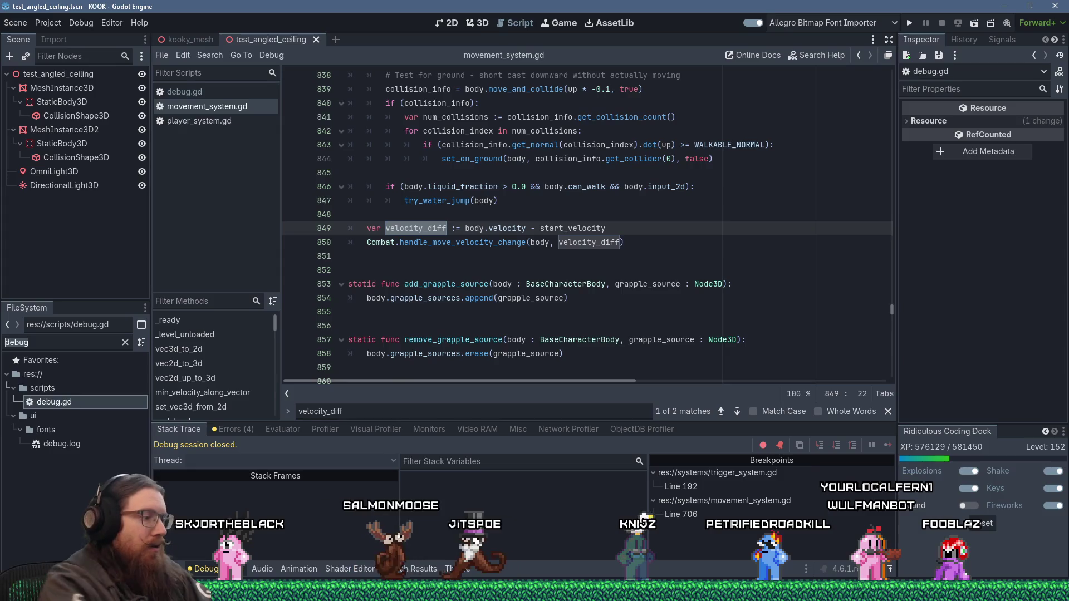
- Open player.tscn in the KOOK project and inspect the player's collision cylinder values
text(player)
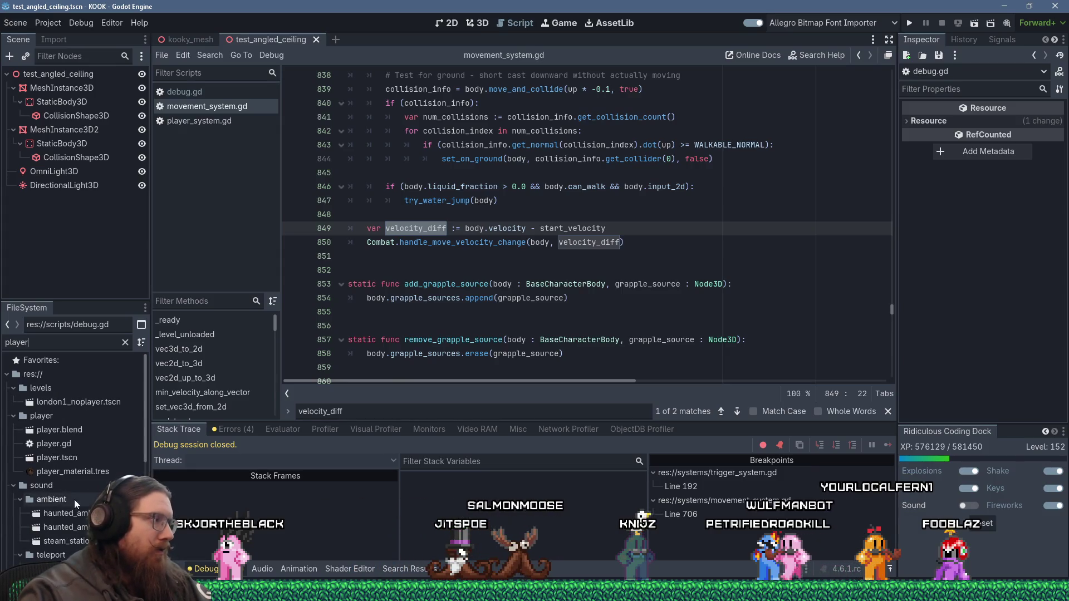
double_click(58, 461)
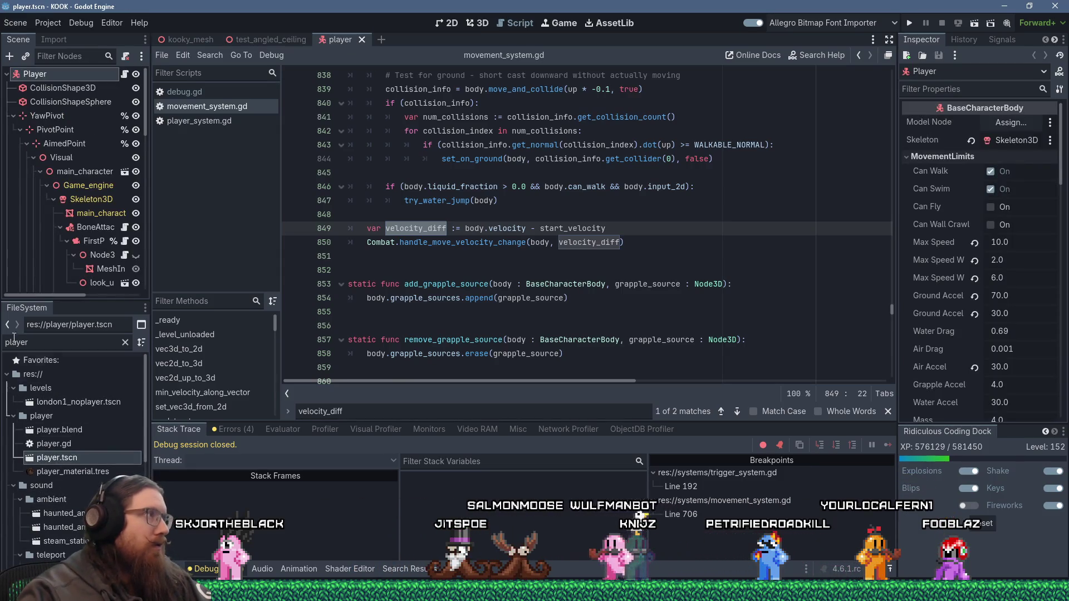
click(83, 88)
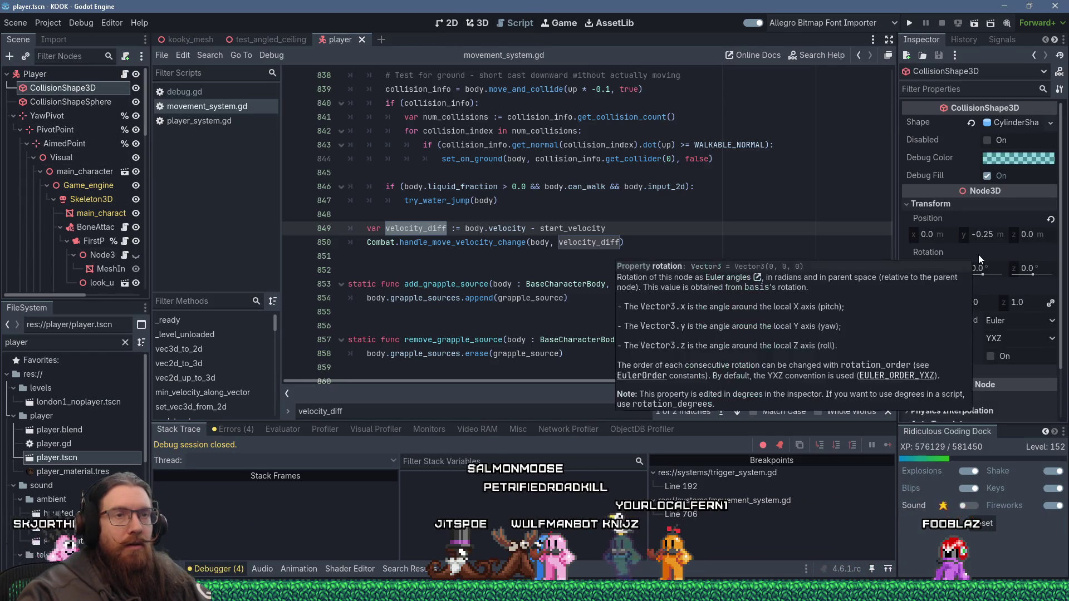
key(alt+Tab)
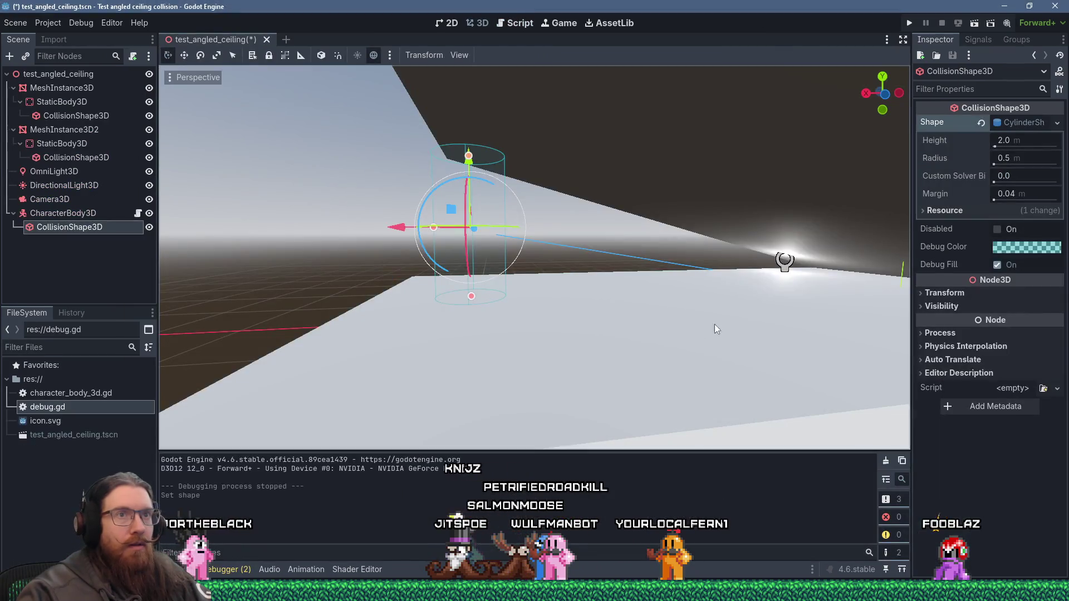
key(alt+Tab)
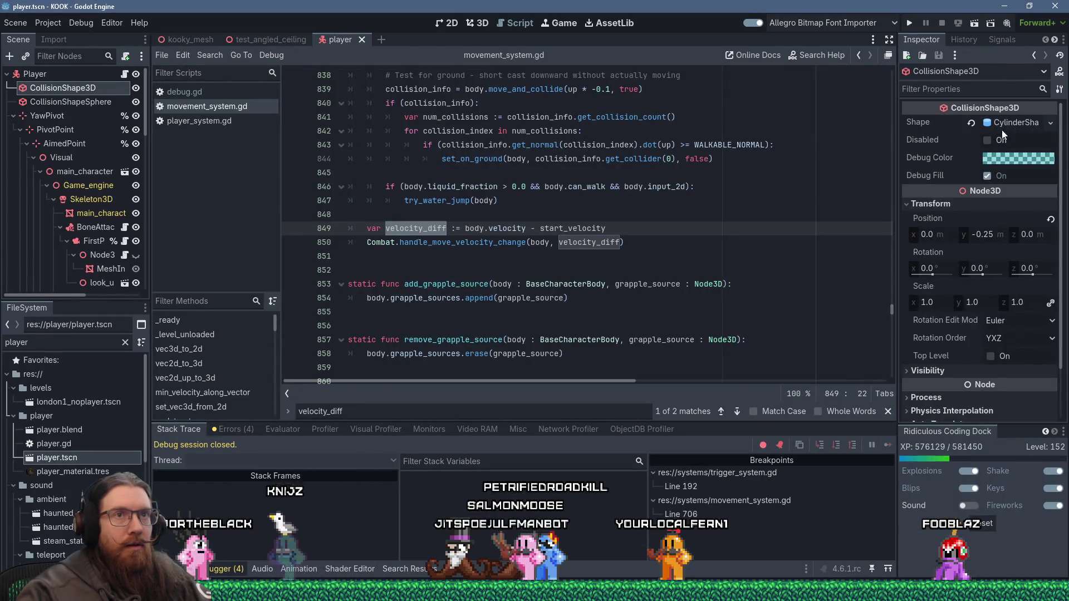
key(alt+Tab)
- Set the test cylinder's Height to 1.25 m and Radius to 0.45 m
click(1018, 141)
text(1.25)
key(Return)
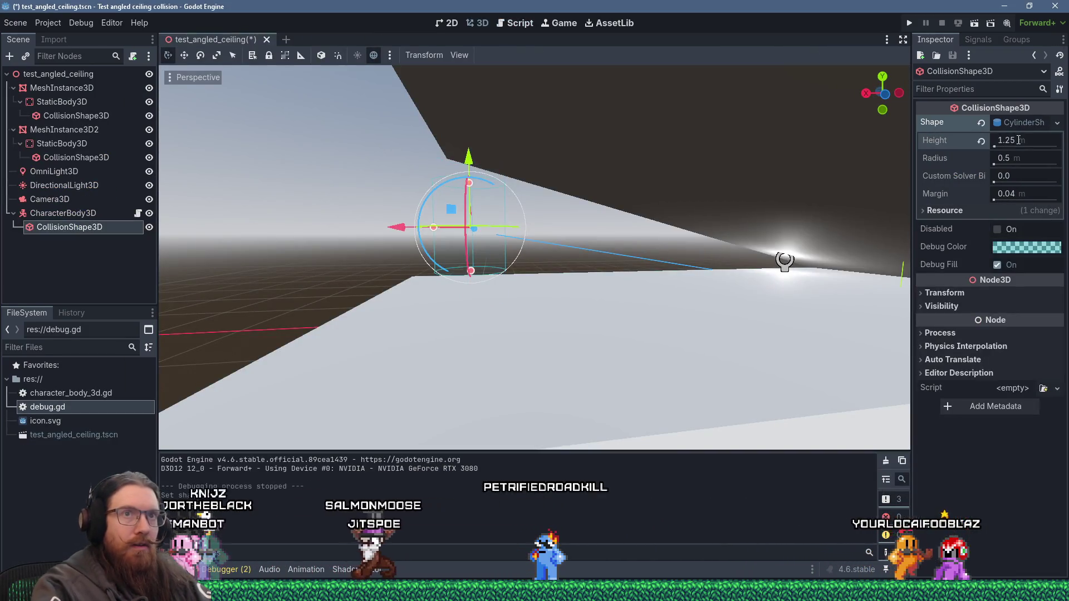
key(alt+Tab)
key(alt+Tab)
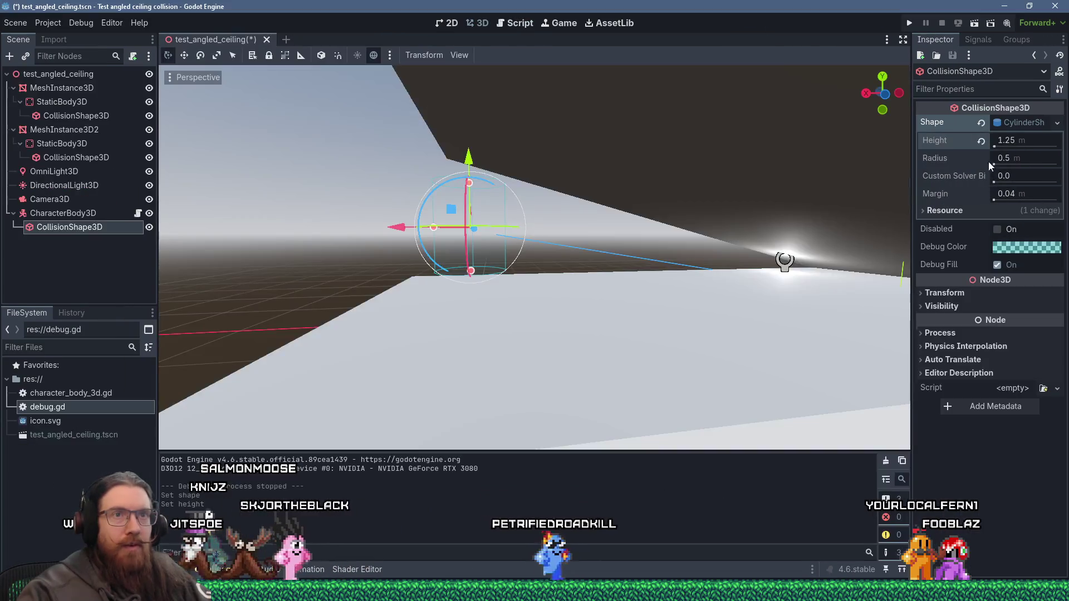
drag(1006, 157, 1000, 159)
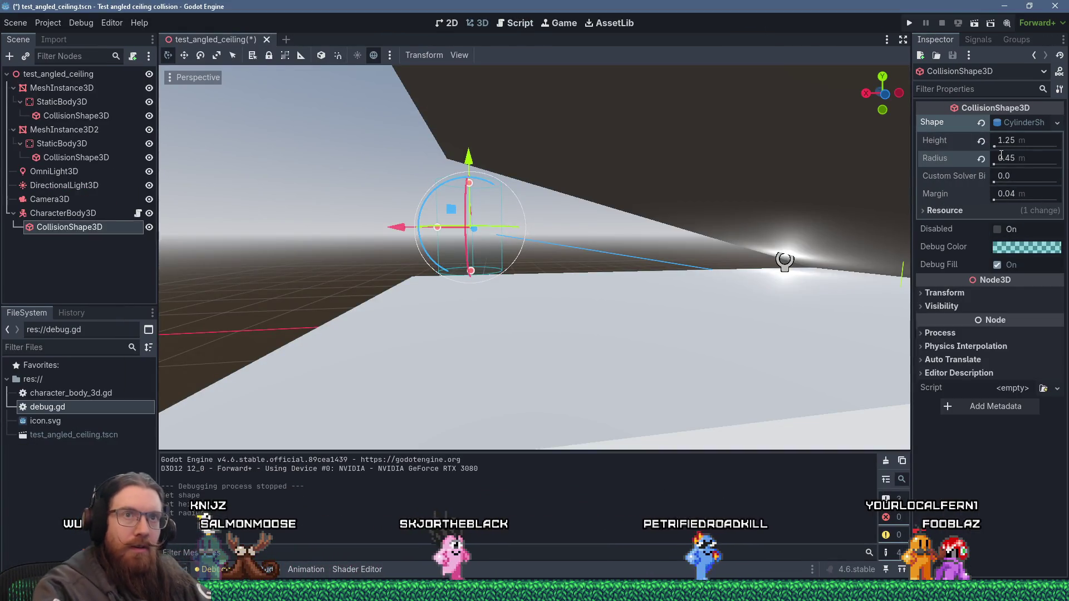
key(alt+Tab)
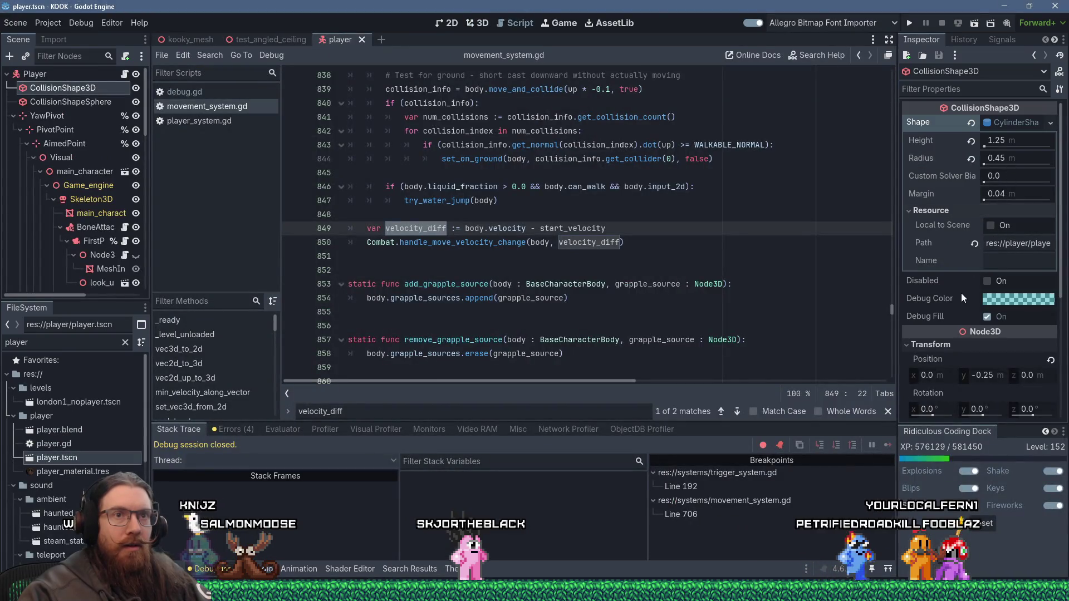
mouse_move(960, 299)
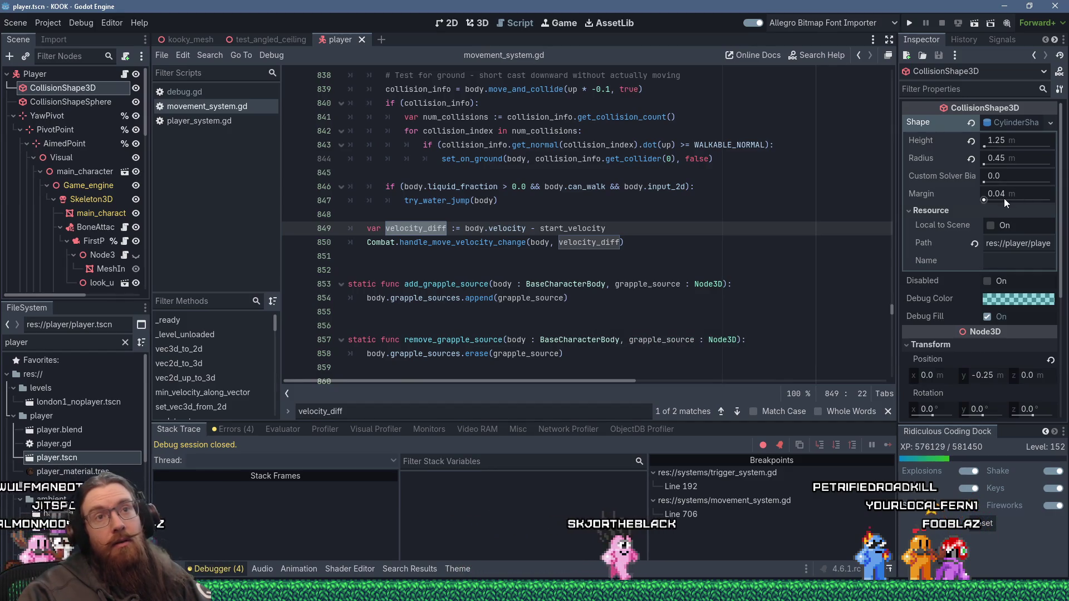
- Run the angled-ceiling test scene with the resized cylinder collider, then stop the game
mouse_move(1004, 197)
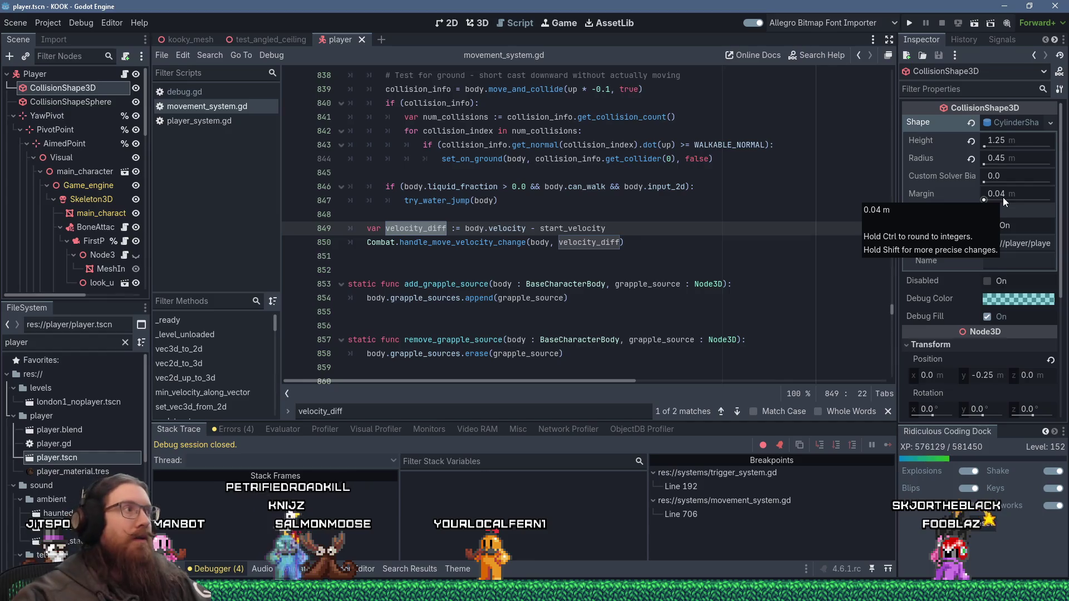
click(909, 22)
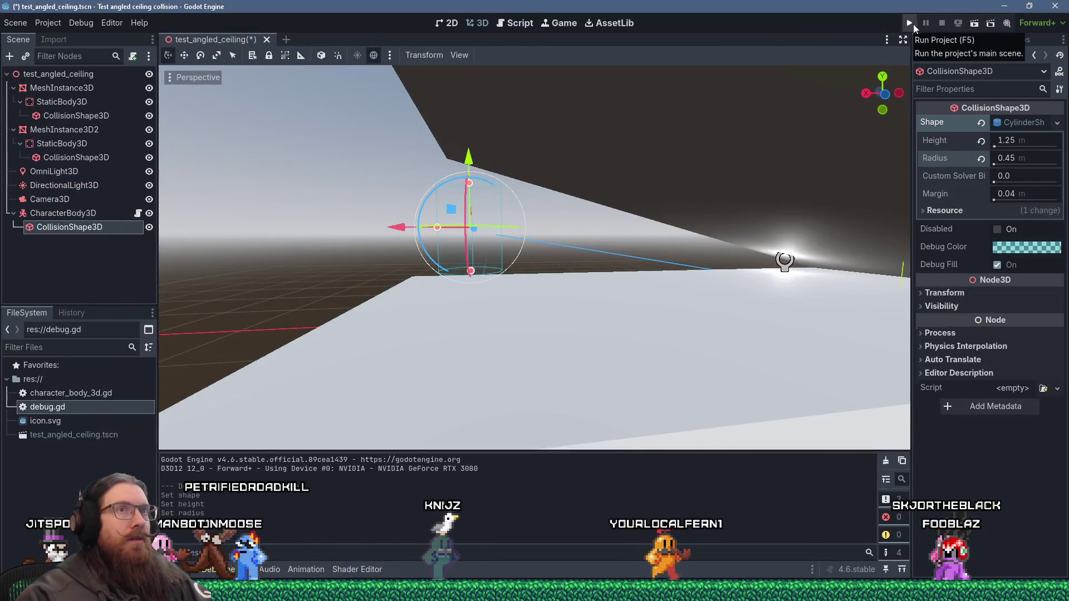
click(910, 23)
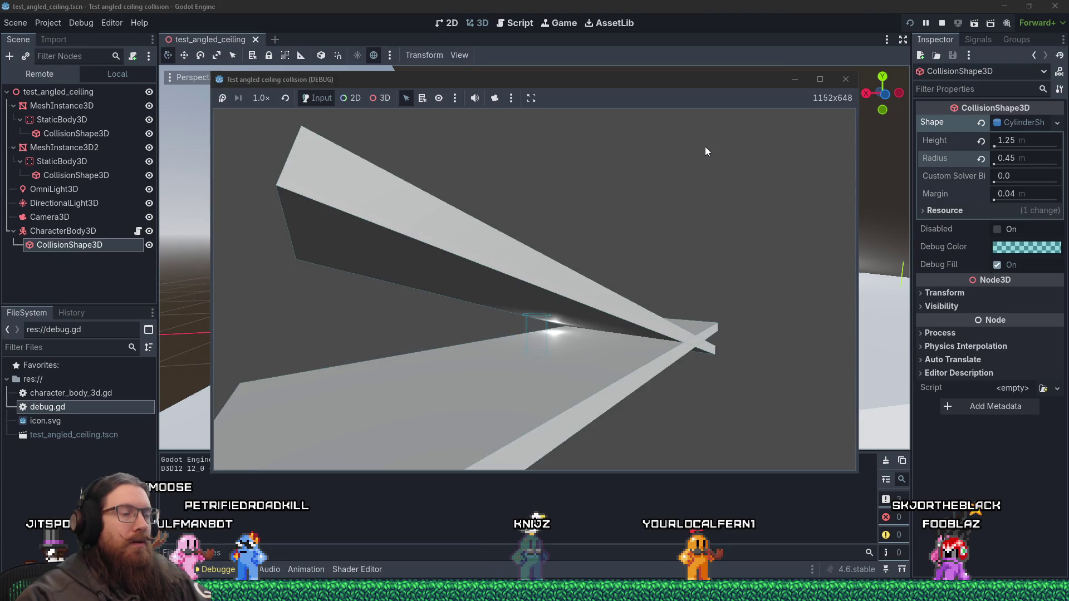
click(847, 80)
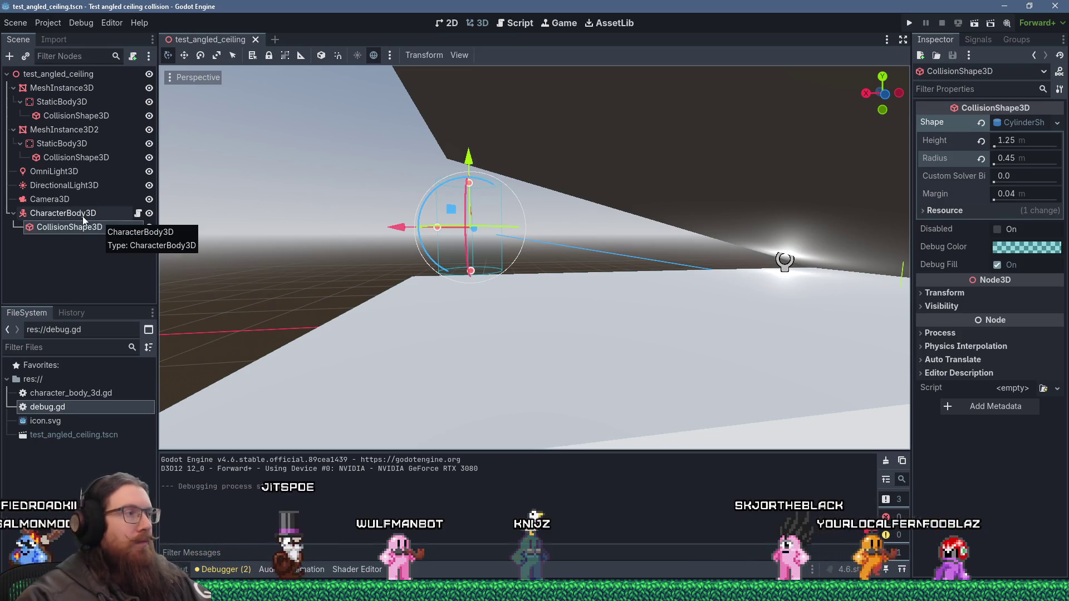
- Check the player's collision offset and set the test cylinder's Position y to -0.25
key(alt+Tab)
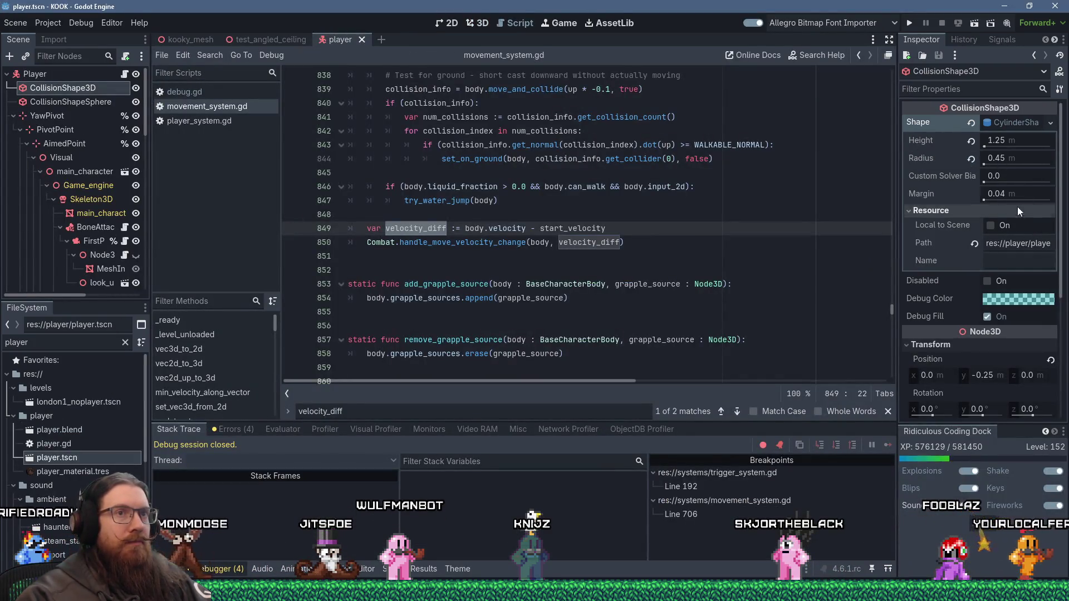
scroll(958, 259, down, 3)
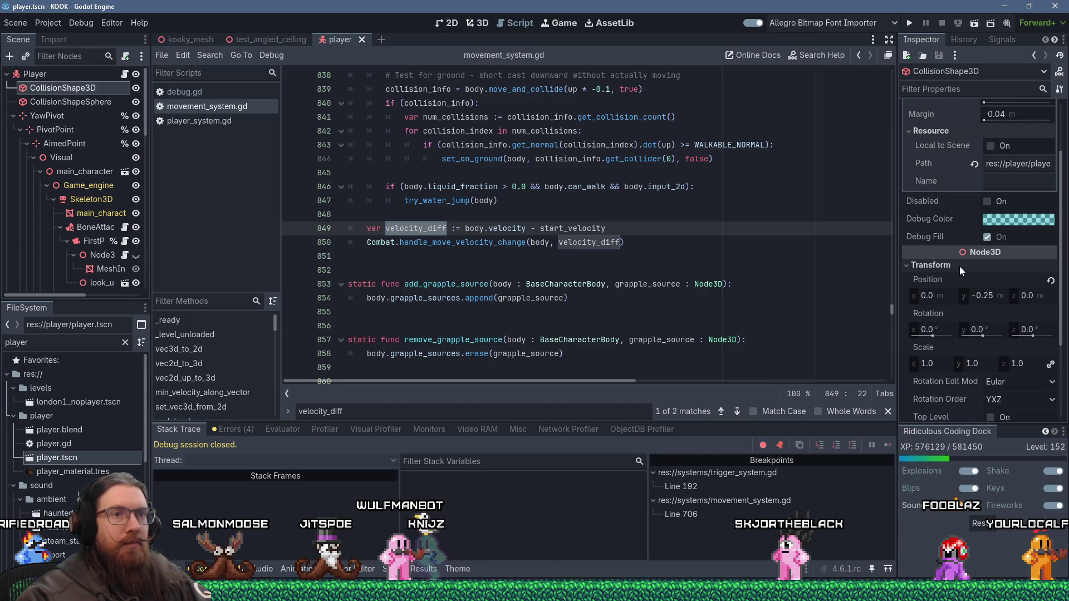
scroll(959, 266, down, 2)
key(alt+Tab)
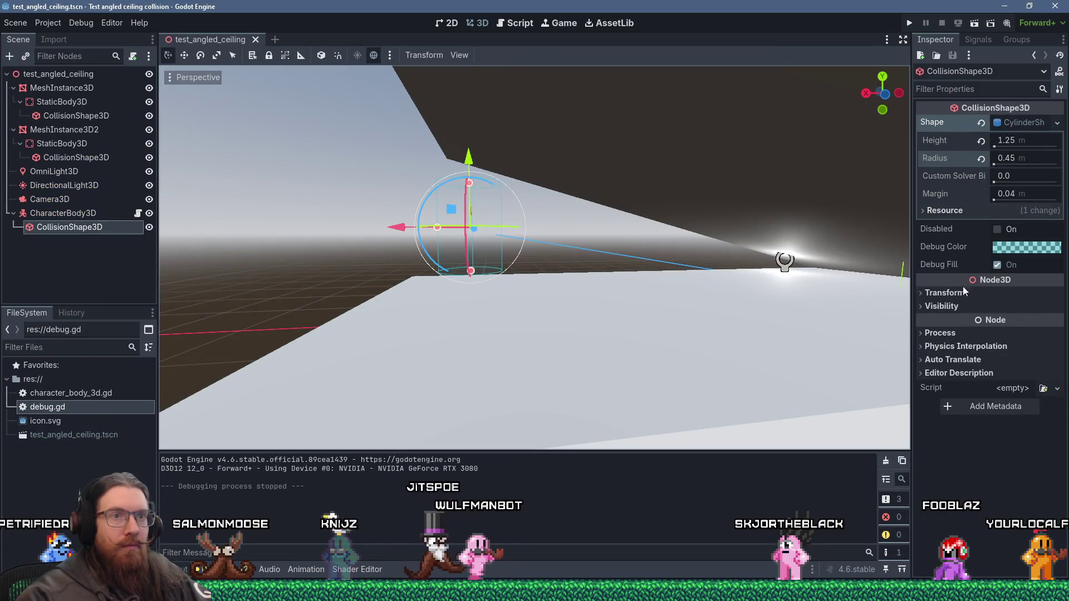
click(956, 293)
text(-0.25)
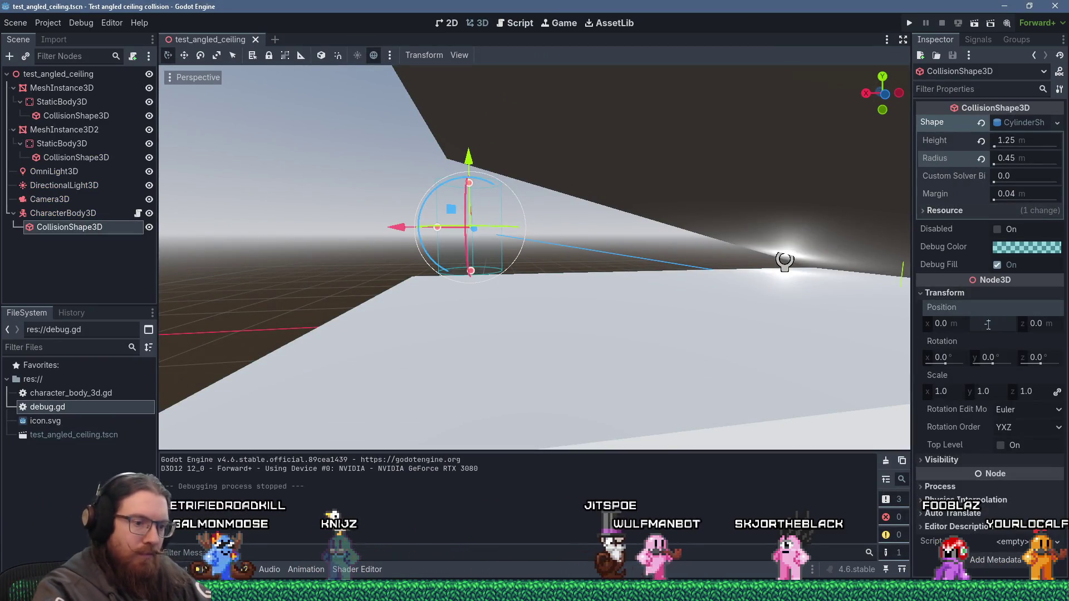
key(Return)
key(alt+Tab)
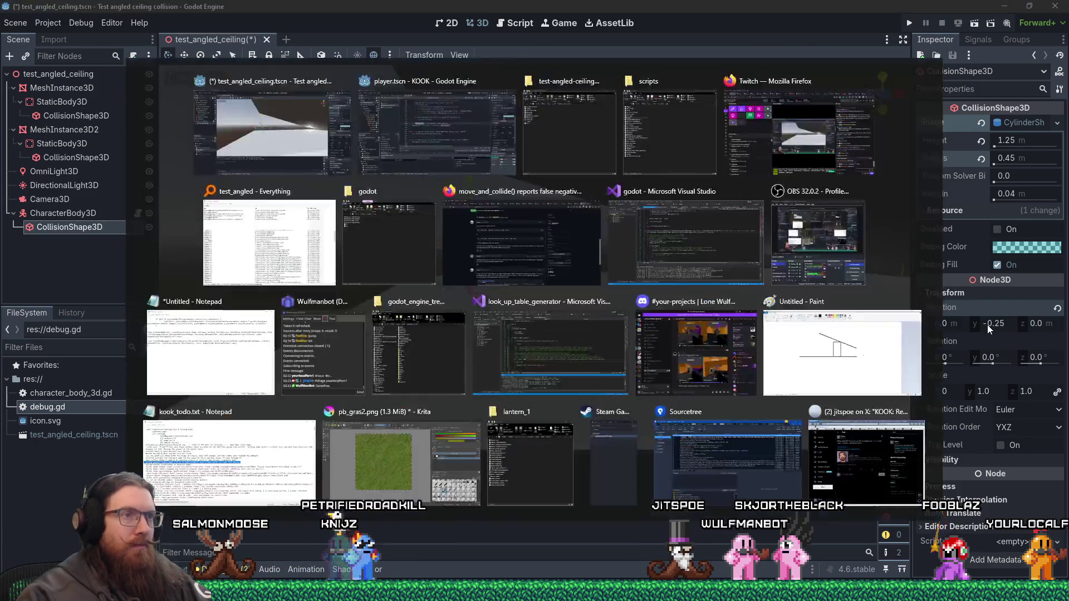
scroll(1014, 307, down, 1)
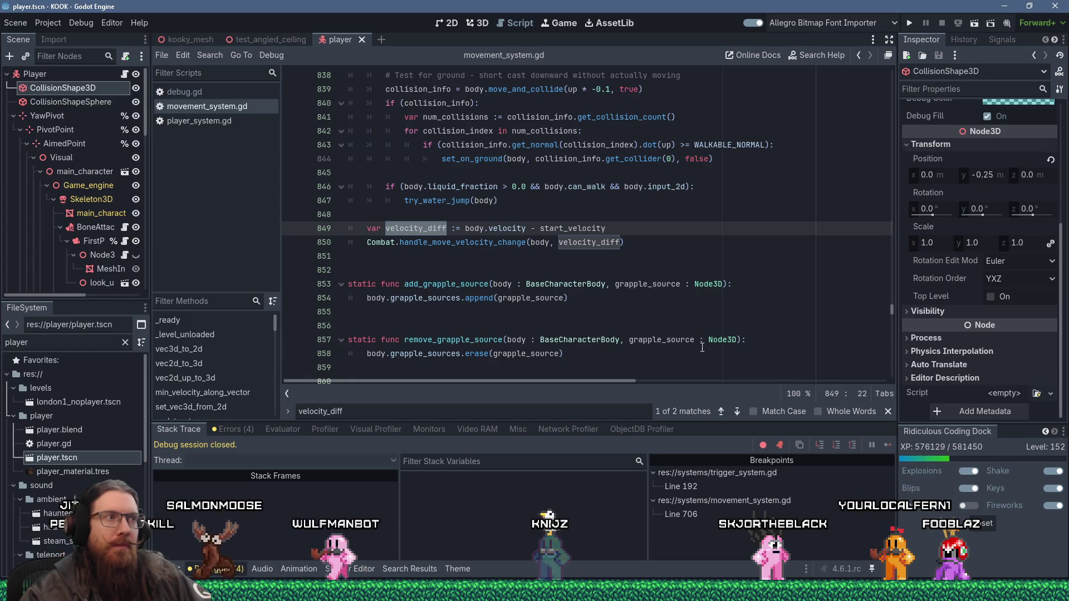
key(alt+Tab)
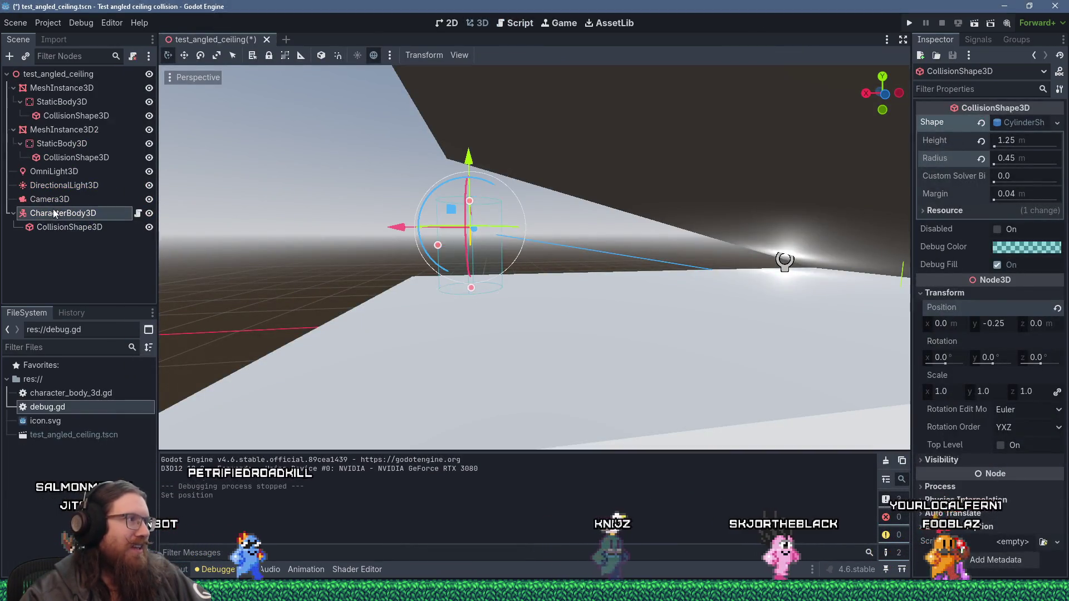
- Add a CollisionShape3D child named CollisionShapeSphere with a sphere shape under CharacterBody3D
click(84, 213)
key(ctrl+a)
text(coll)
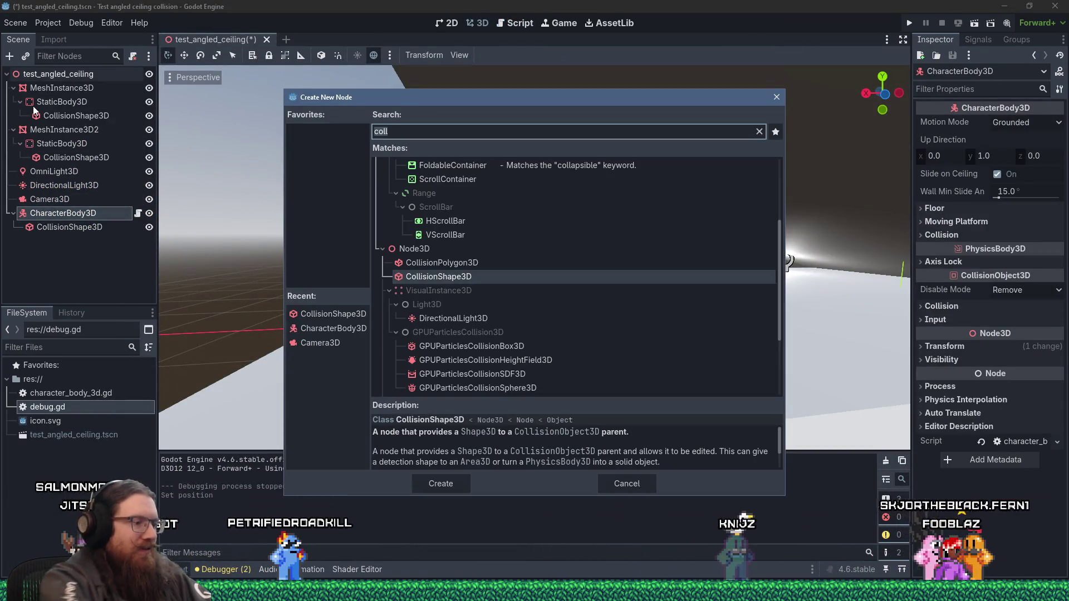
text(isn)
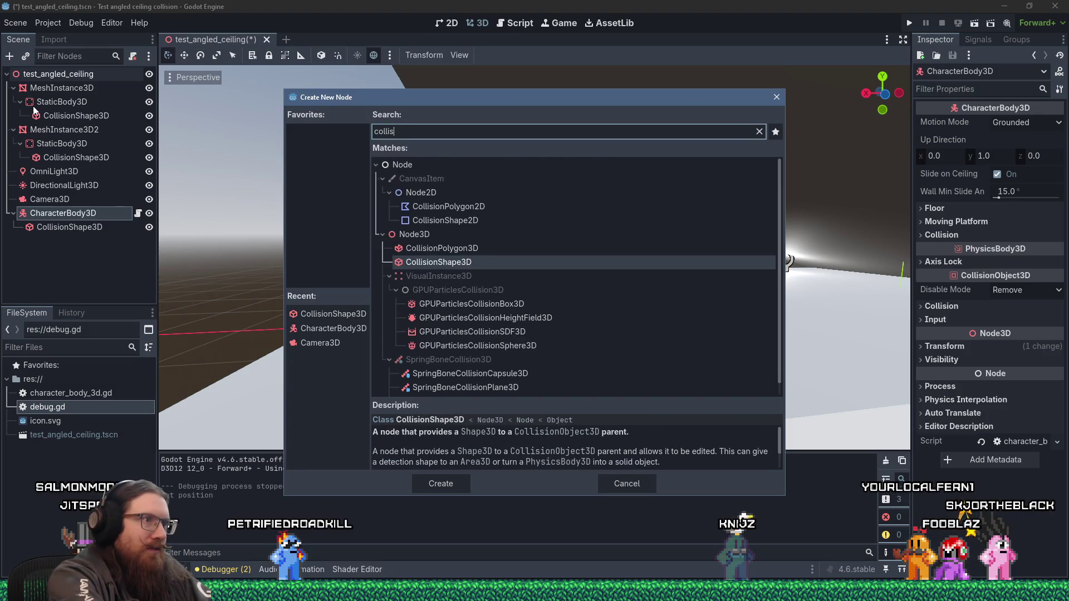
key(Return)
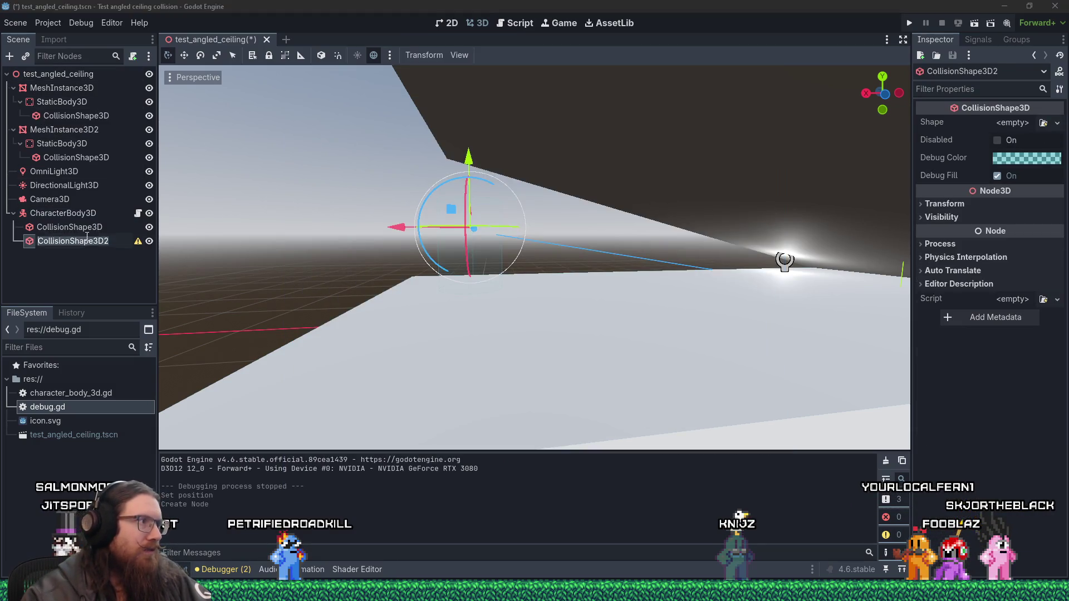
text(Sphere)
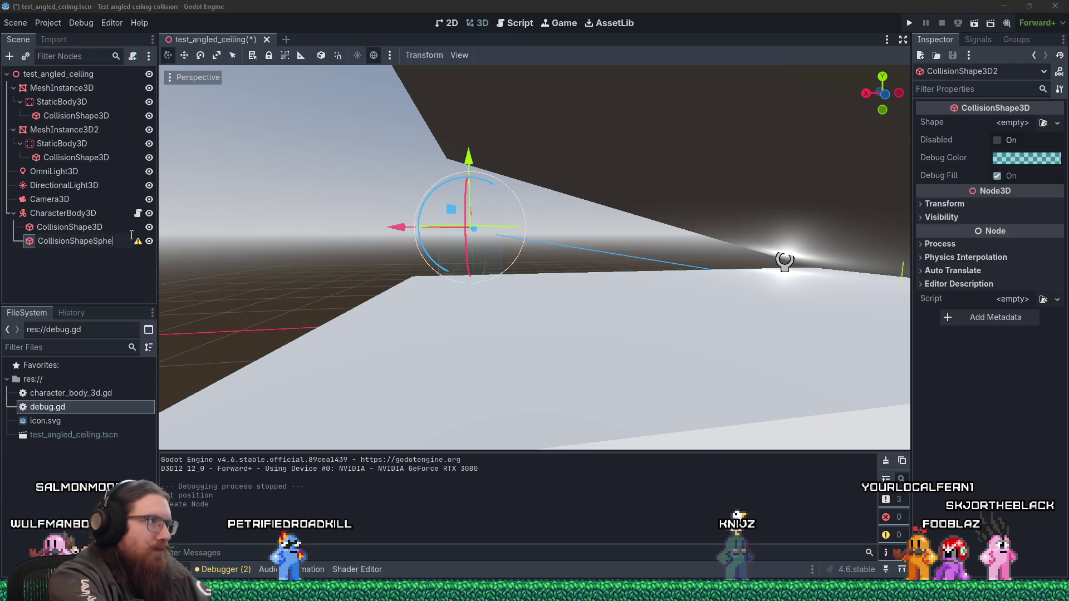
key(Return)
click(1020, 123)
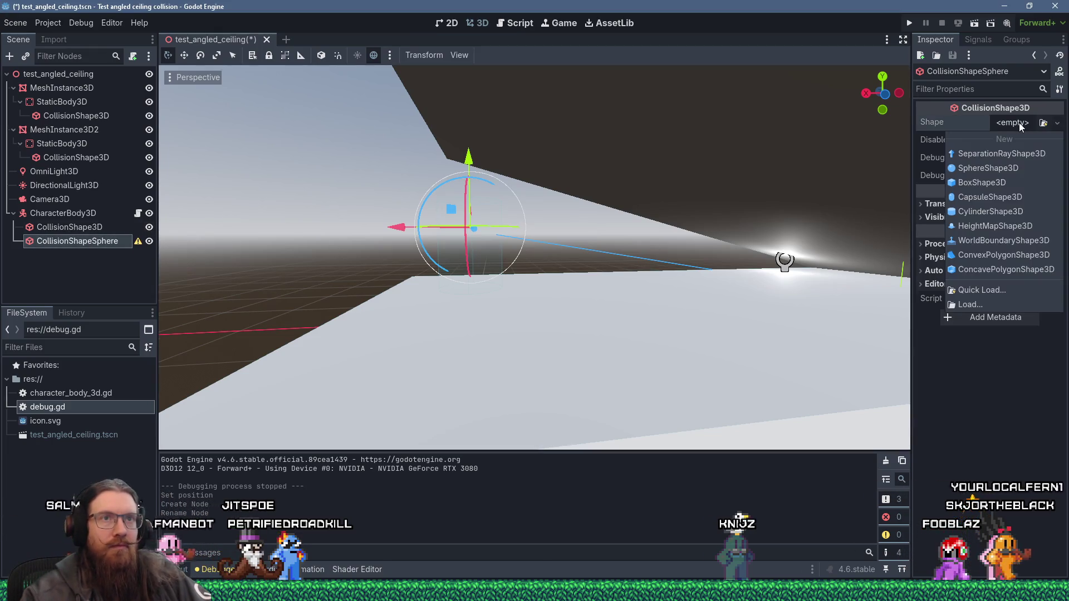
click(1003, 166)
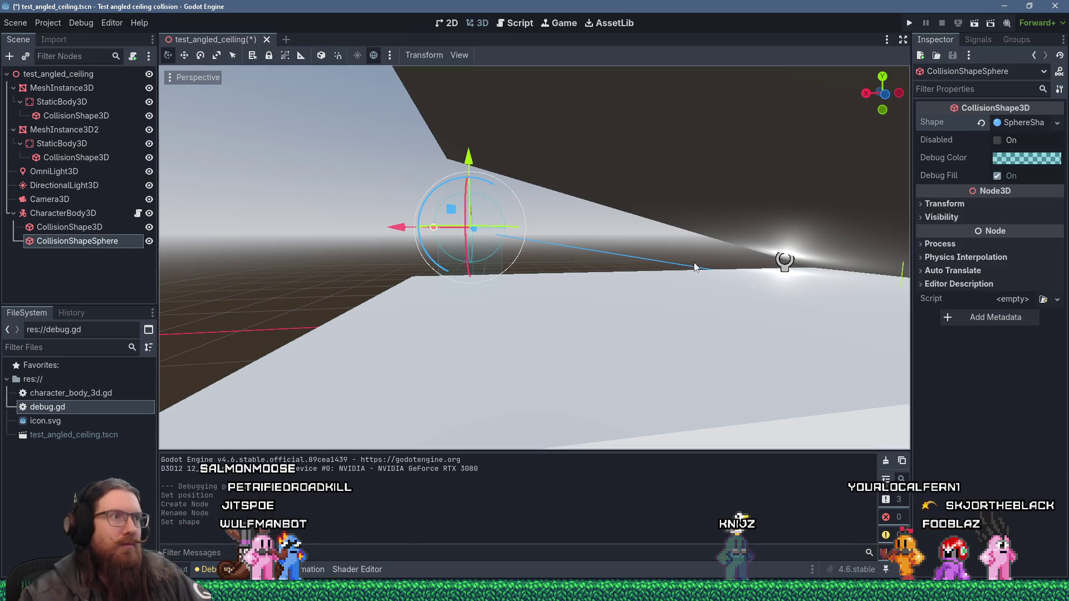
- Match the player's sphere by setting the test sphere radius to 0.45
key(alt+Tab)
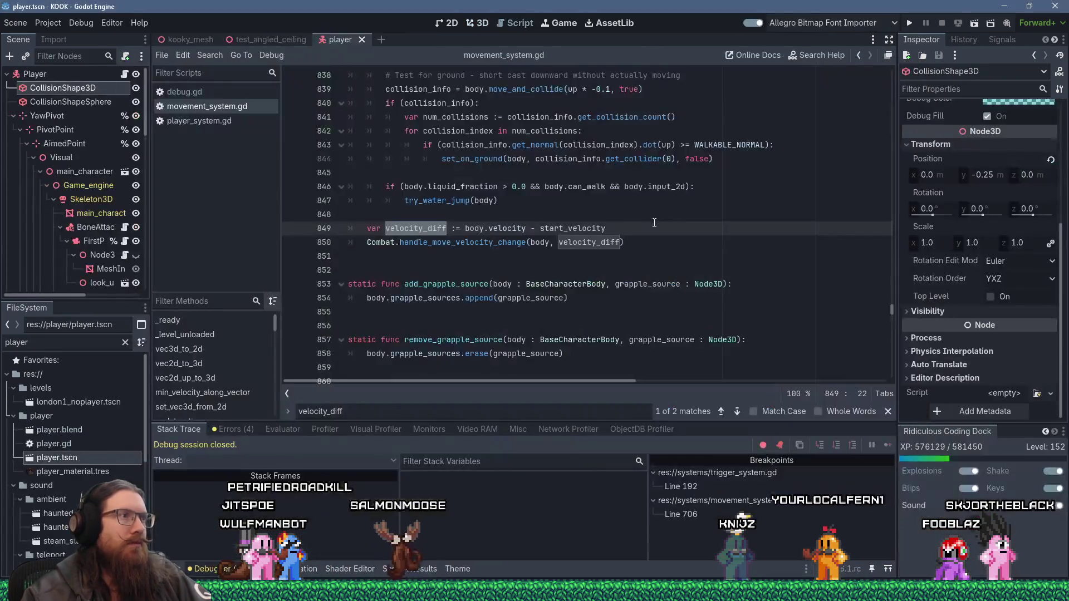
click(90, 104)
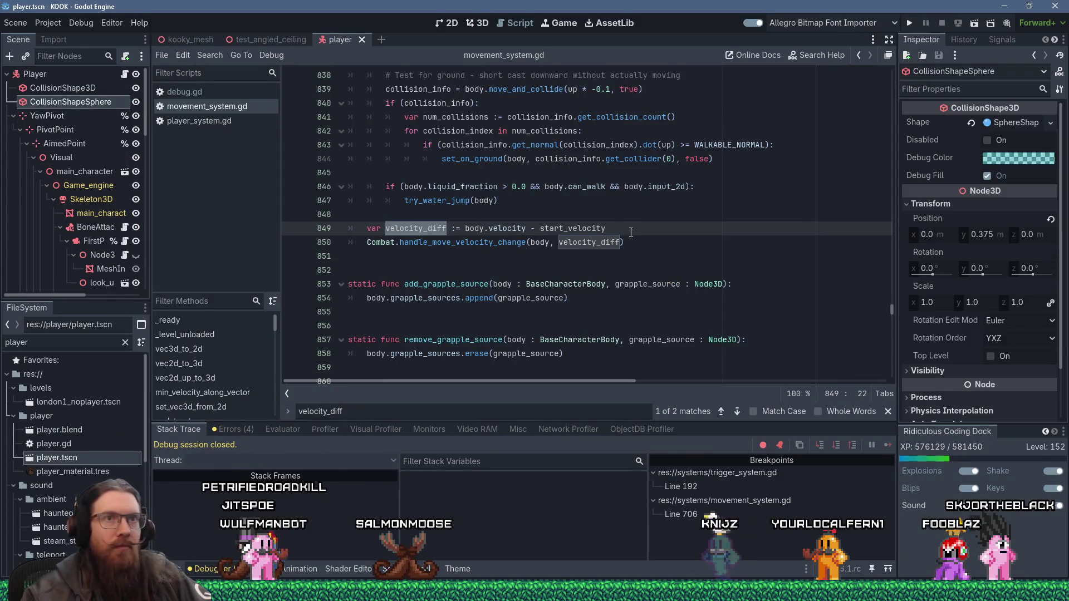
click(1013, 125)
key(alt+Tab)
click(1024, 122)
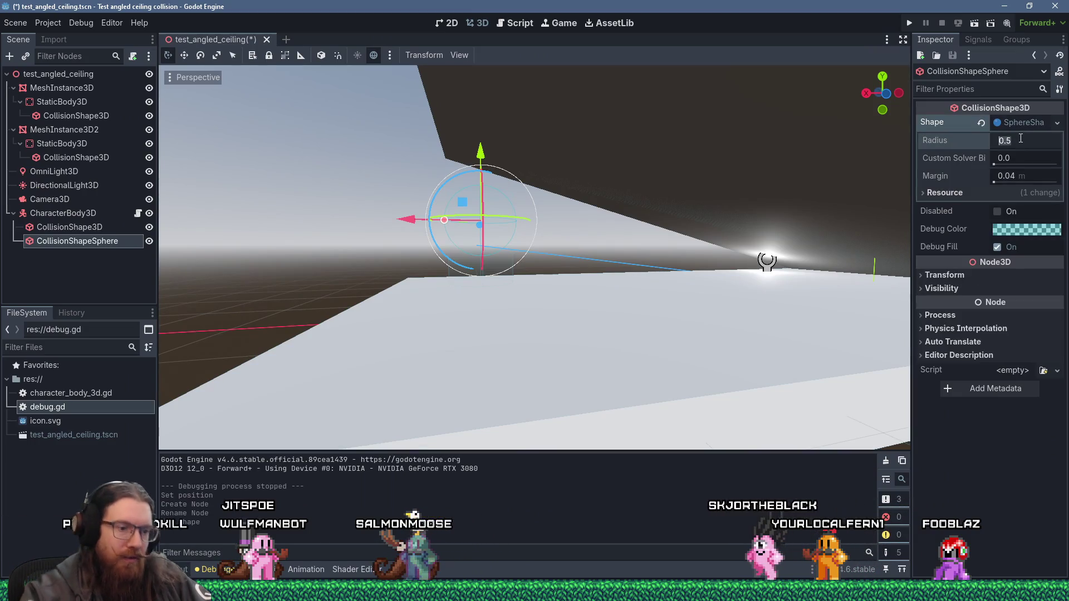
text(45)
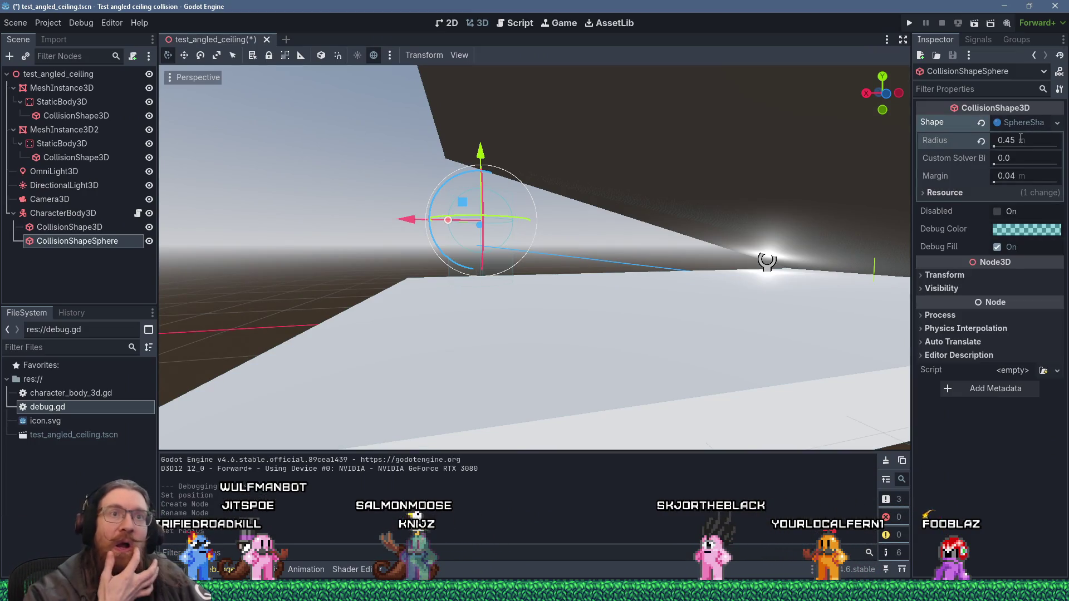
- Copy the player's 0.375 Y position into the test sphere and run the scene
key(alt+Tab)
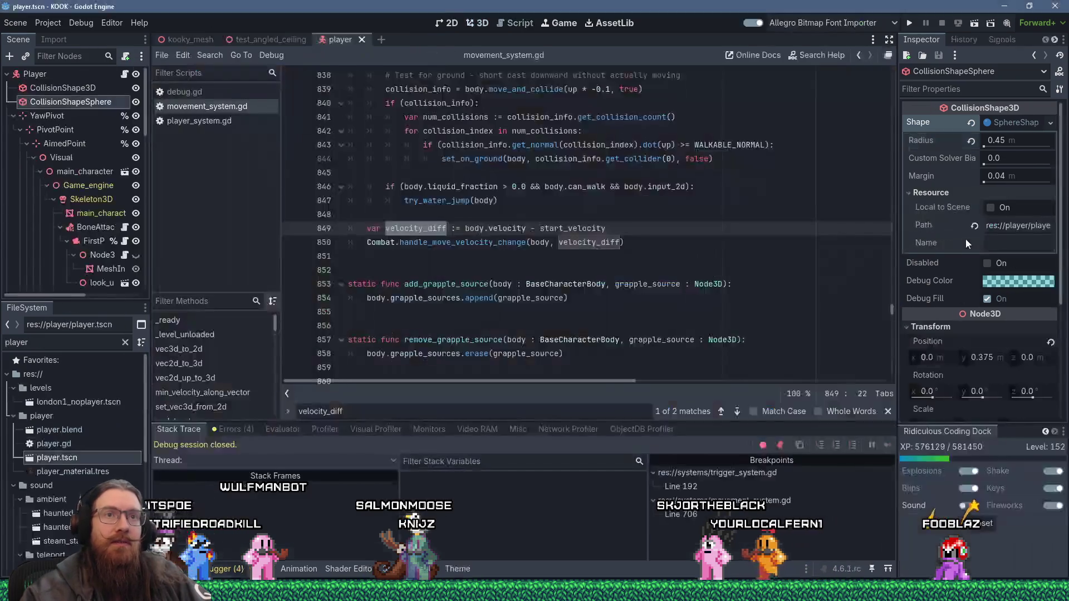
scroll(990, 238, down, 3)
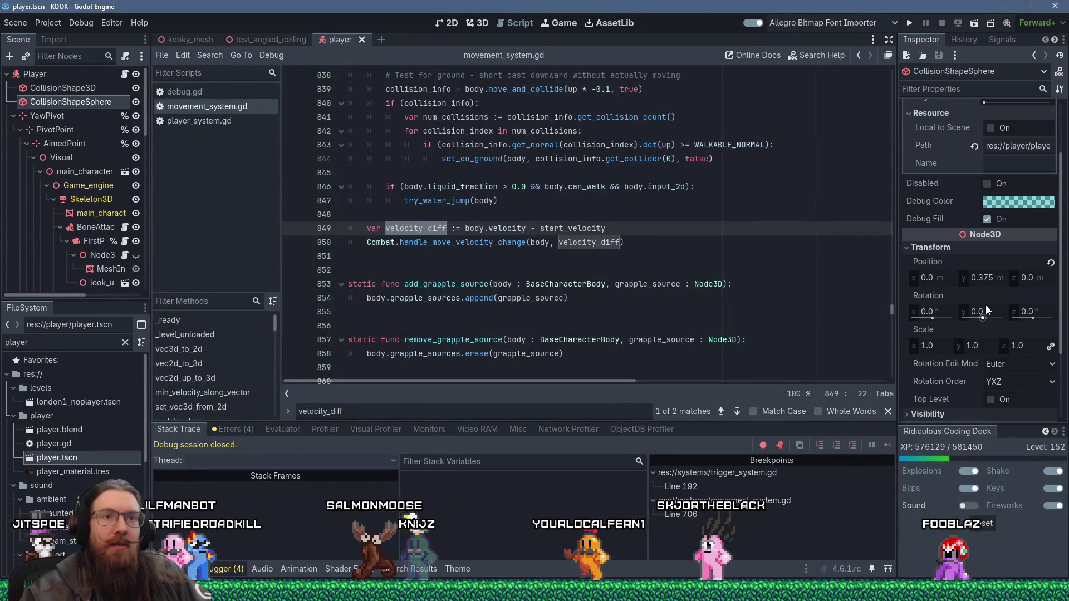
right_click(997, 278)
click(993, 323)
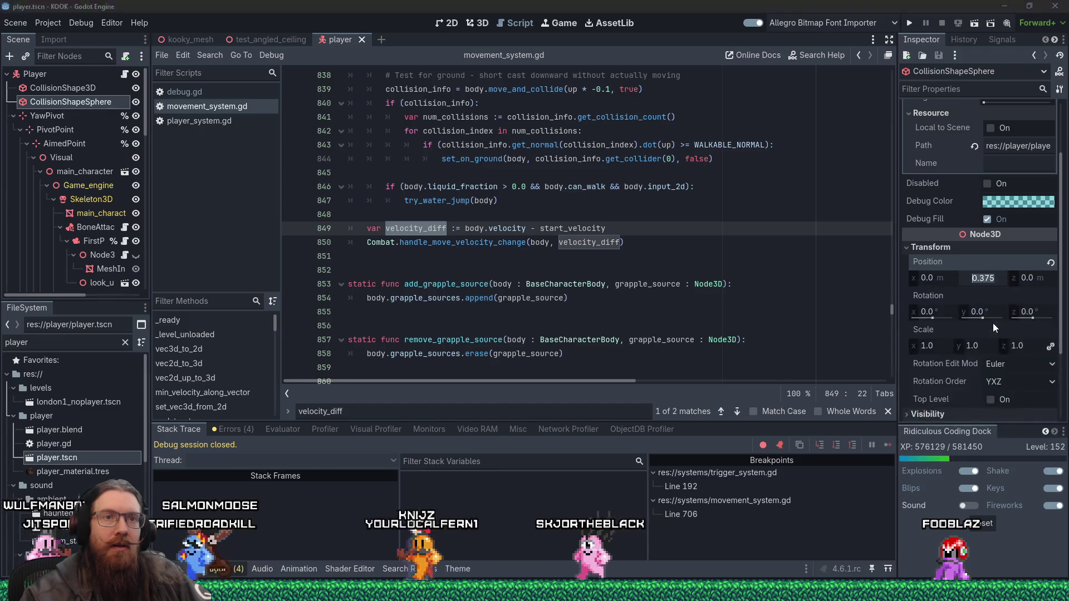
key(alt+Tab)
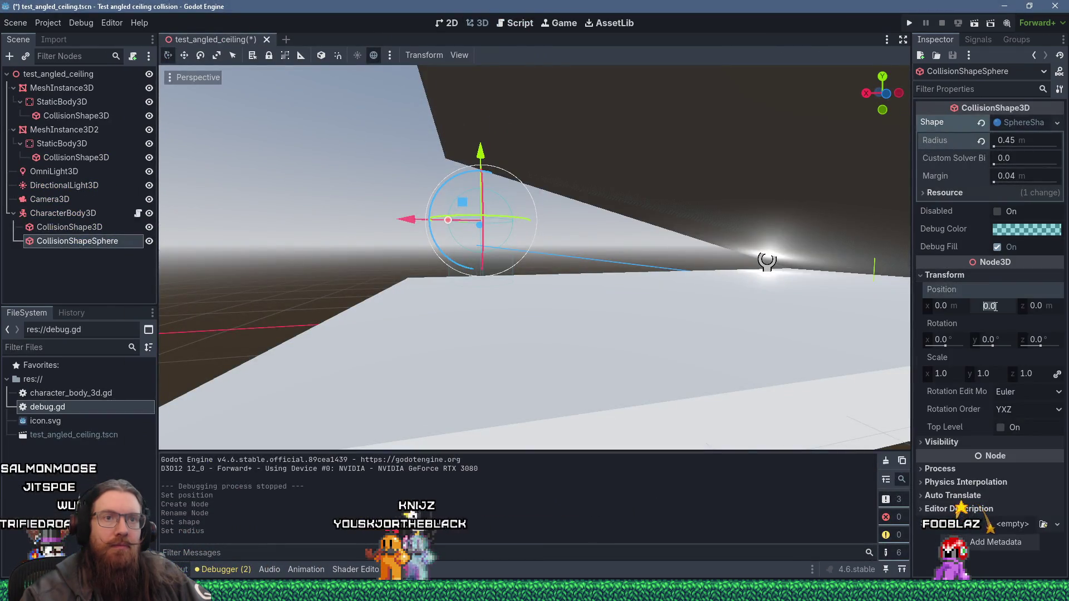
text(0.375)
key(Return)
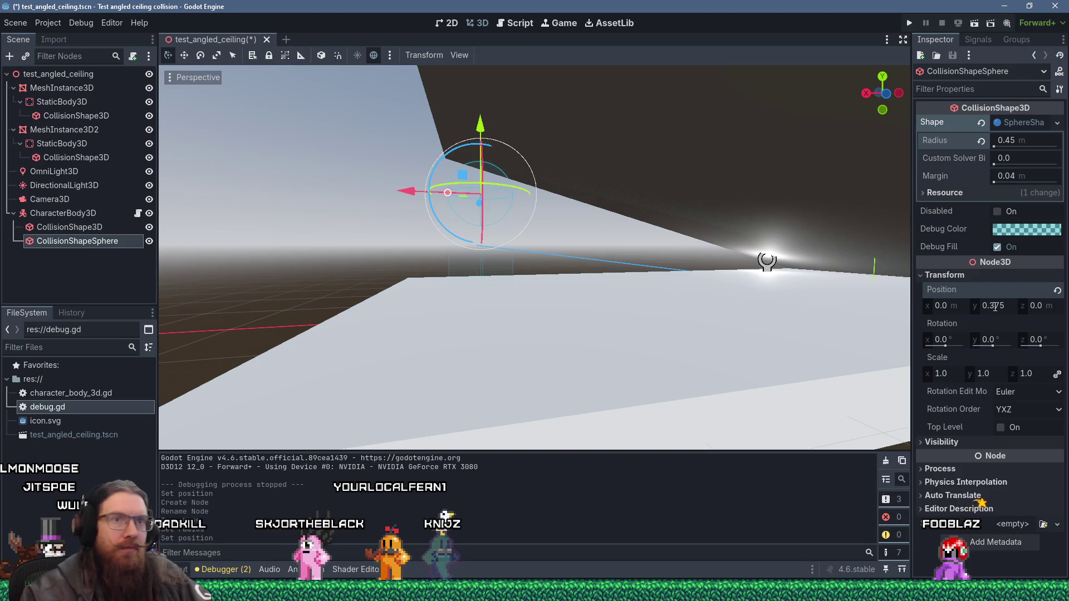
key(alt+Tab)
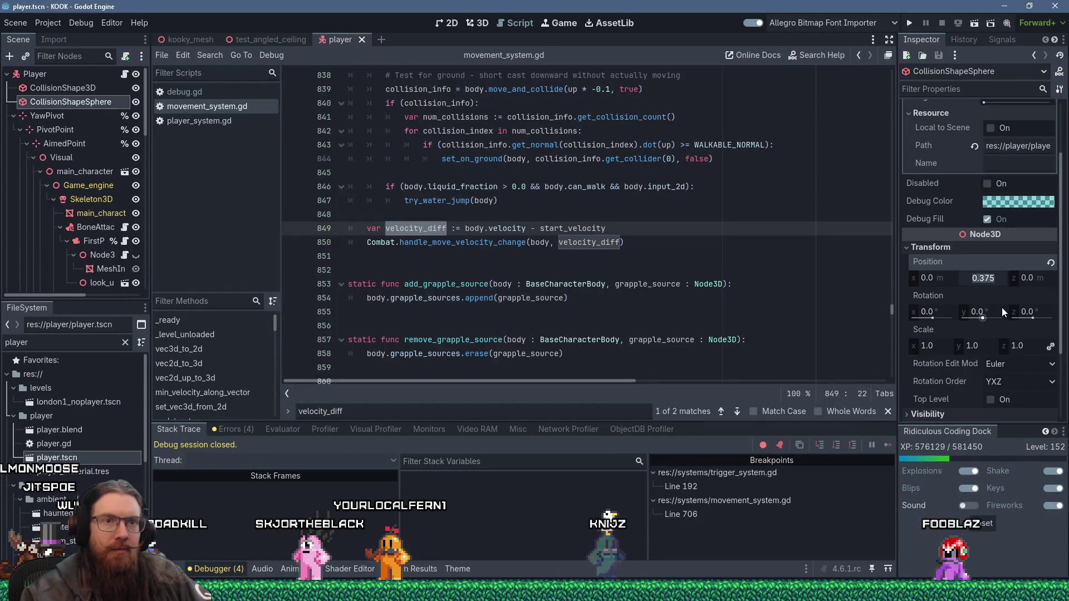
key(alt+Tab)
key(F5)
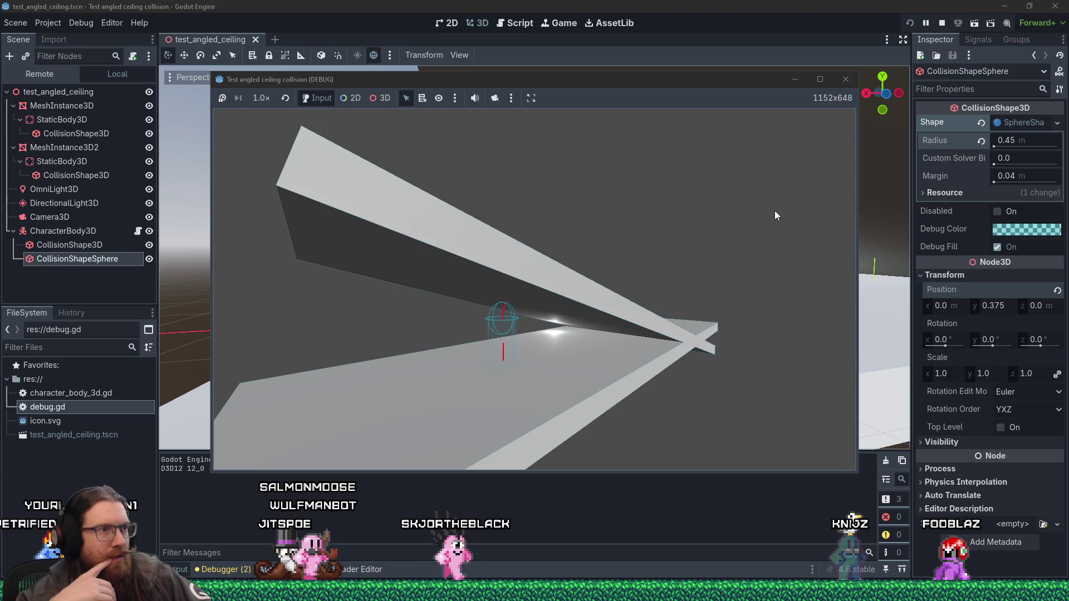
- Stop the test game and go to Project Settings > General > Physics > 3D
click(846, 79)
click(47, 23)
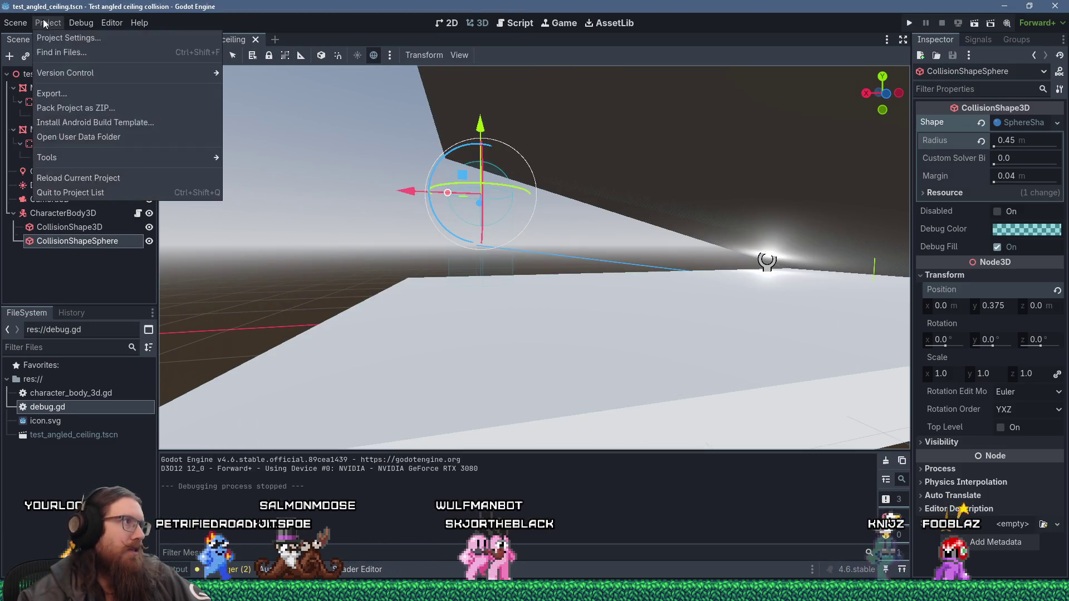
click(53, 38)
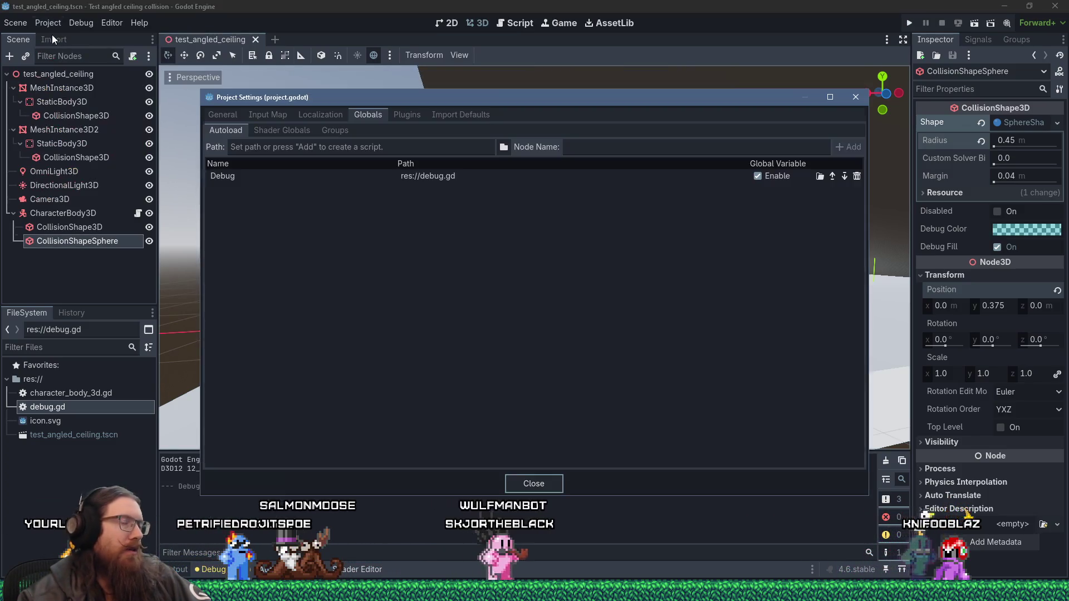
click(230, 119)
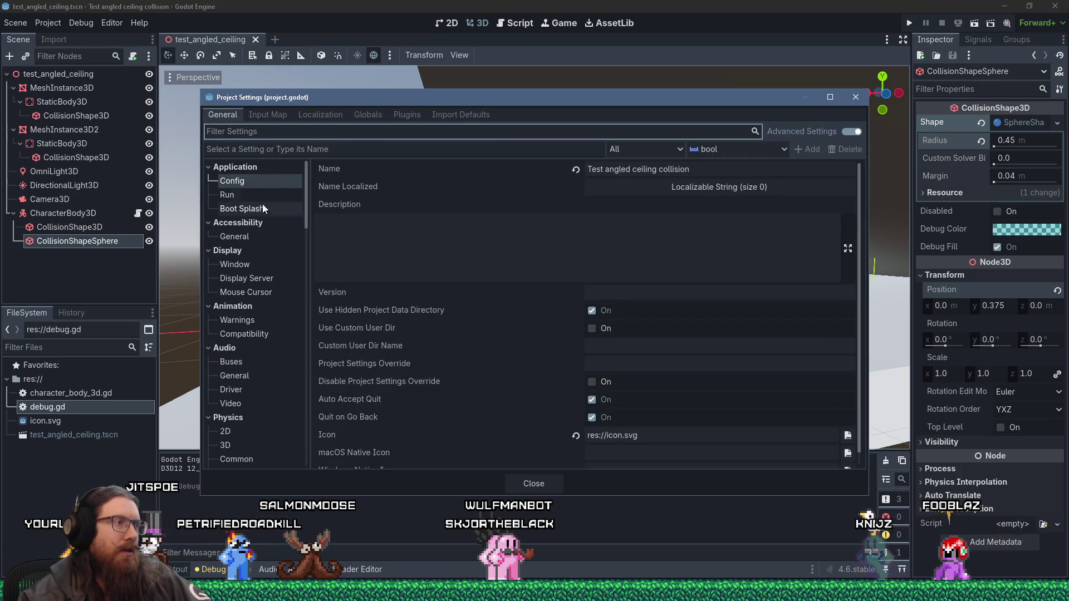
scroll(262, 282, down, 5)
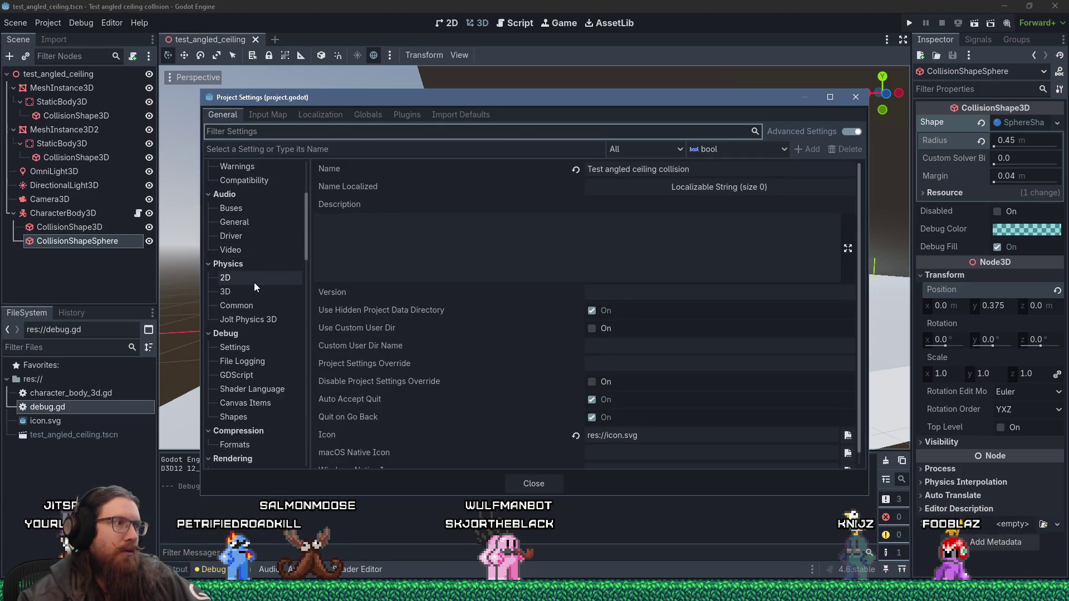
click(234, 297)
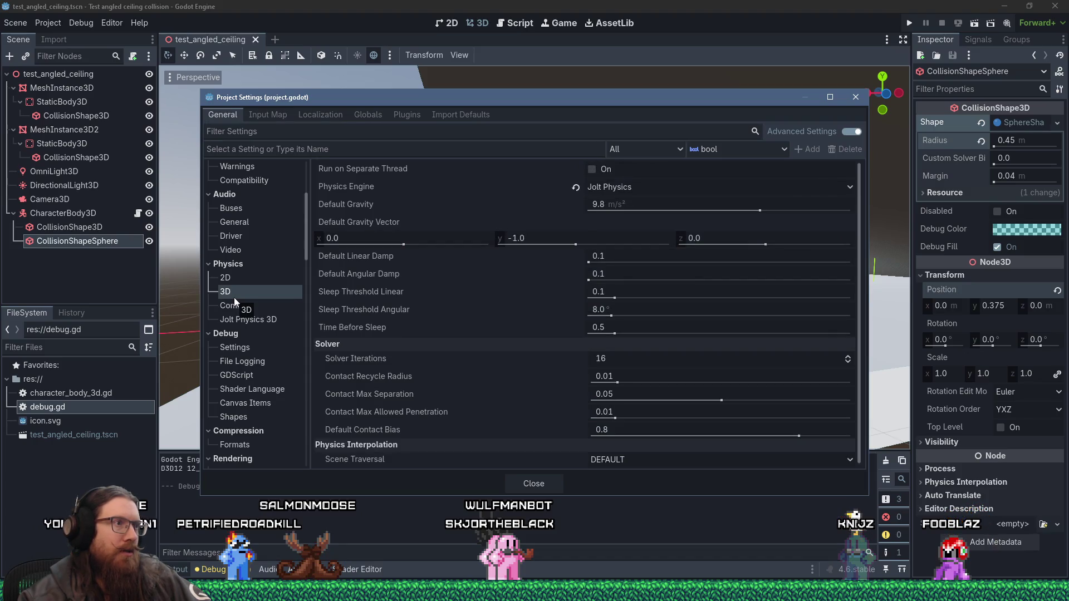
- Reset and explicitly select Jolt Physics as the 3D physics engine, then save and restart
click(660, 189)
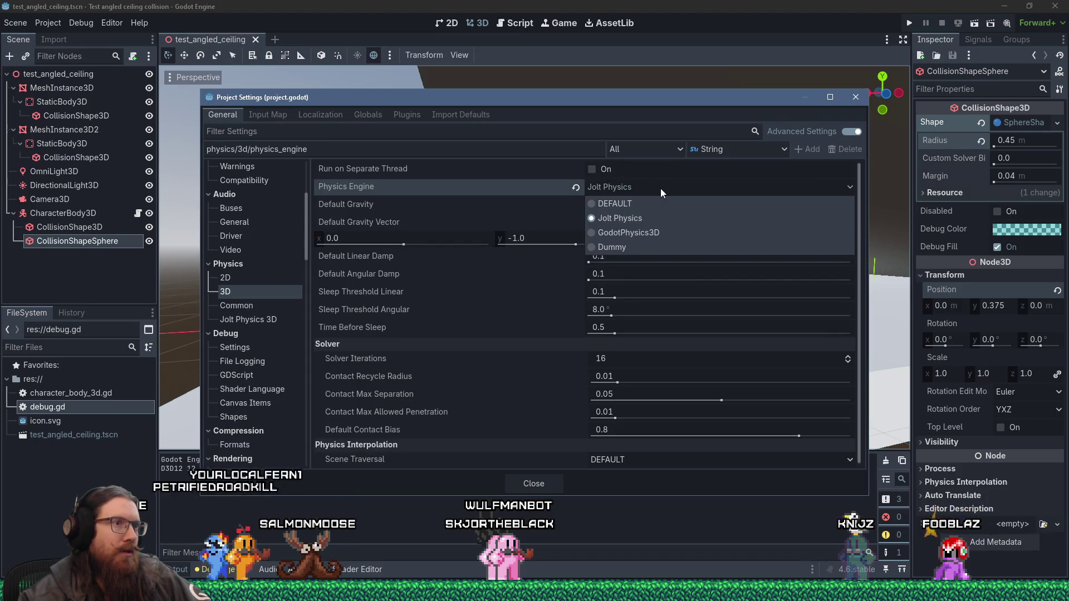
click(660, 188)
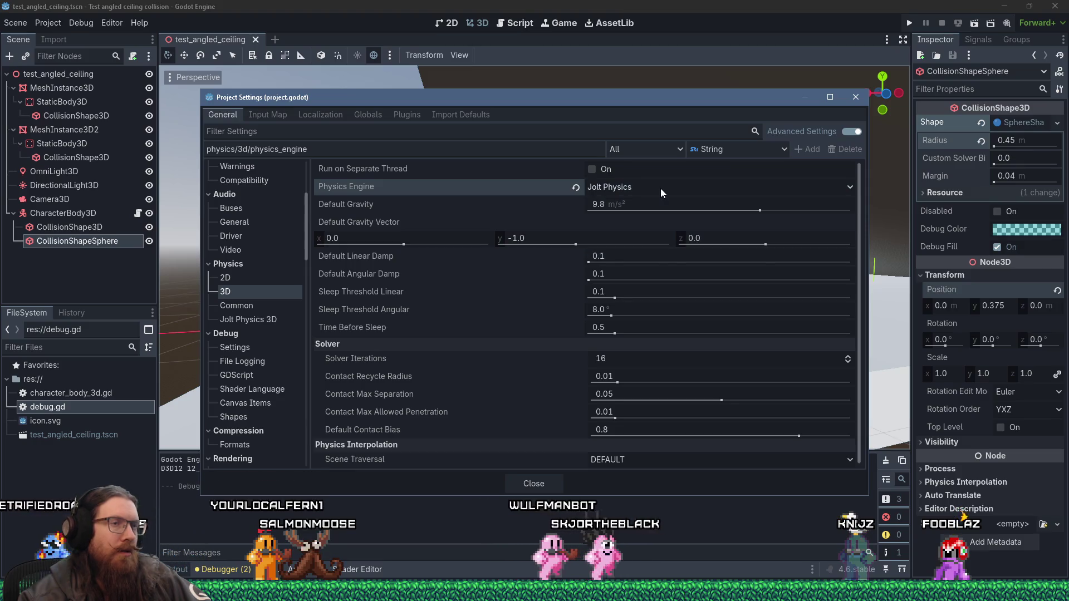
click(576, 188)
click(600, 188)
click(613, 218)
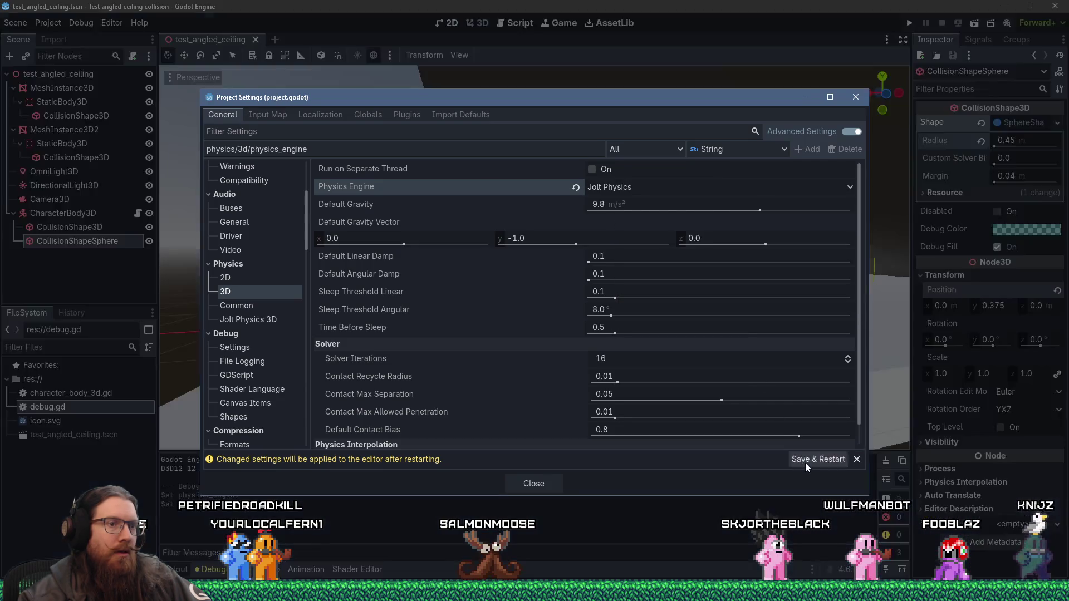
click(805, 461)
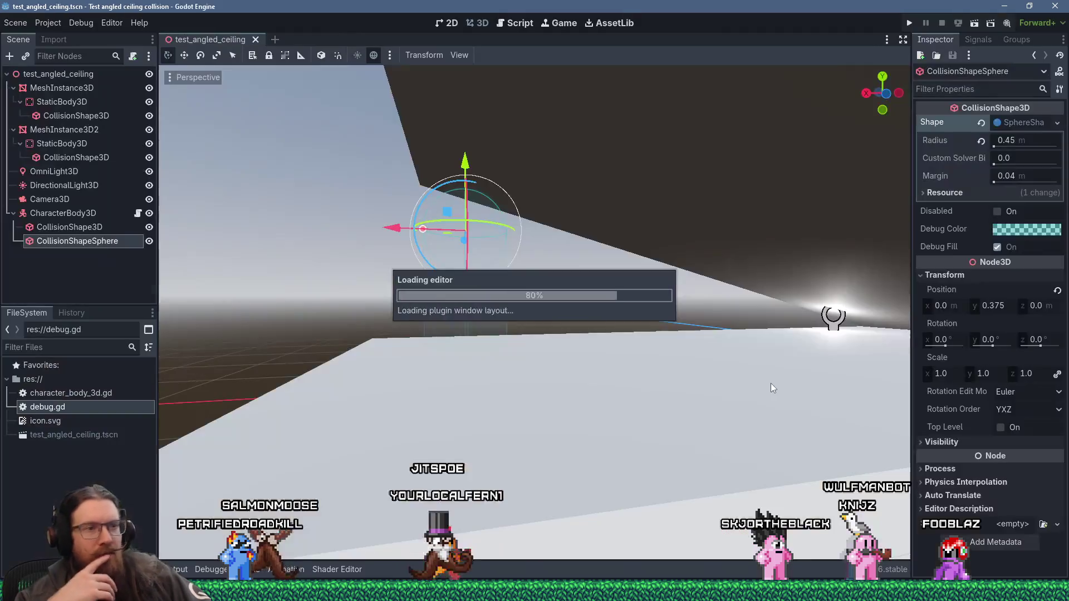
- Run and stop the test under Jolt Physics, then orbit and zoom to view both slabs
click(907, 25)
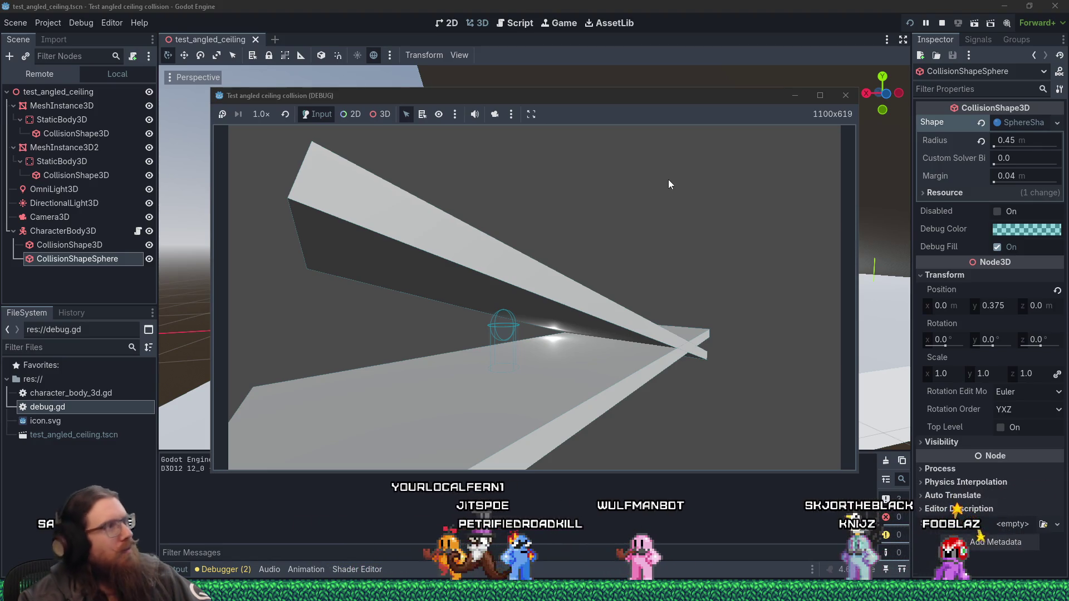
click(851, 95)
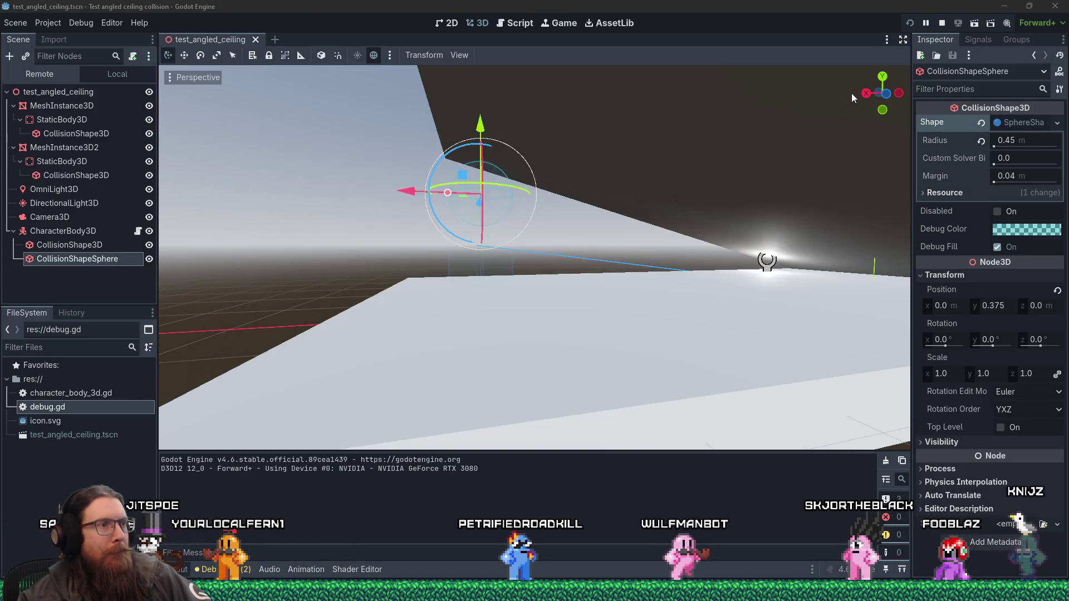
mouse_move(600, 165)
mouse_down()
mouse_move(614, 207)
mouse_move(673, 210)
mouse_move(621, 170)
mouse_up()
scroll(622, 169, up, 2)
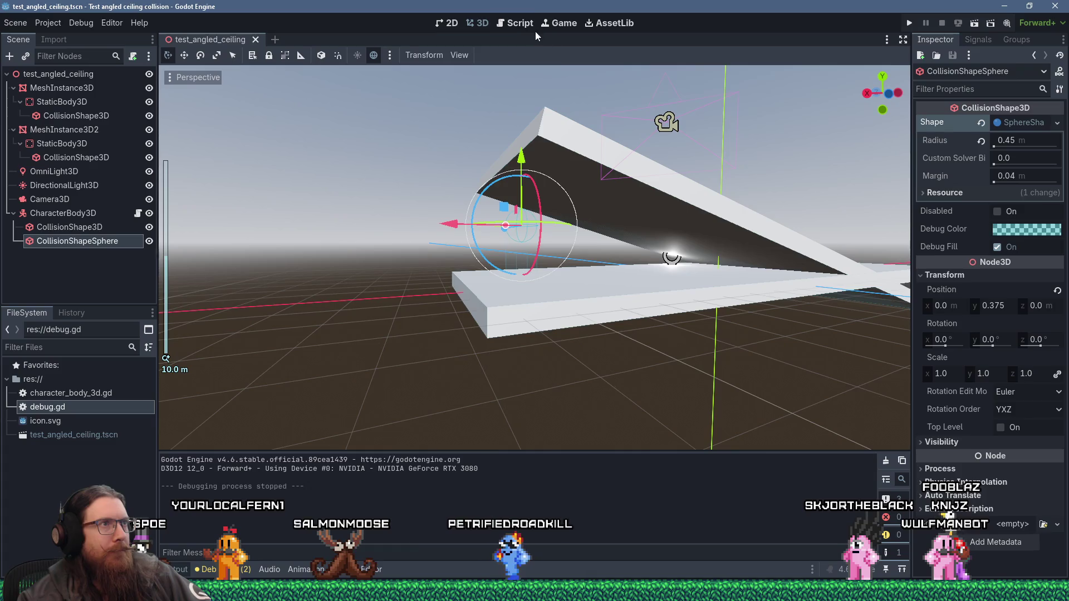
- Close debug.gd, change line 68 to move_and_collide(displacement);# commenting out the rest, and run
click(525, 25)
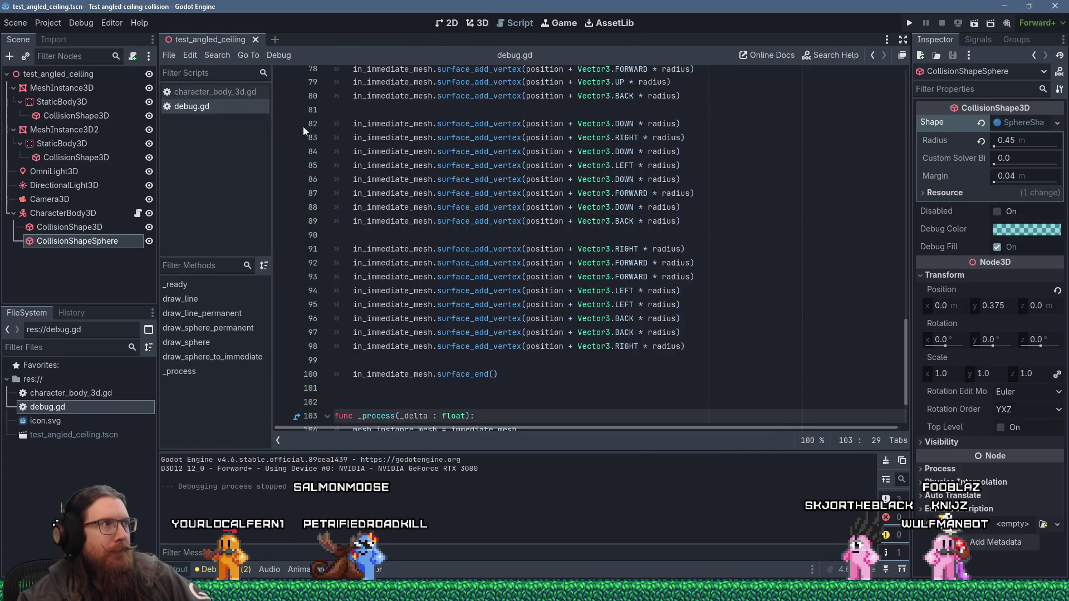
key(ctrl+w)
scroll(522, 249, up, 1)
scroll(521, 240, down, 20)
mouse_move(521, 230)
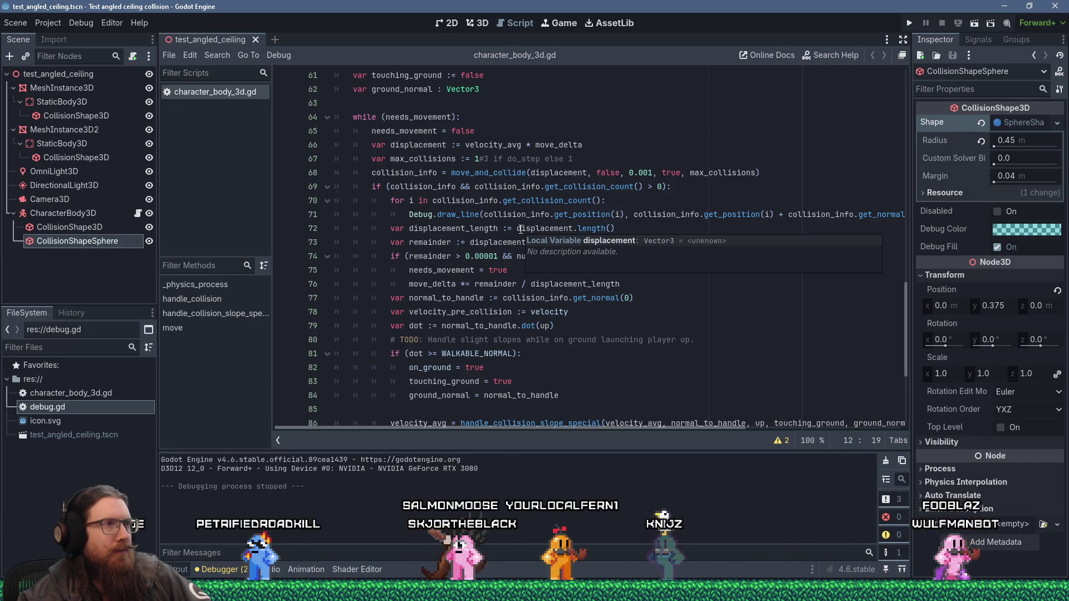
scroll(521, 229, up, 4)
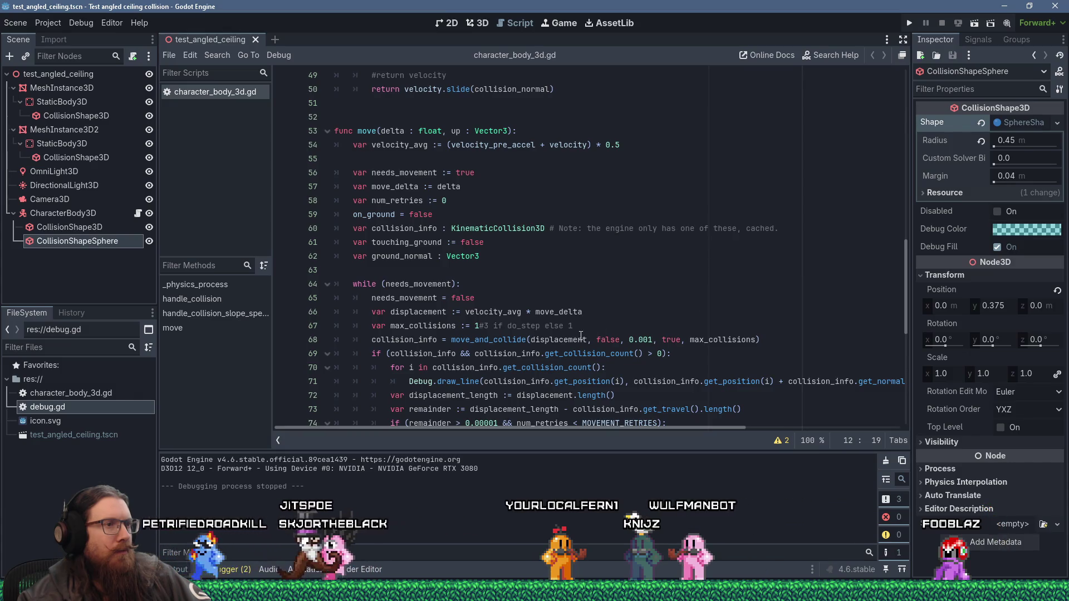
mouse_move(589, 340)
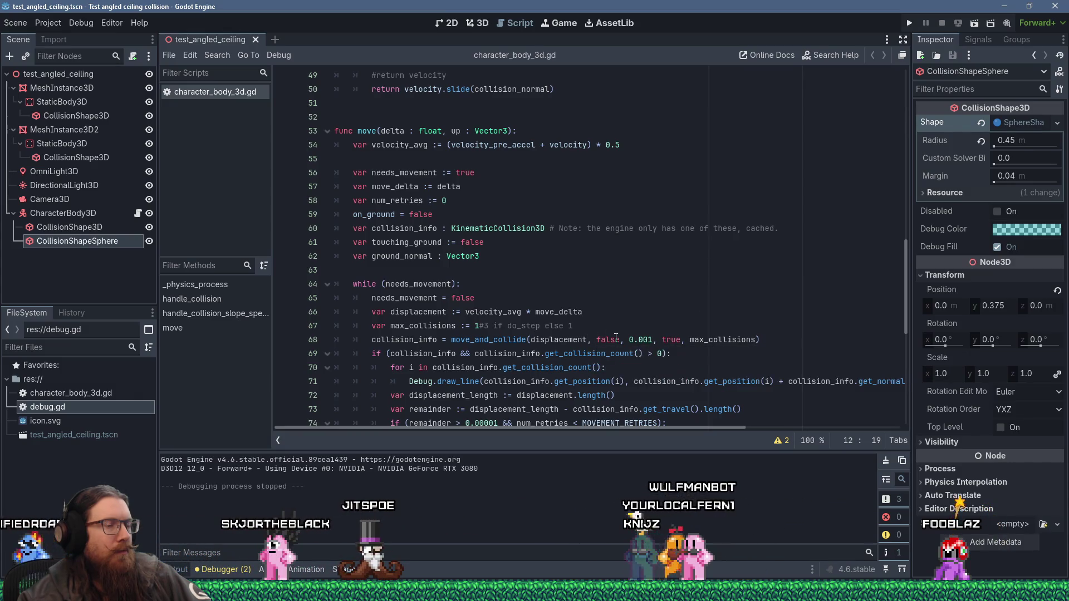
mouse_move(503, 343)
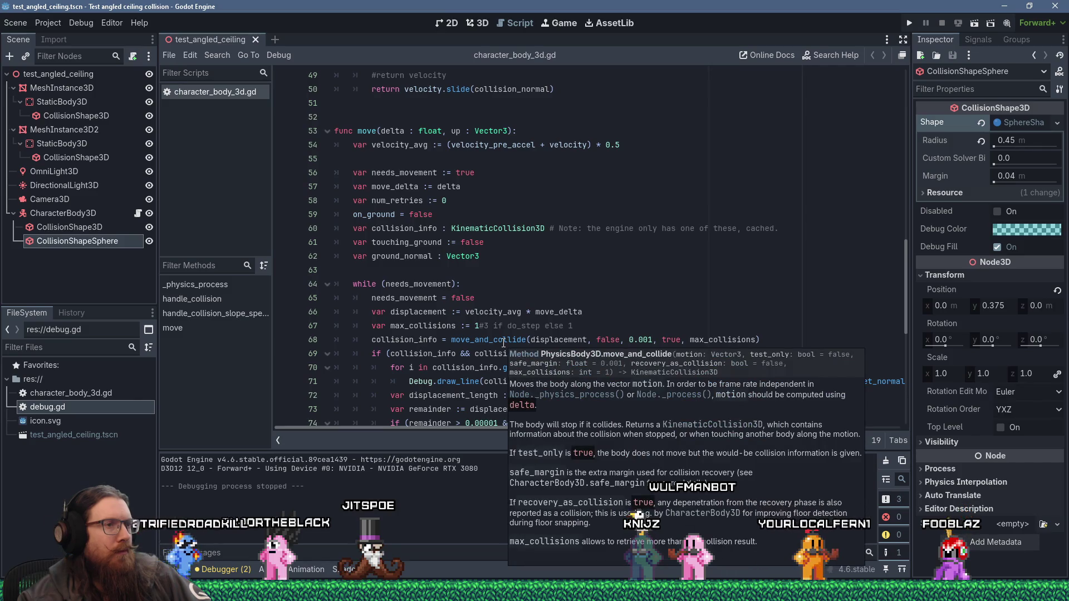
click(589, 339)
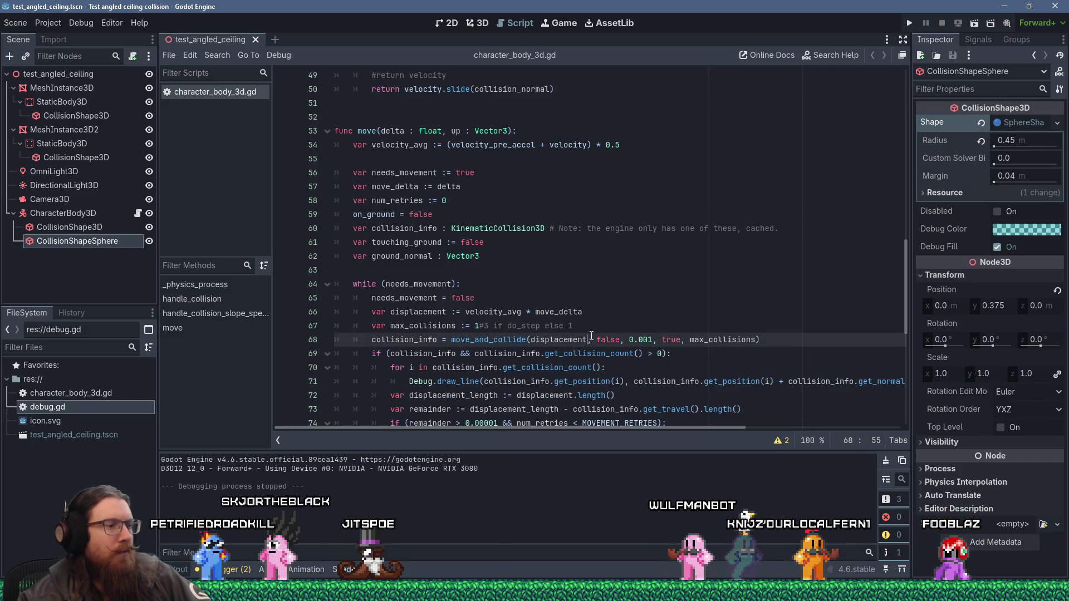
text();#)
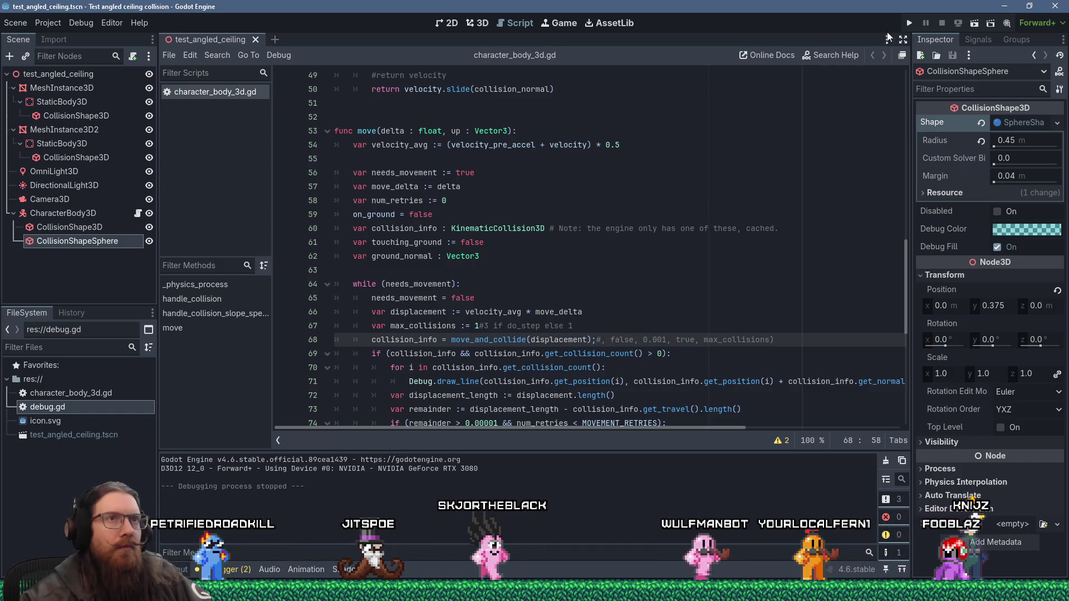
key(F5)
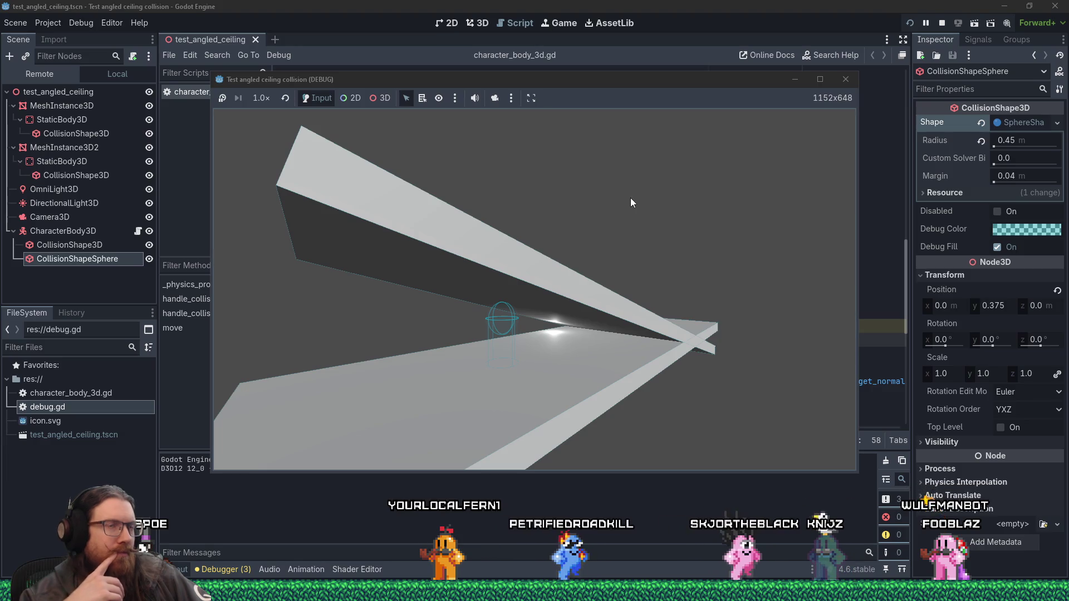
- Stop the test game and close the angled-ceiling project editor
click(841, 85)
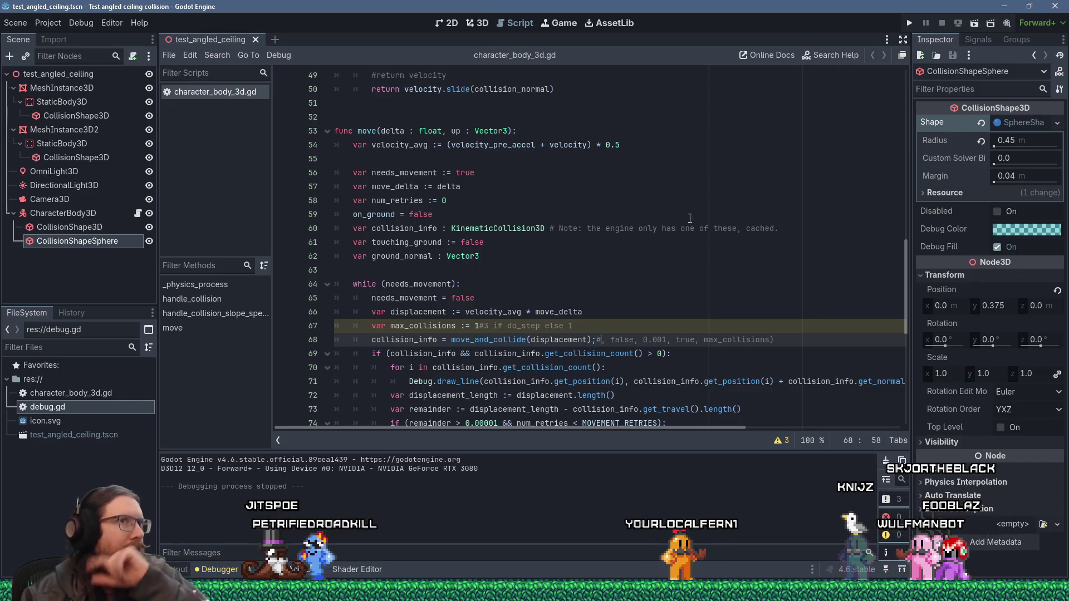
click(1056, 4)
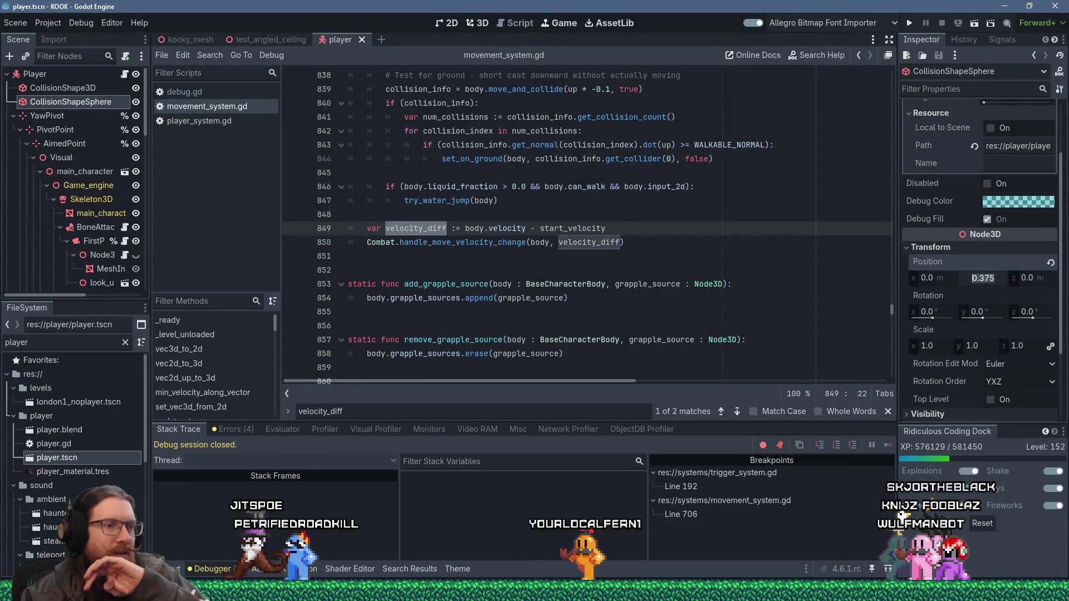
- Run the Test angled ceiling collision project from the Project Manager, then close the game and Project Manager
mouse_move(752, 591)
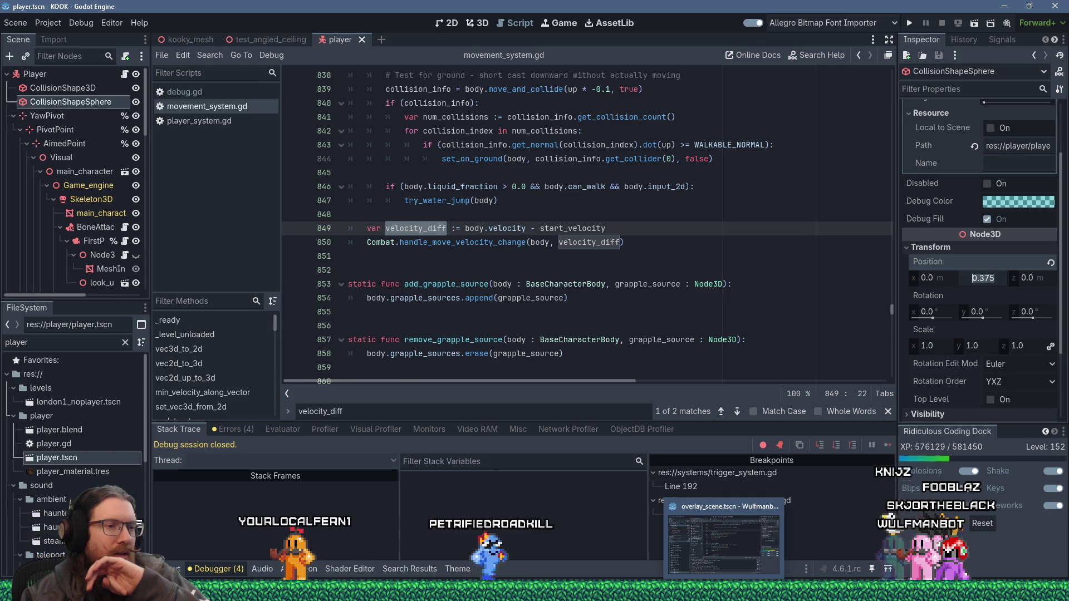
right_click(753, 532)
key(Escape)
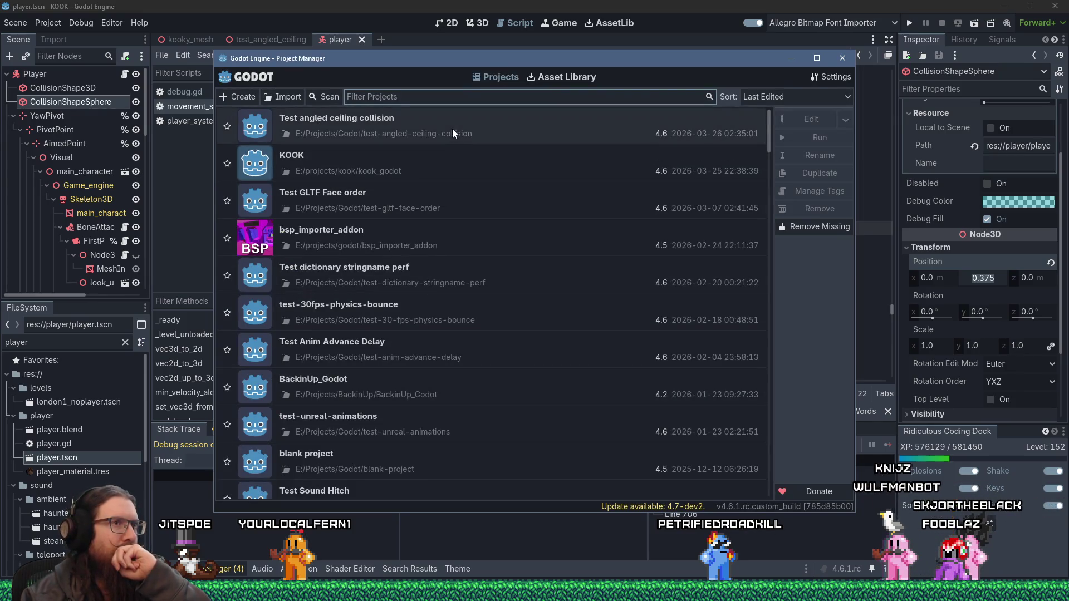
click(452, 128)
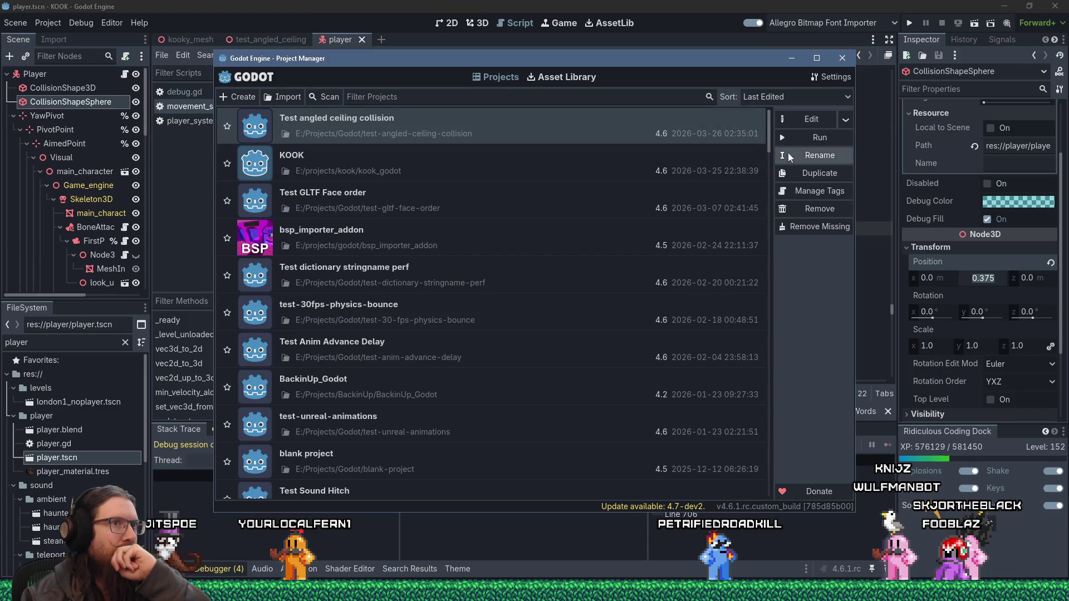
double_click(617, 239)
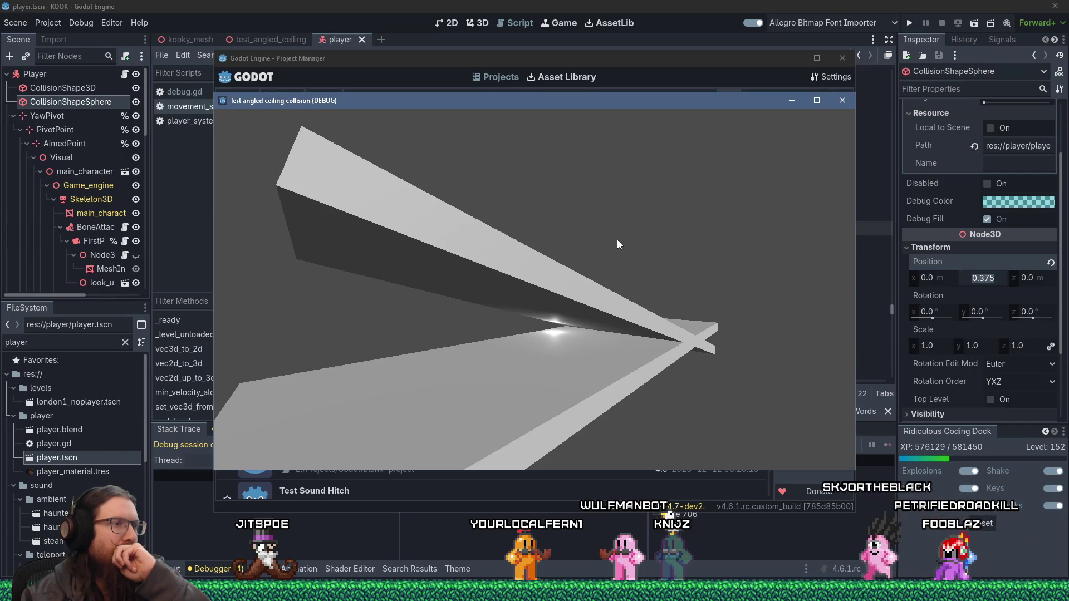
click(836, 101)
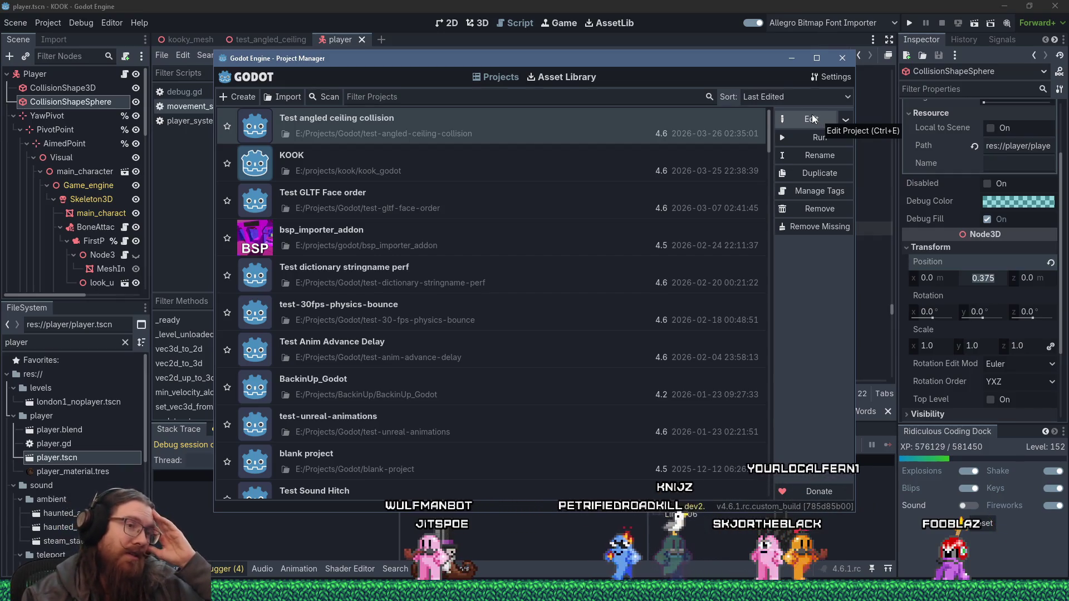
click(835, 68)
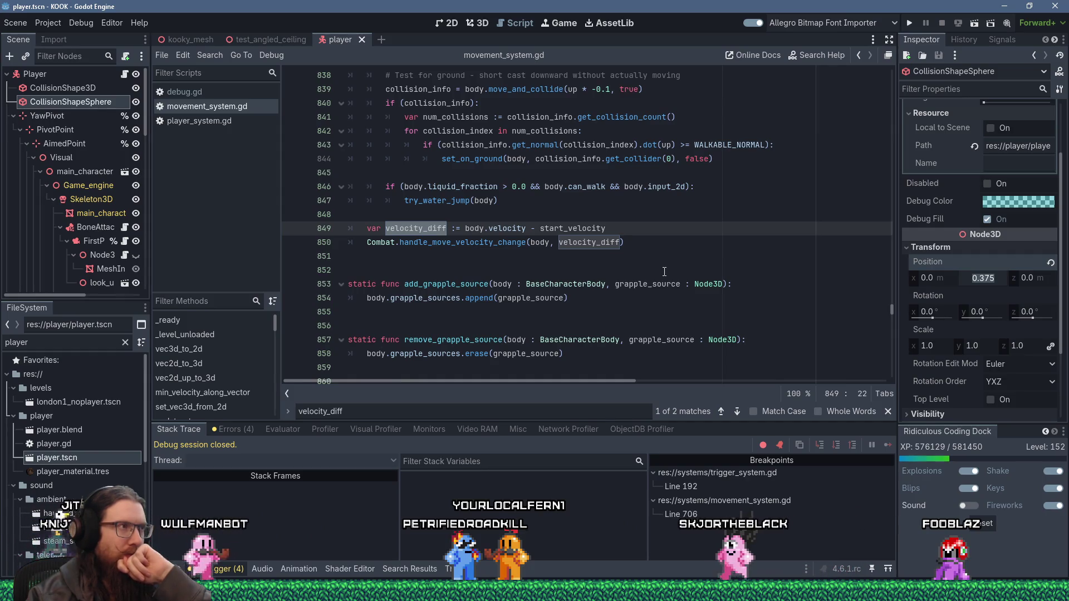
- Scroll up to step_move and select its on-ground no-velocity early-return block, lines 690–695
scroll(665, 271, up, 2)
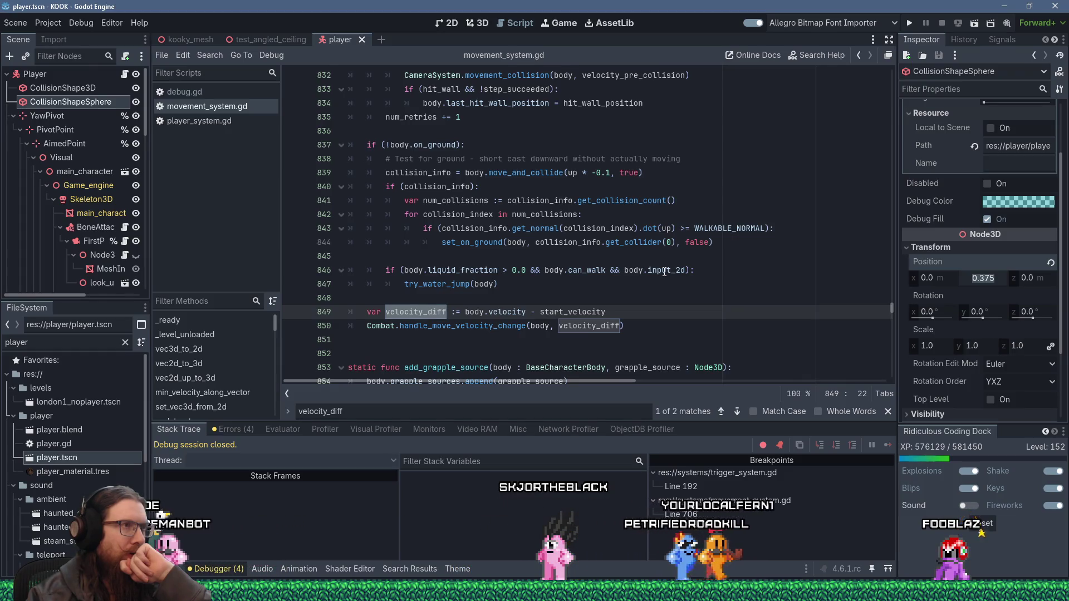
scroll(665, 272, up, 11)
scroll(685, 268, up, 20)
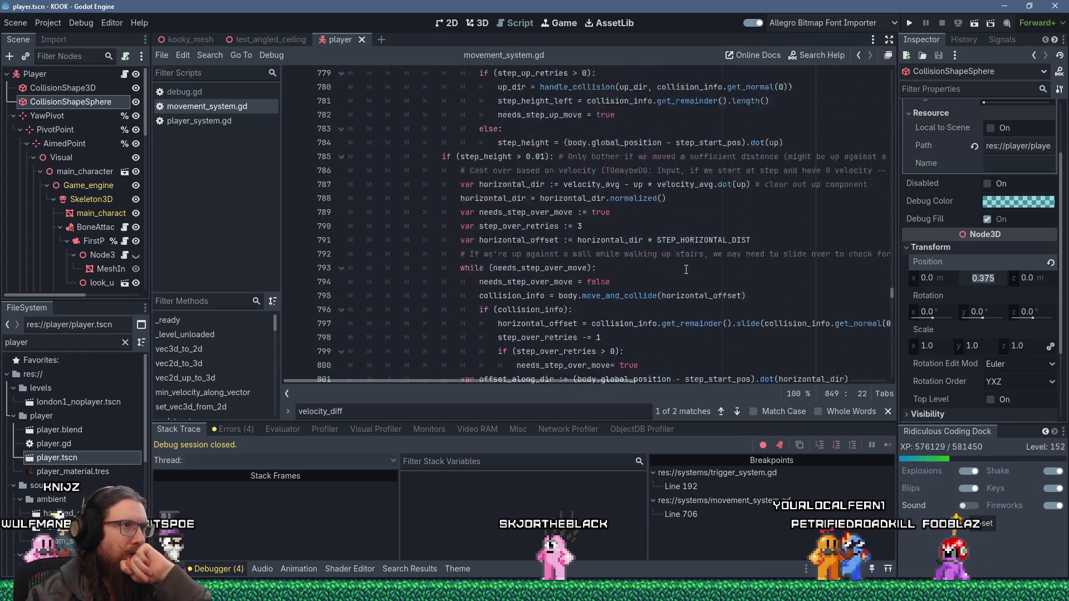
scroll(714, 262, up, 4)
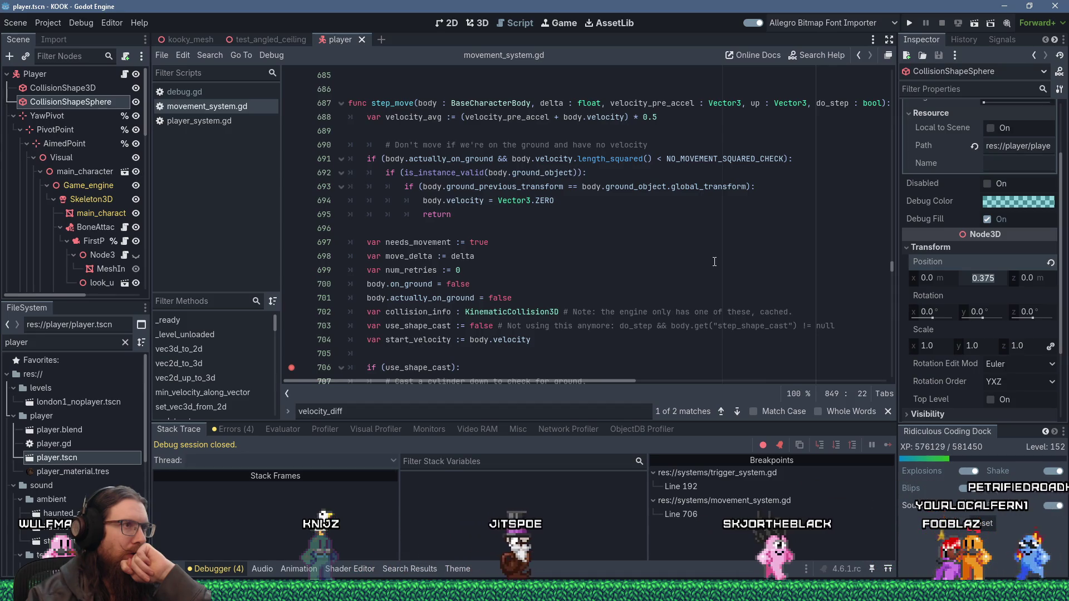
mouse_move(452, 214)
mouse_down()
mouse_move(357, 200)
mouse_move(348, 159)
mouse_move(319, 149)
mouse_up()
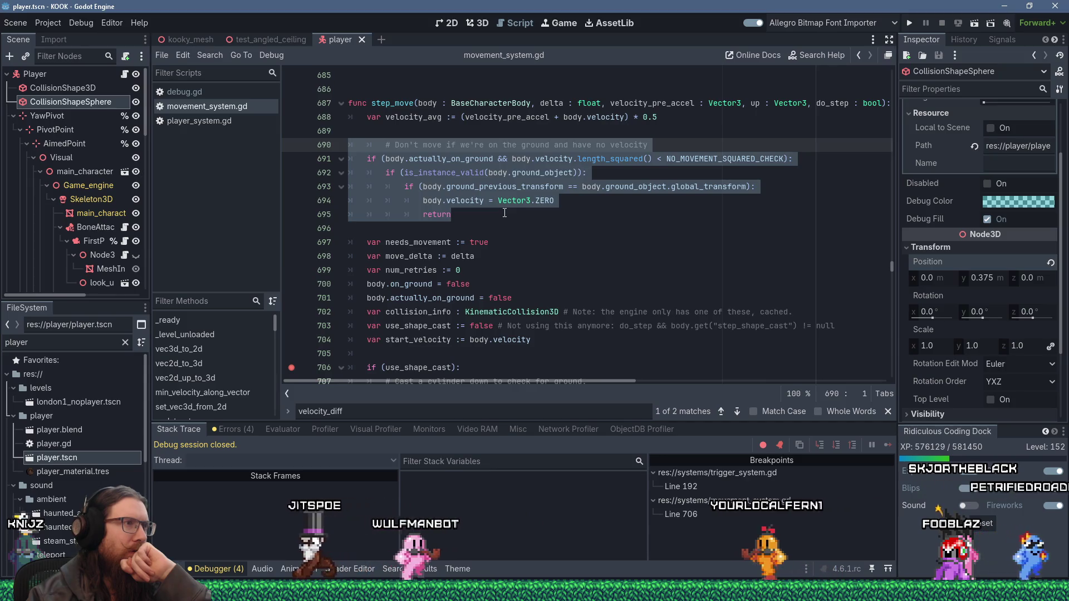
- Change line 691's condition to 'if (false):#' to disable the early return, then run the game
click(387, 159)
mouse_move(444, 173)
text(n)
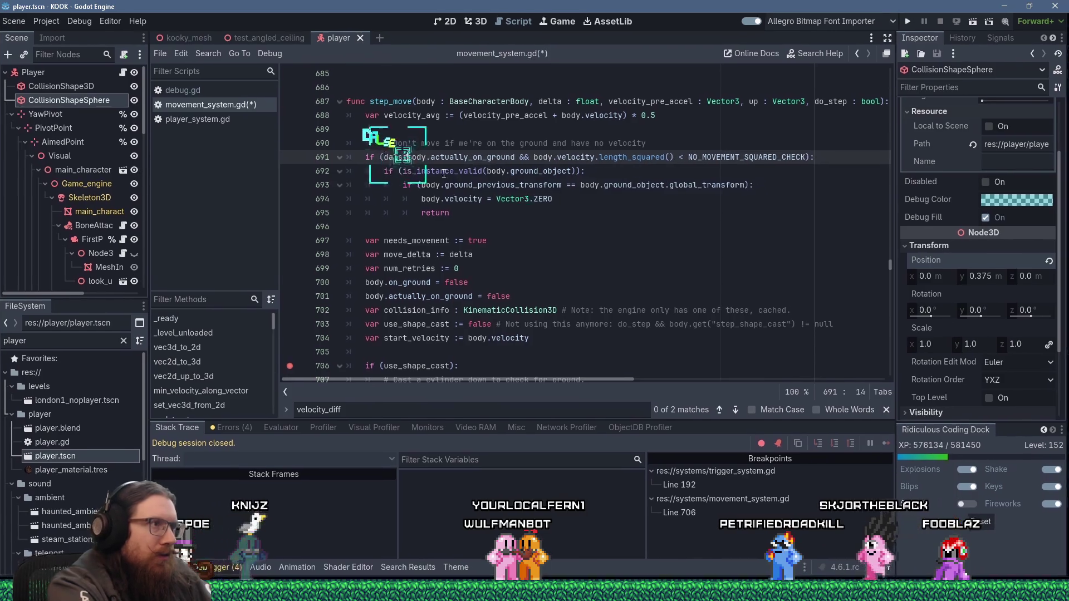
key(BackSpace)
text(false):)
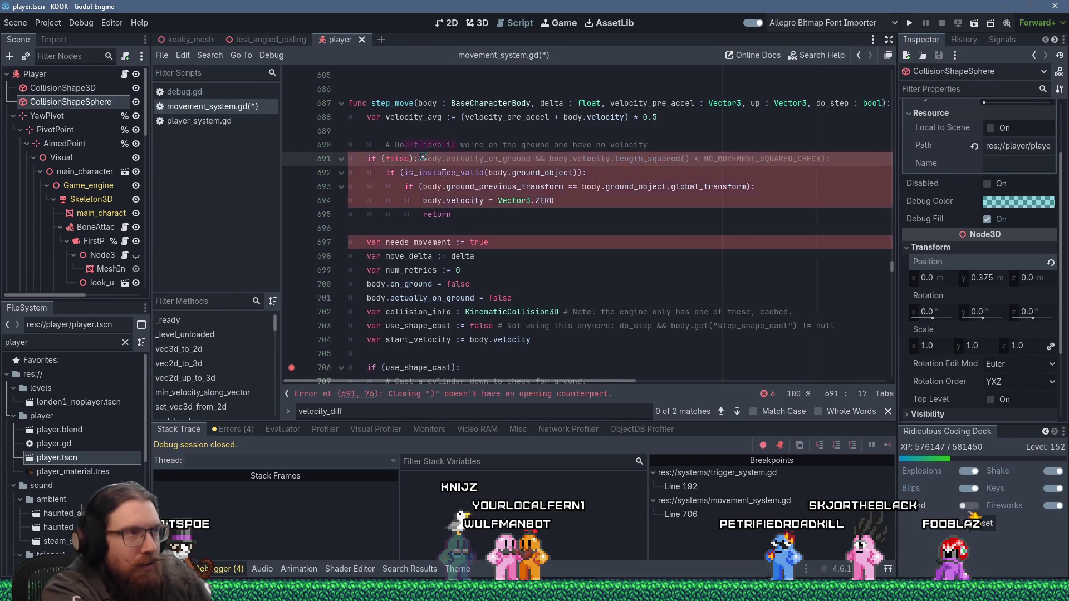
text(#)
key(F5)
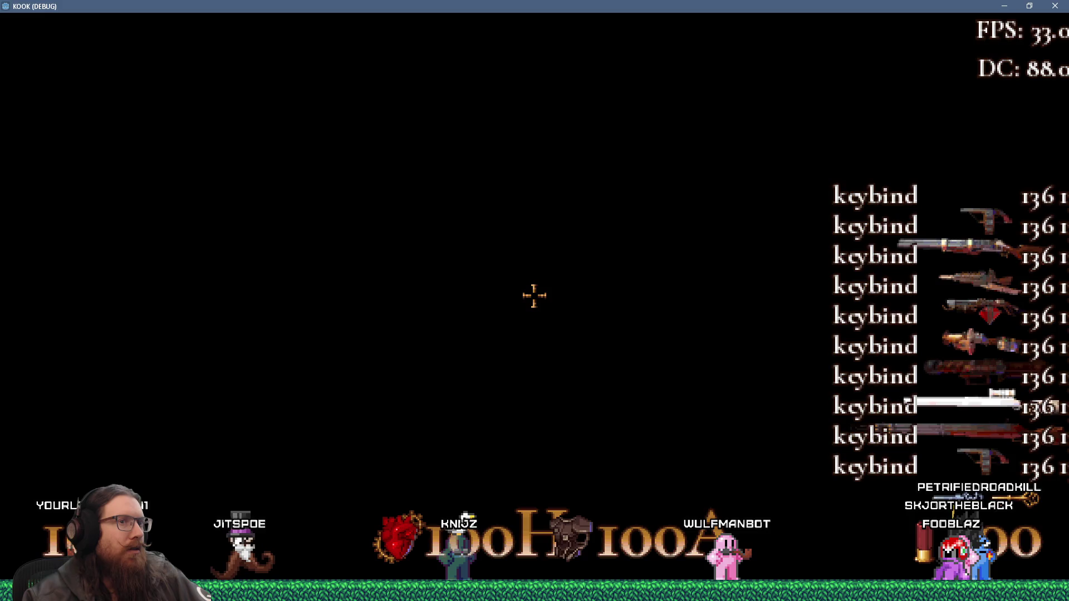
- Quit the game with the console command 'qt' and show the test_angled_ceiling scene in 3D
key(grave)
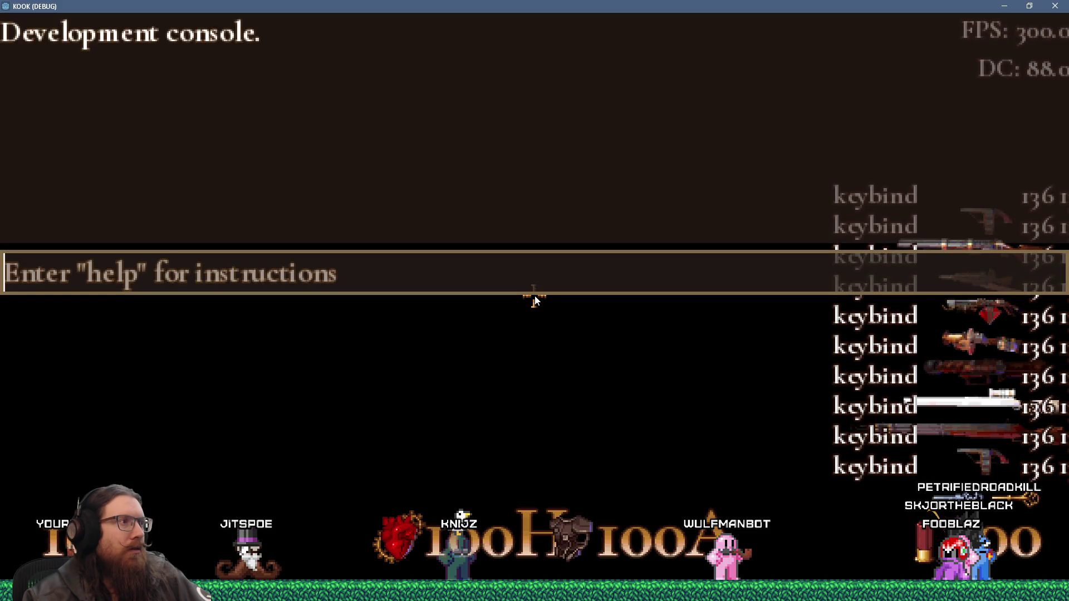
text(q)
text(t)
key(Return)
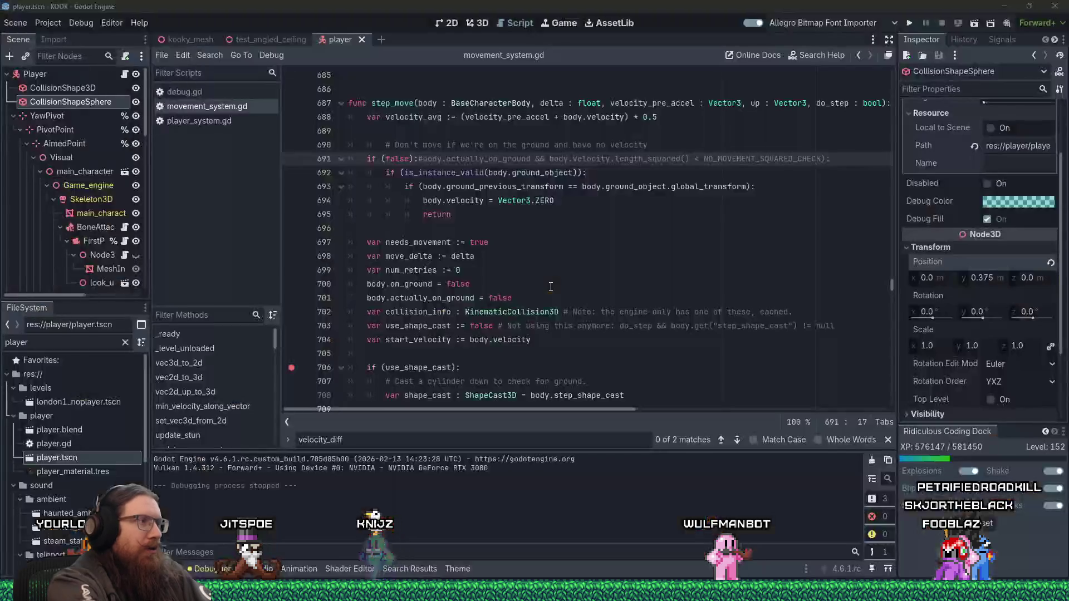
click(276, 39)
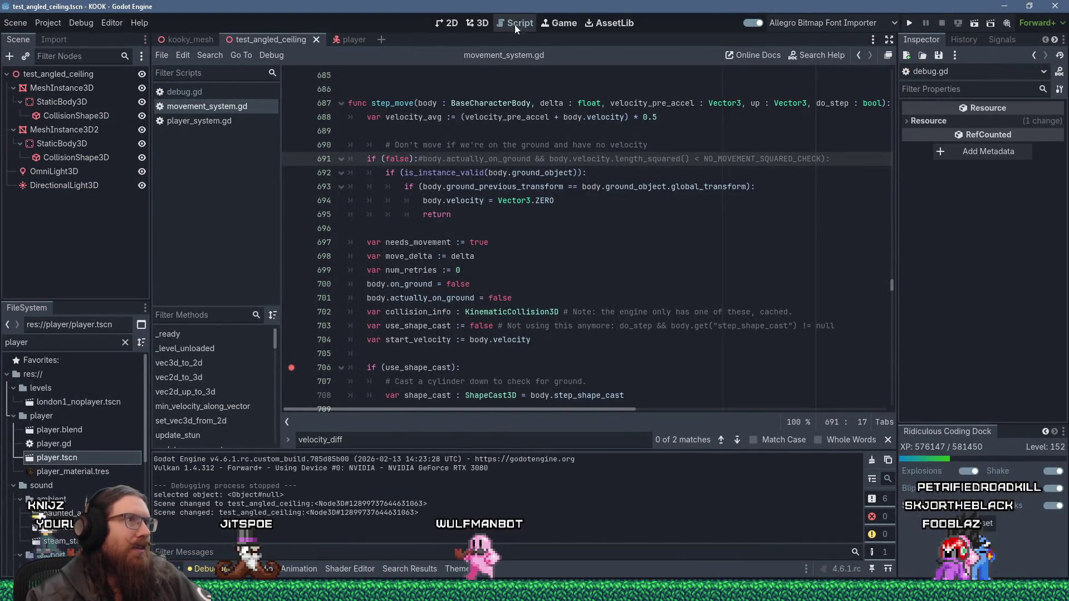
click(477, 23)
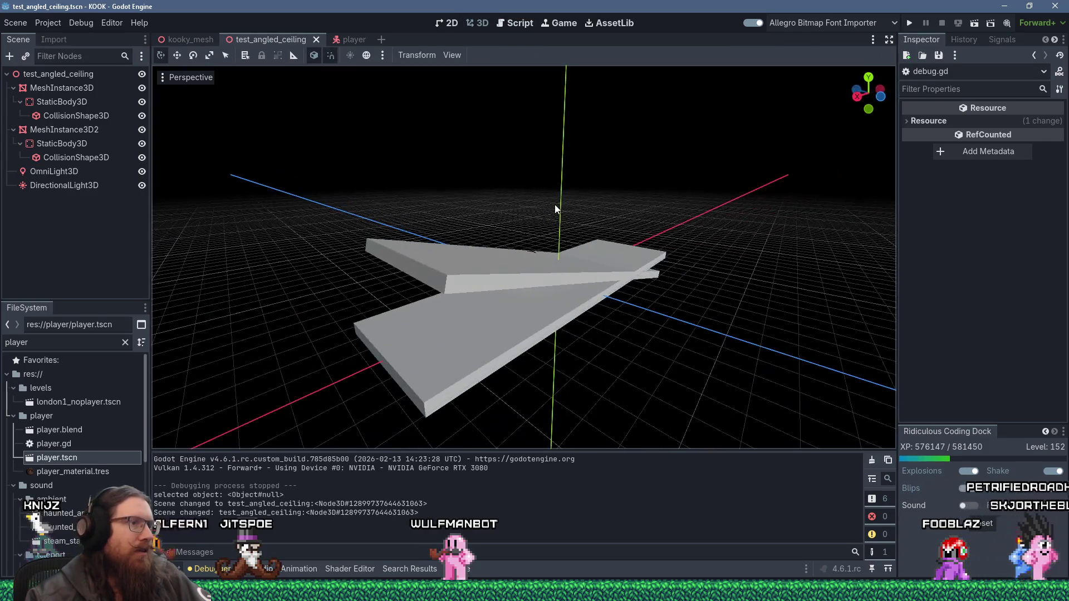
- Undo to bring back PlayerSpawnPoint3, orbit to the slabs, and run test_angled_ceiling to the line 706 breakpoint
key(ctrl+z)
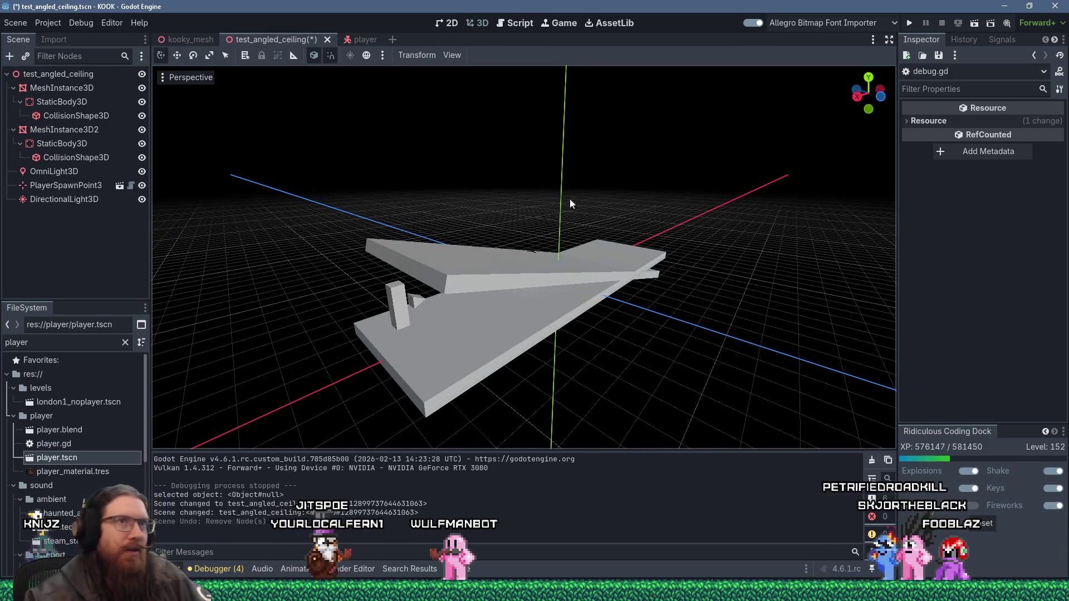
drag(517, 255, 602, 229)
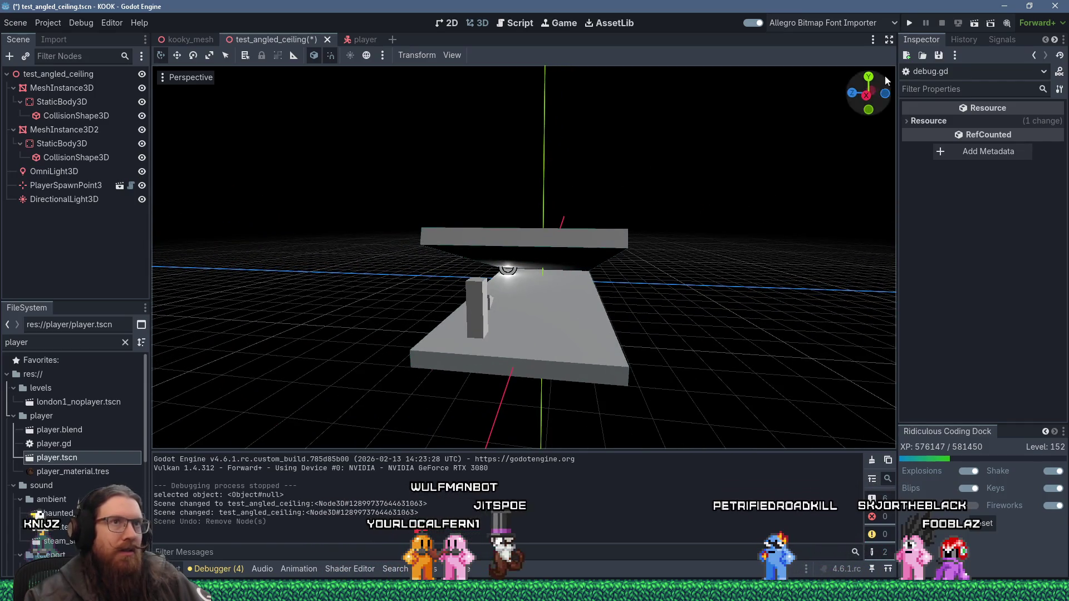
click(910, 23)
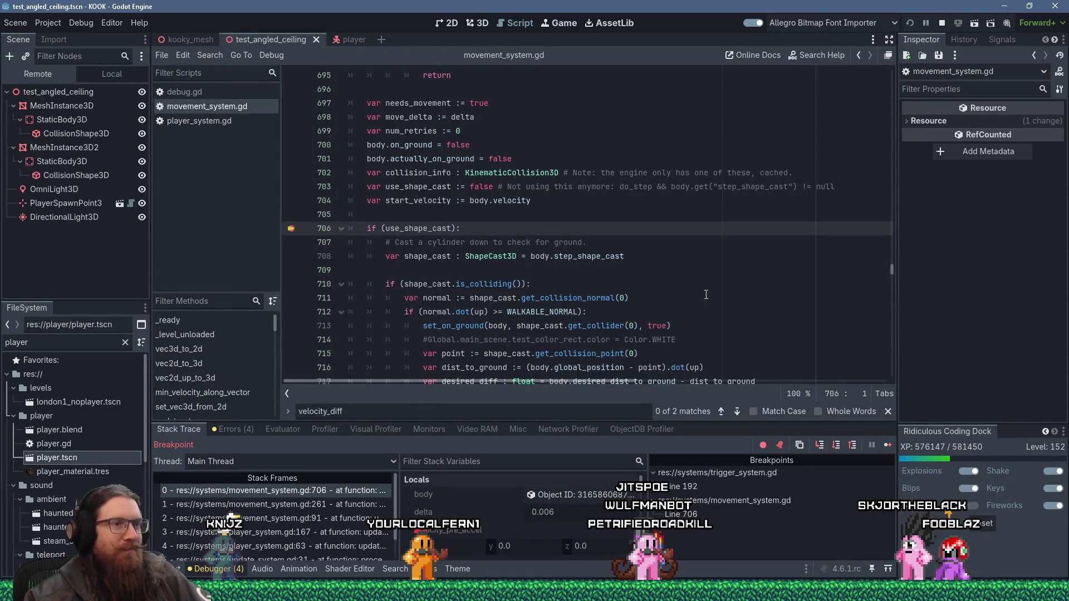
- Continue past the line 706 breakpoint, look over the script in the editor, then return to the game window
click(889, 443)
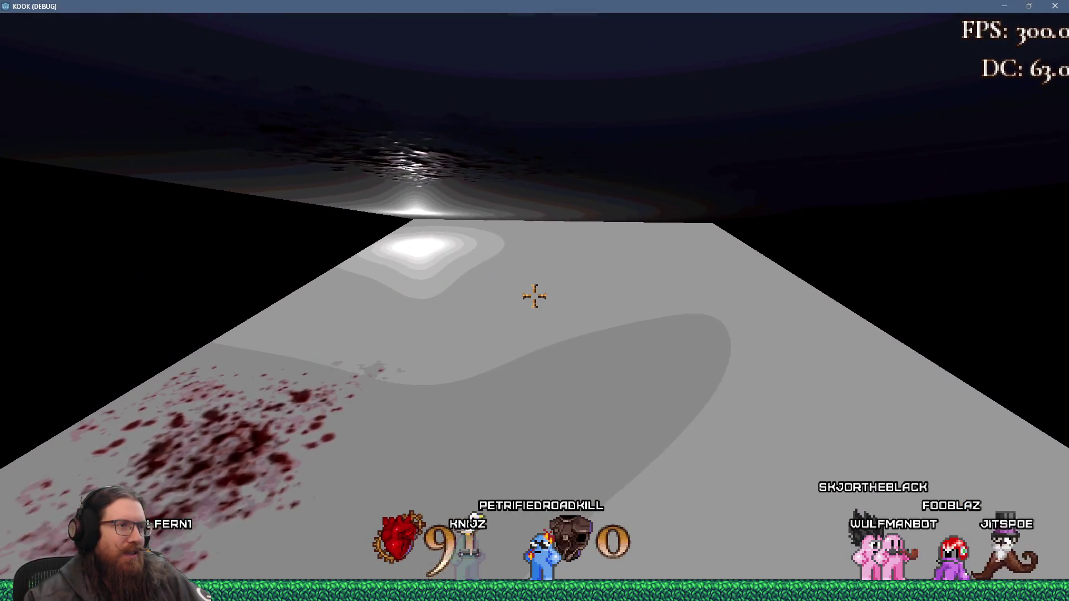
key(alt+Tab)
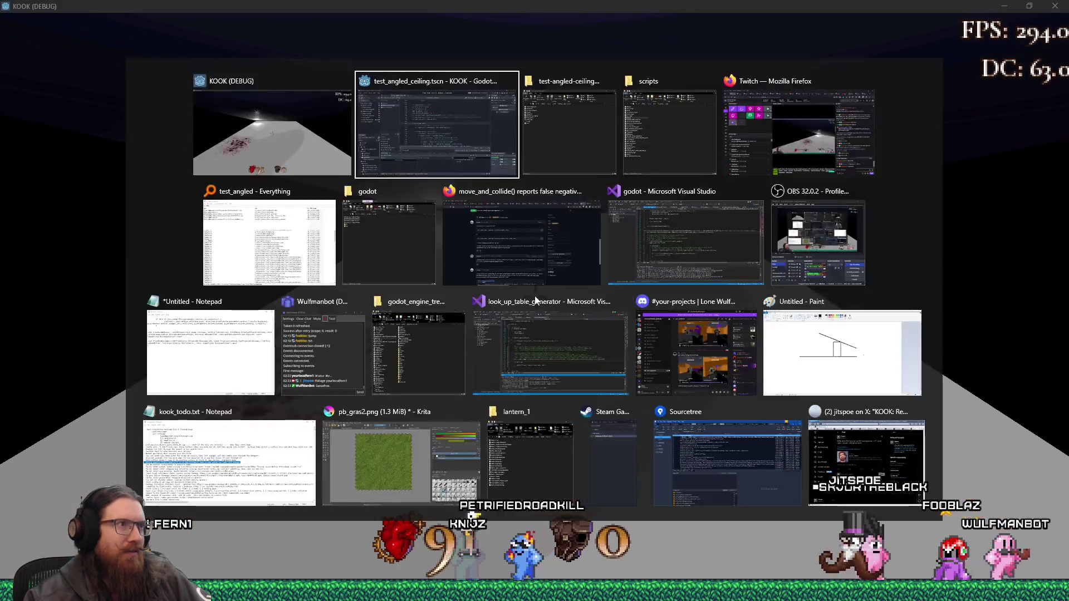
scroll(491, 227, down, 1)
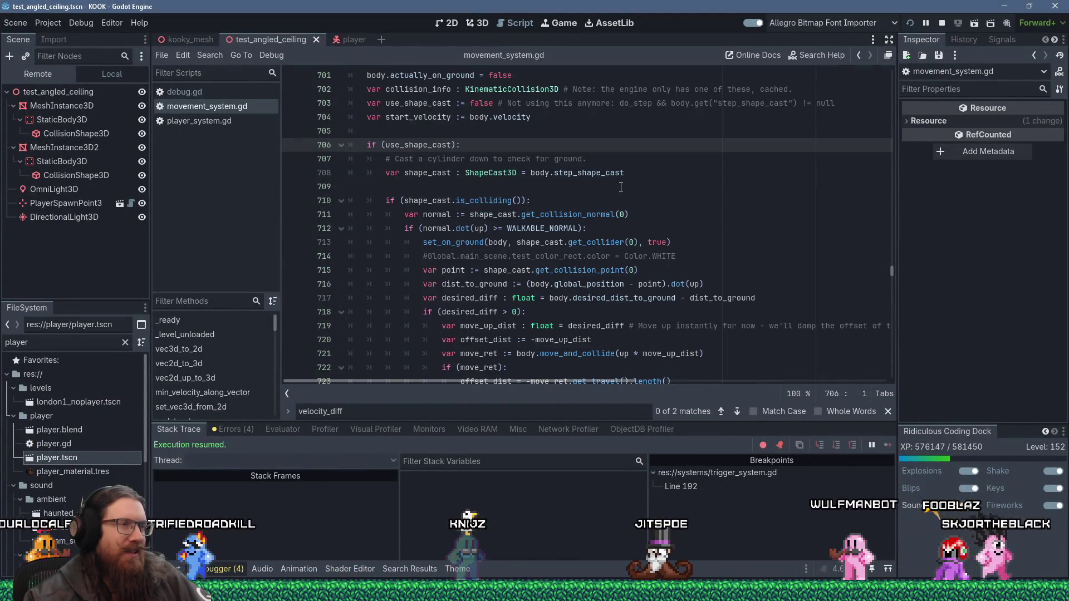
scroll(621, 187, up, 2)
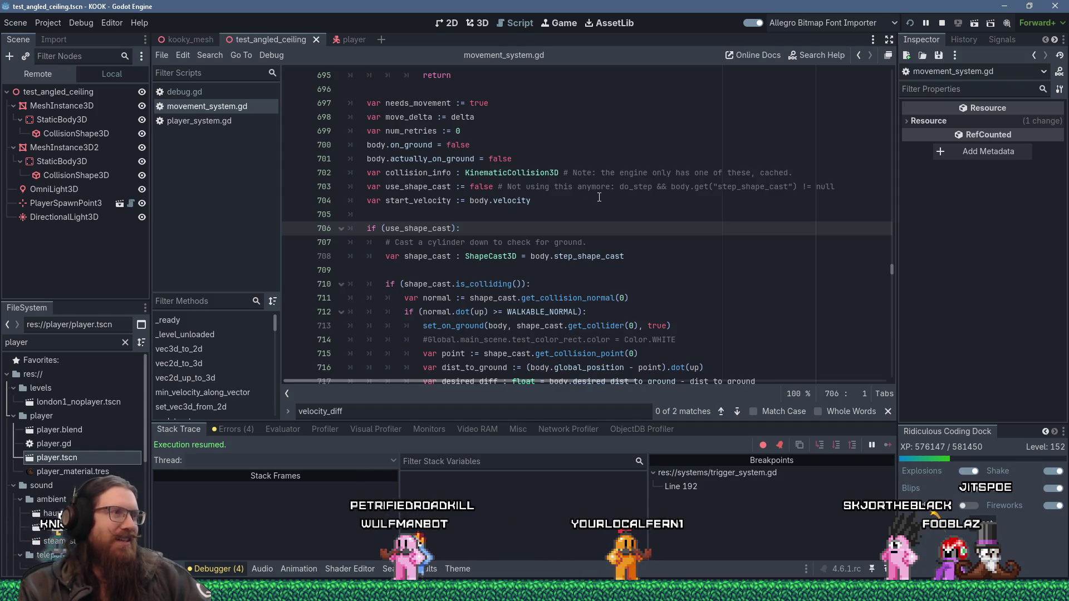
scroll(599, 197, up, 3)
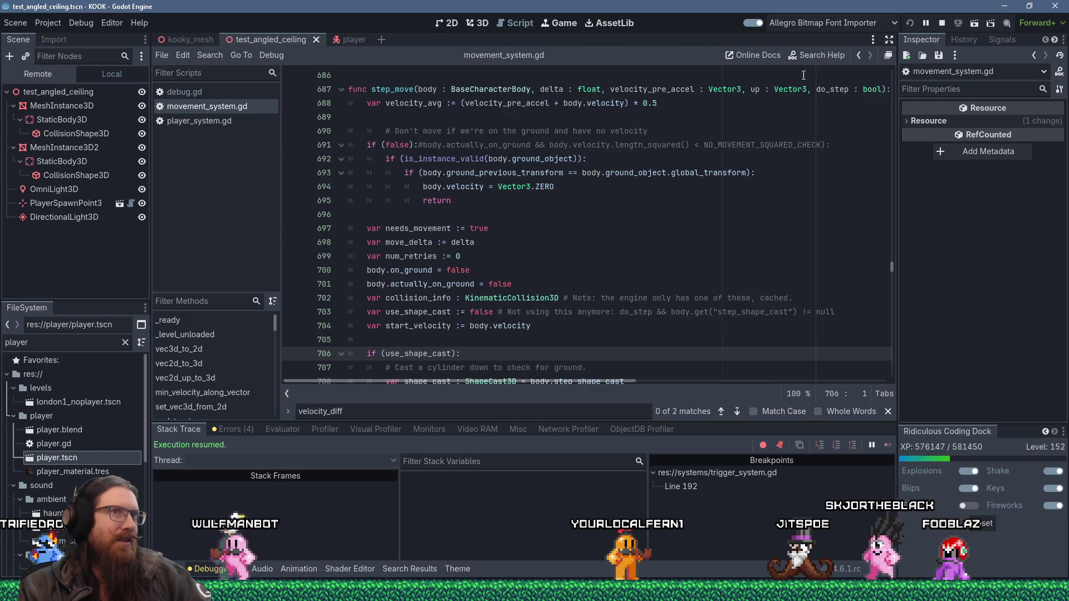
key(alt+Tab)
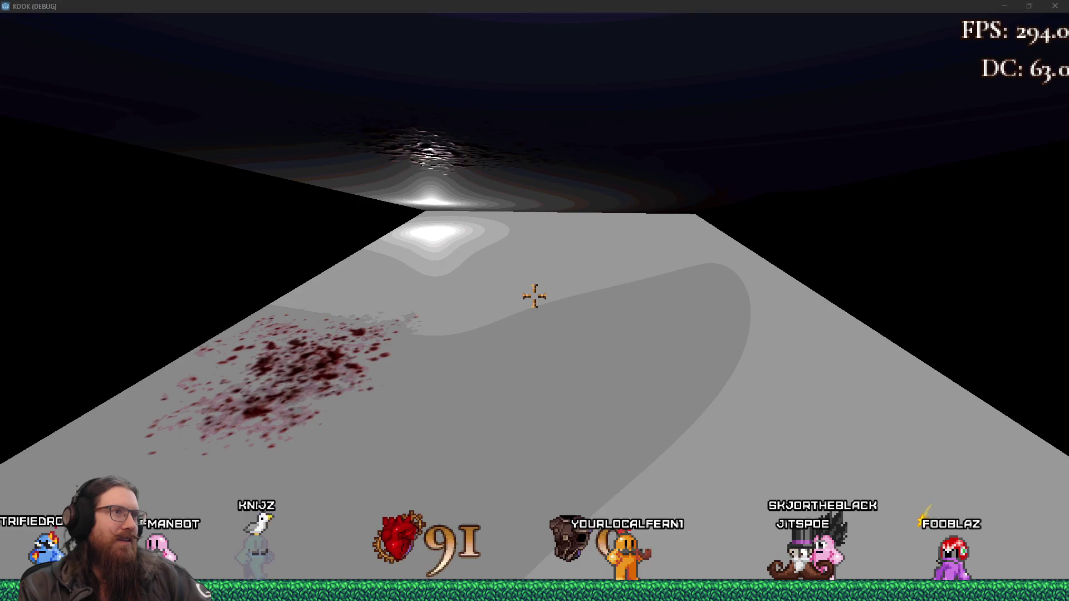
- Reload the running angled-ceiling test, play it, then open the console and quit the game
key(alt+Tab)
click(908, 24)
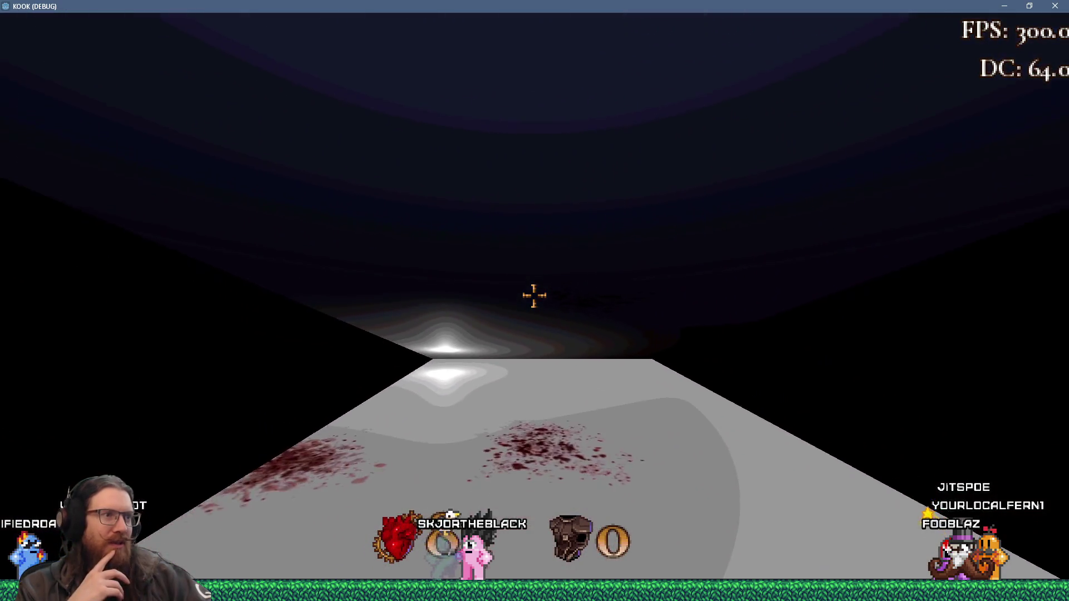
key(grave)
key(alt+F4)
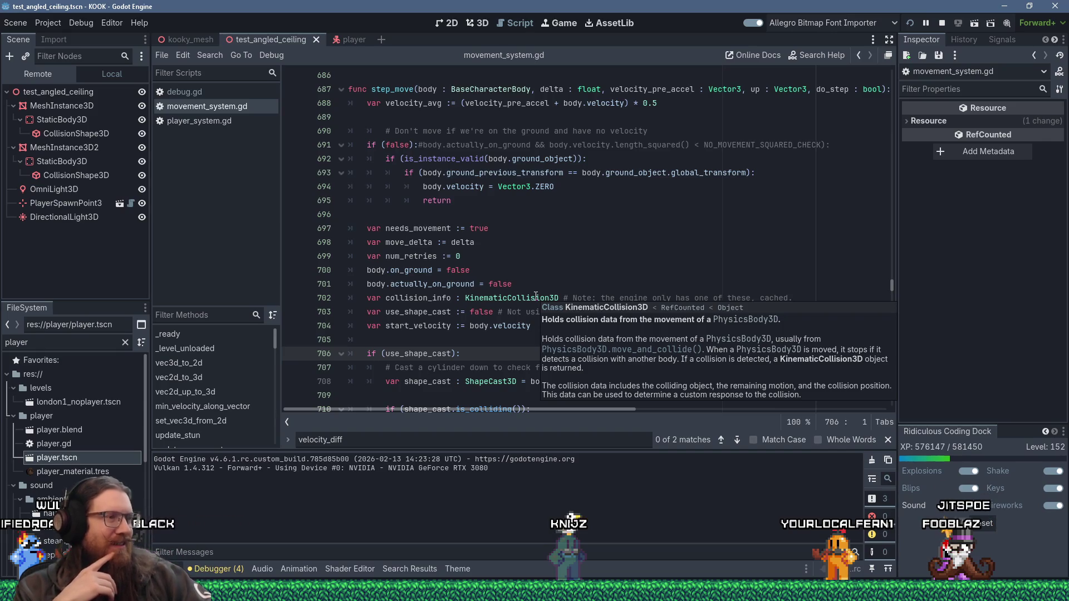
- Dismiss the KinematicCollision3D popup, read through step_move's collision code, then close the KOOK debug game
click(453, 229)
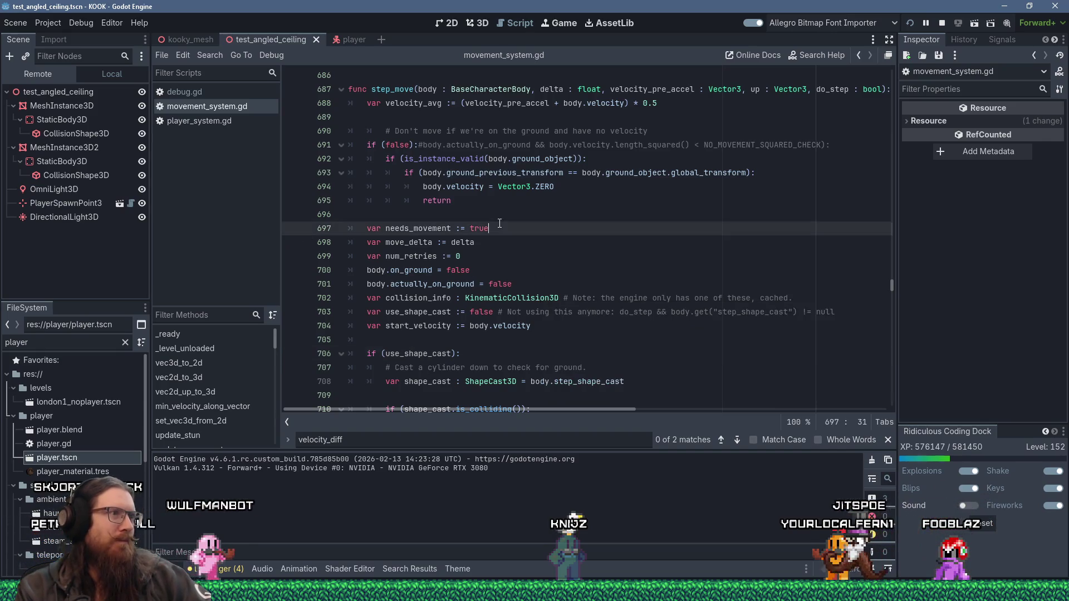
scroll(453, 229, up, 4)
scroll(459, 221, down, 9)
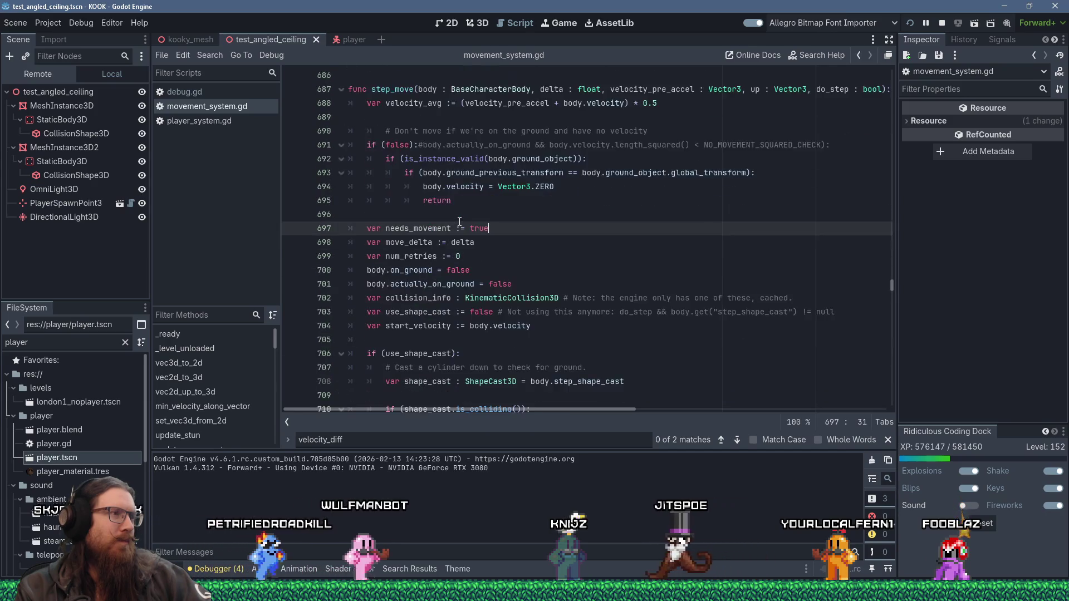
scroll(459, 221, down, 20)
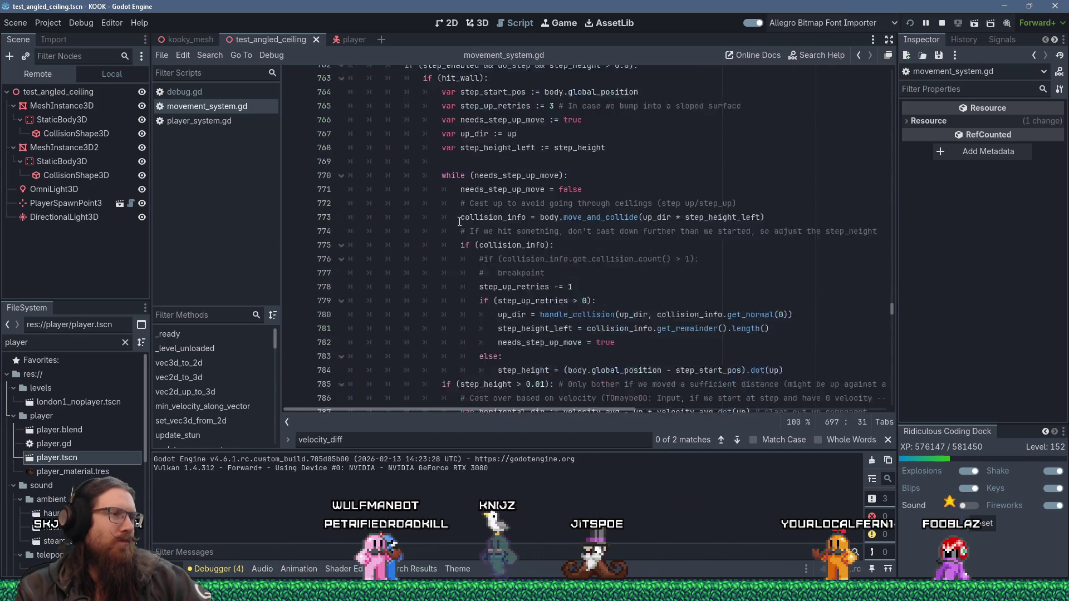
scroll(460, 222, down, 8)
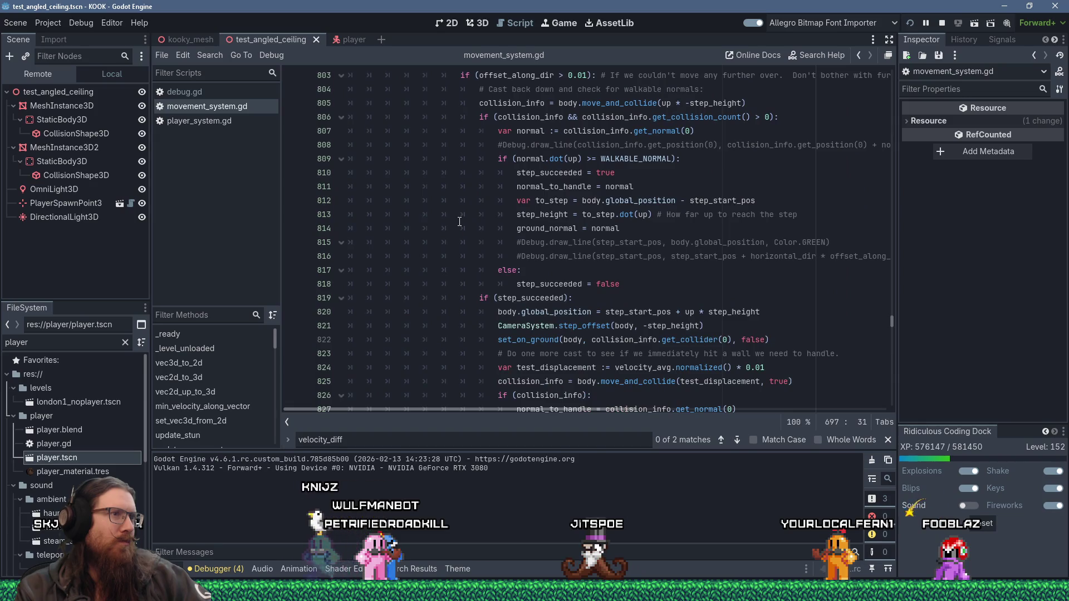
scroll(460, 221, up, 20)
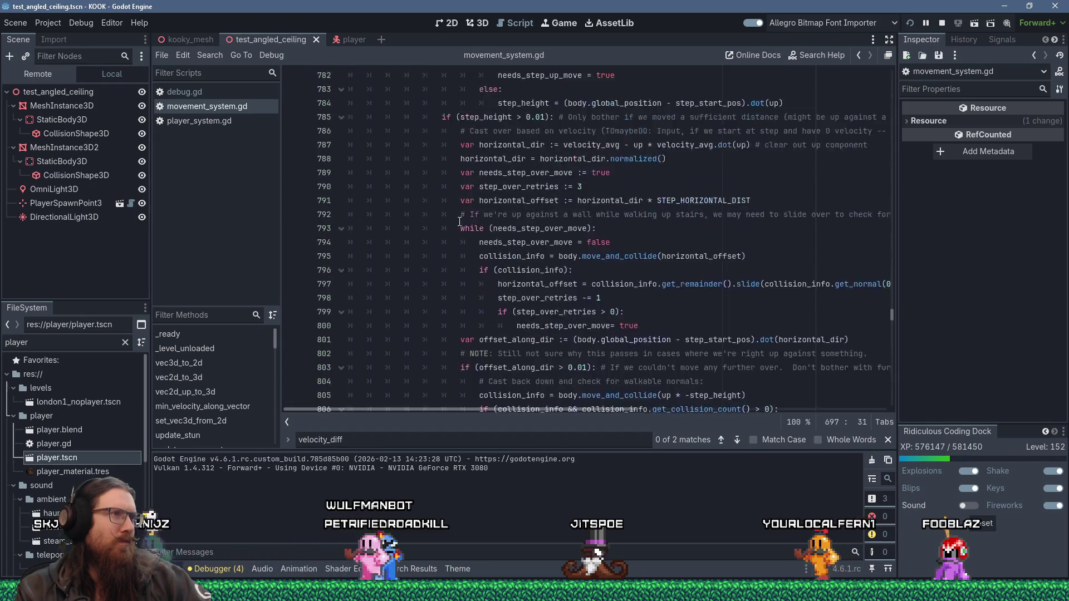
scroll(460, 221, up, 4)
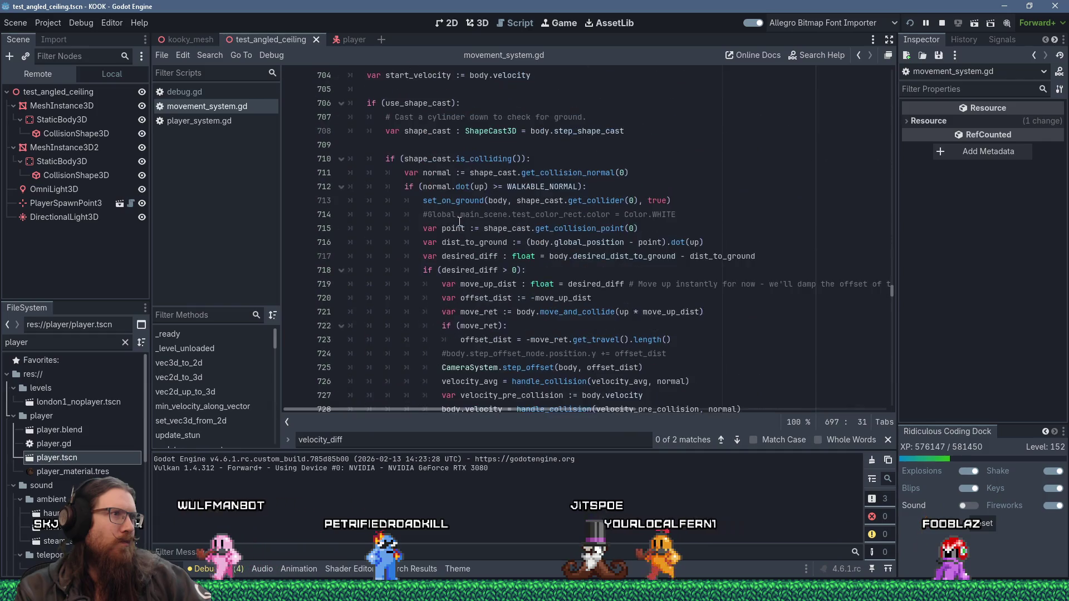
scroll(460, 221, up, 4)
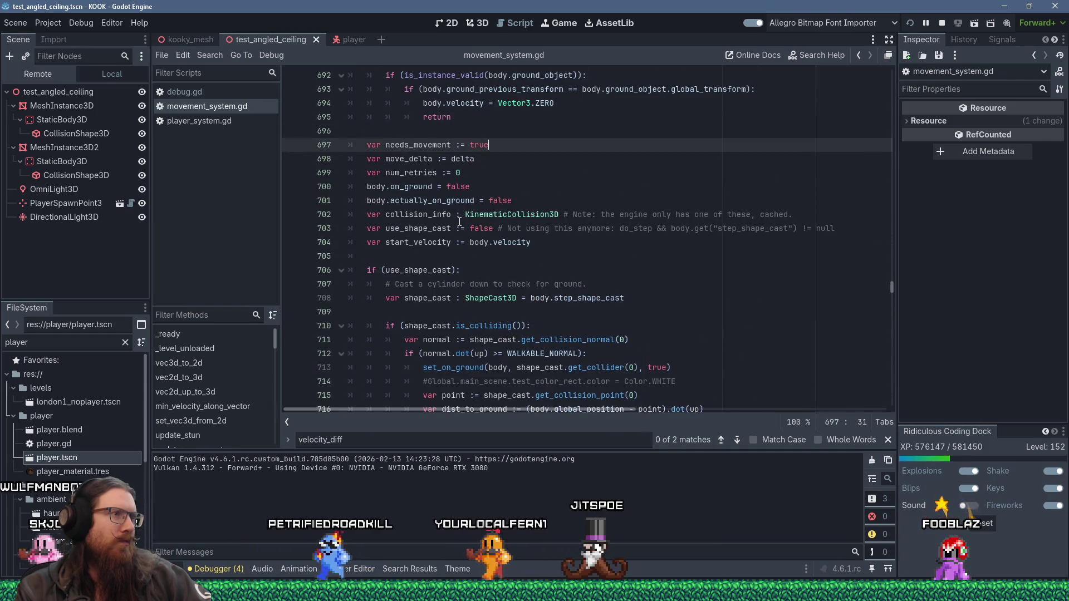
scroll(460, 221, up, 4)
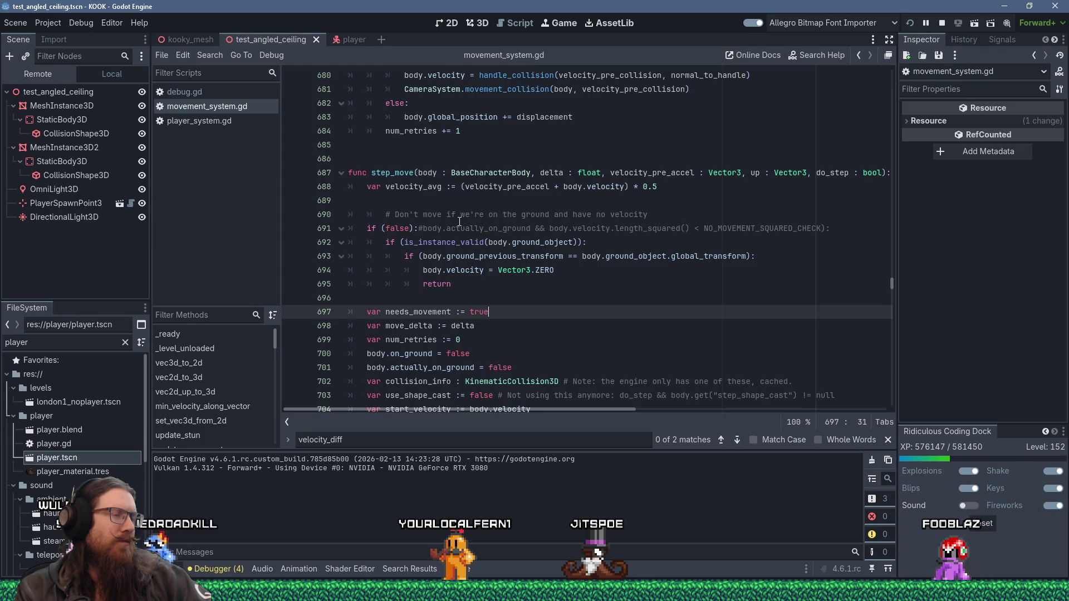
scroll(460, 221, down, 4)
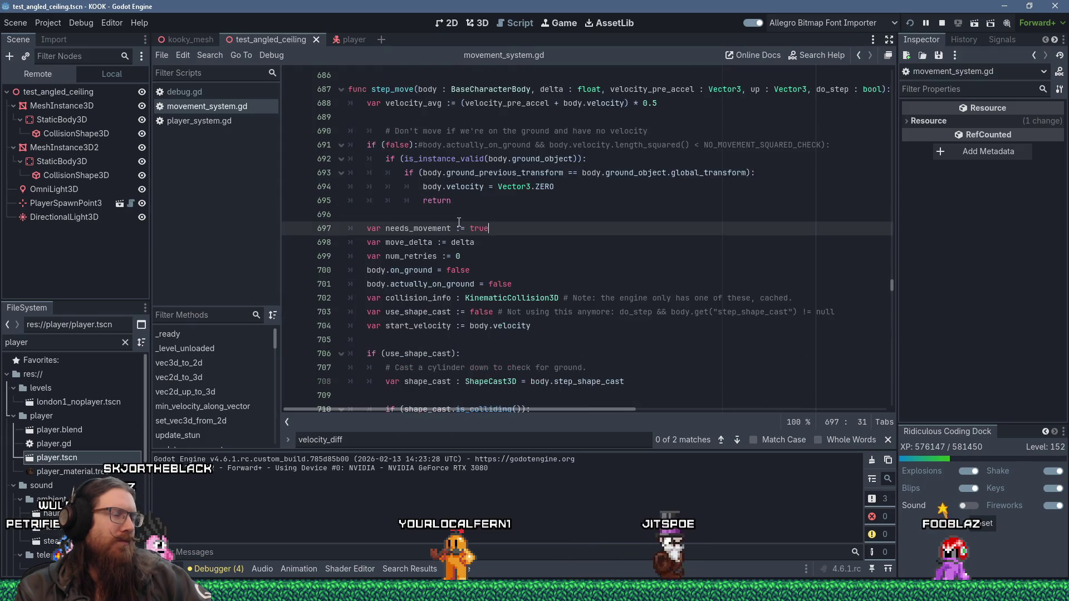
scroll(459, 223, down, 10)
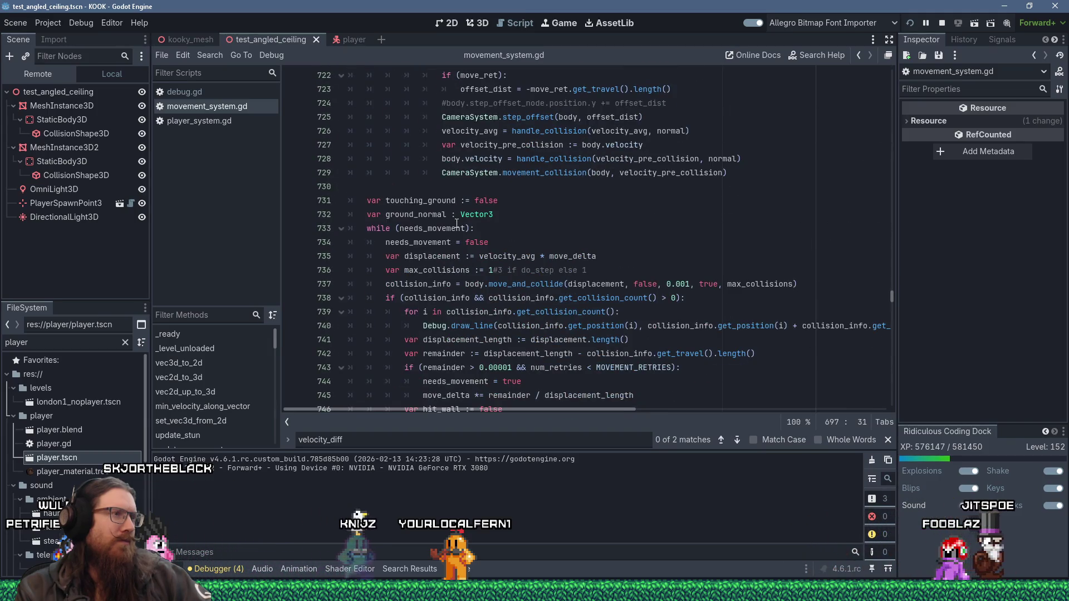
scroll(457, 223, down, 3)
scroll(456, 223, down, 6)
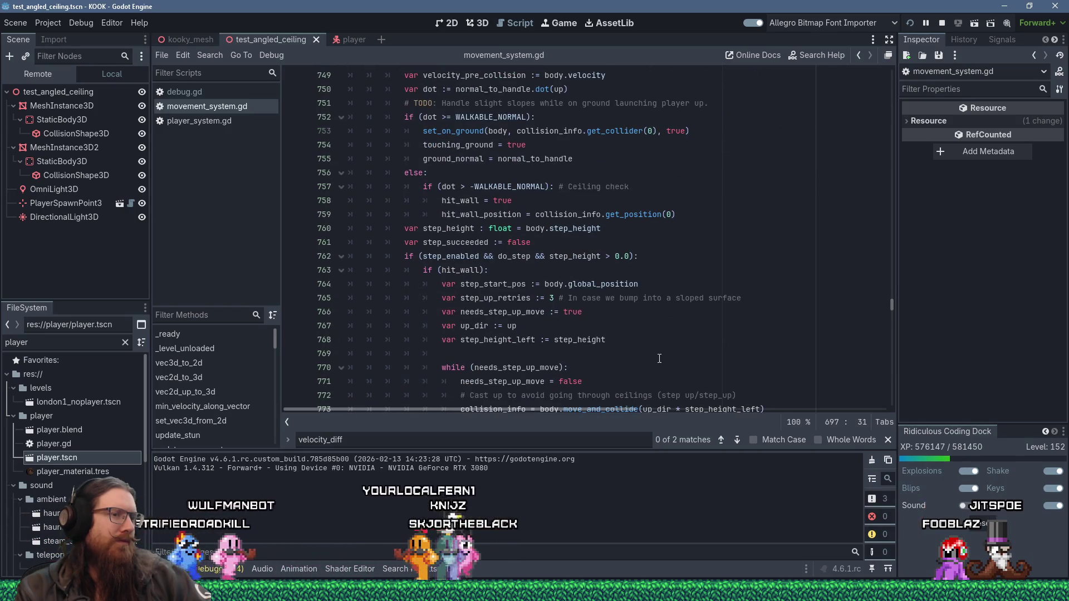
key(alt+Tab)
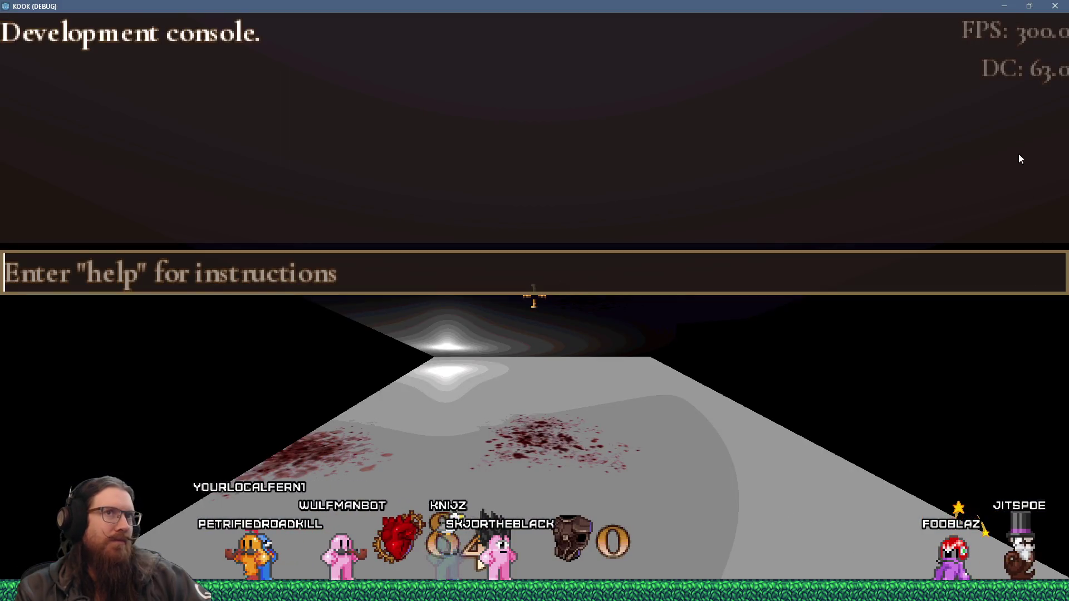
click(1055, 6)
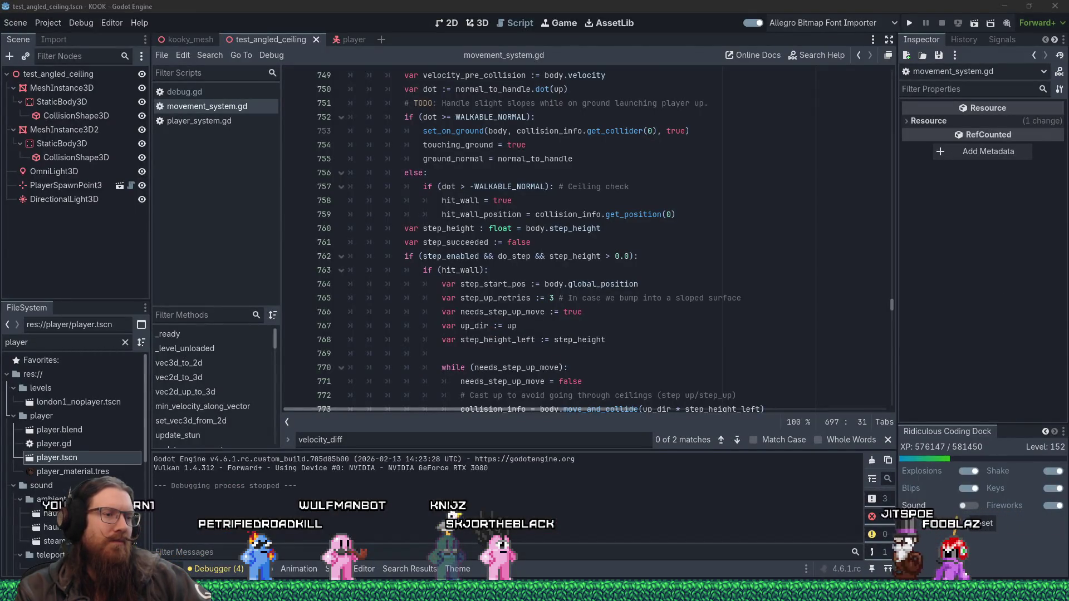
- Look through the Wulfmanbot editor window, then return to the KOOK editor
key(alt+Tab)
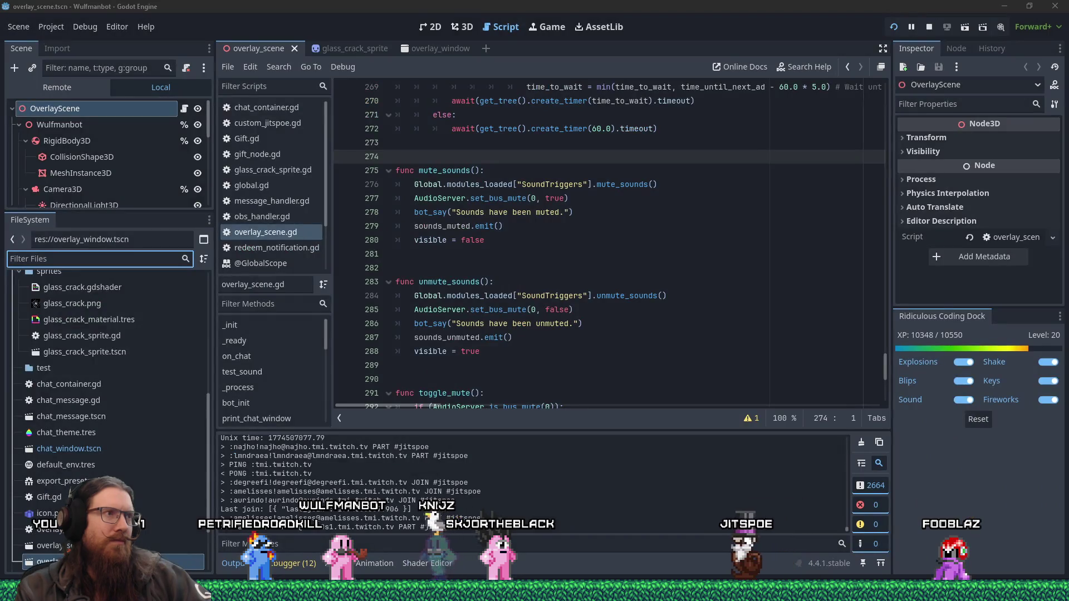
scroll(888, 357, down, 2)
mouse_move(887, 366)
mouse_down()
mouse_move(903, 162)
mouse_move(887, 98)
mouse_up()
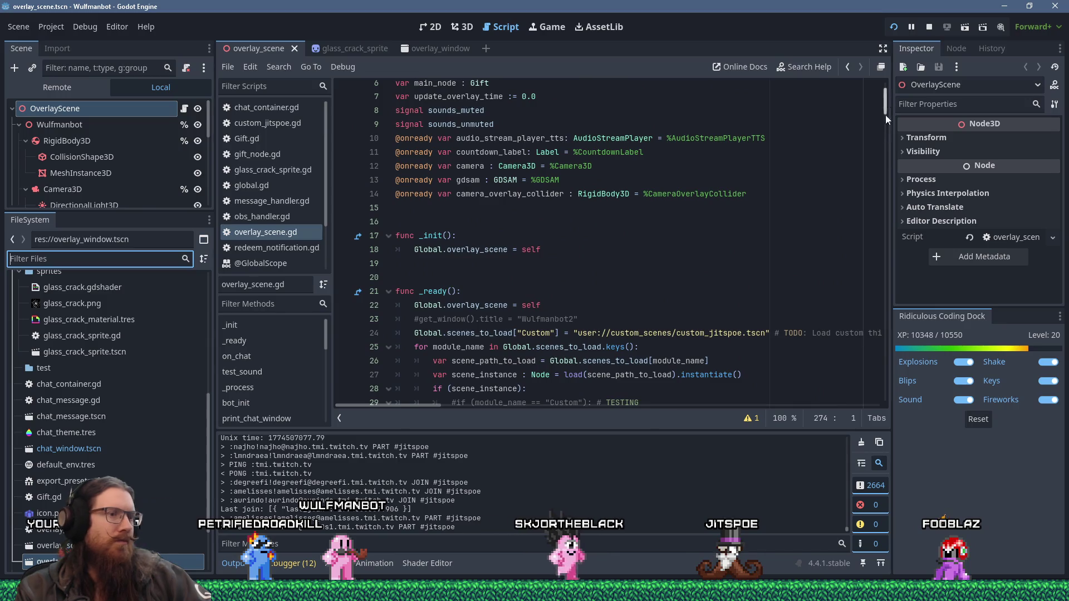
key(alt+Tab)
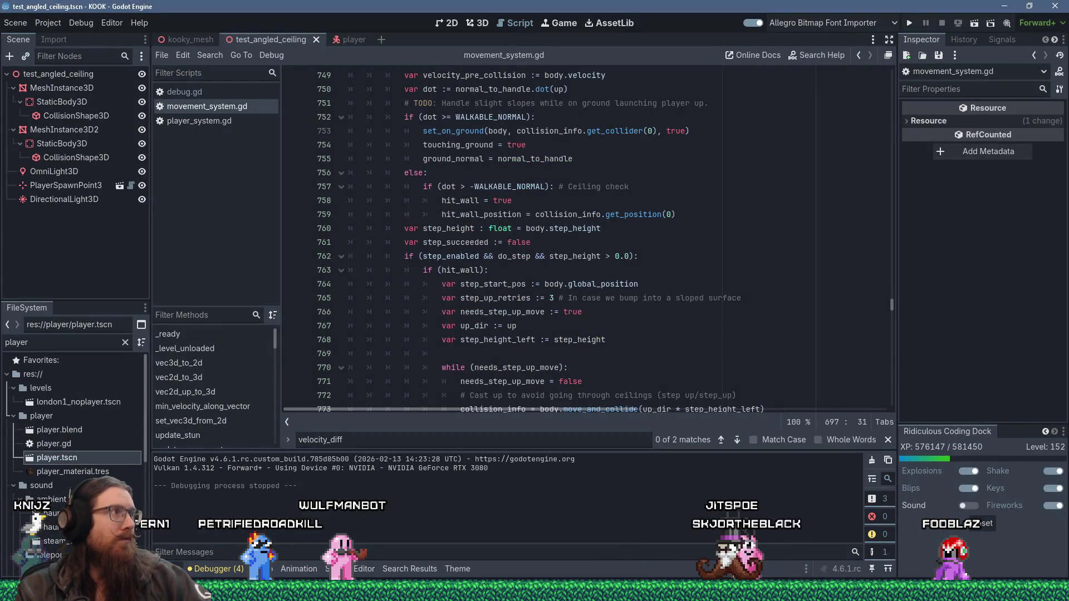
- Launch a fresh Godot Engine instance from the taskbar icon to reach the Project Manager
mouse_move(724, 591)
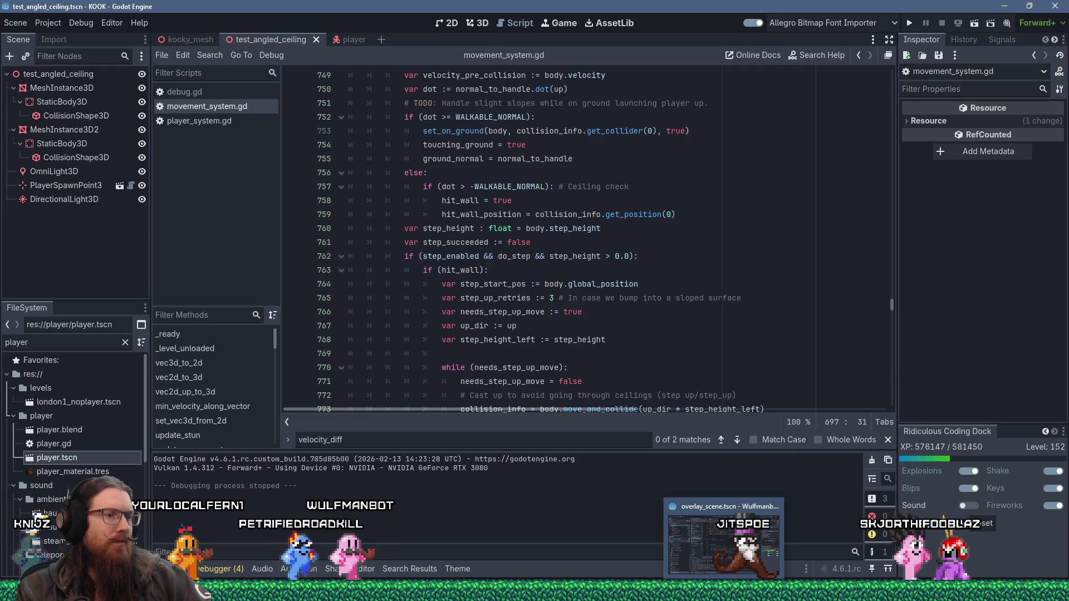
mouse_move(888, 591)
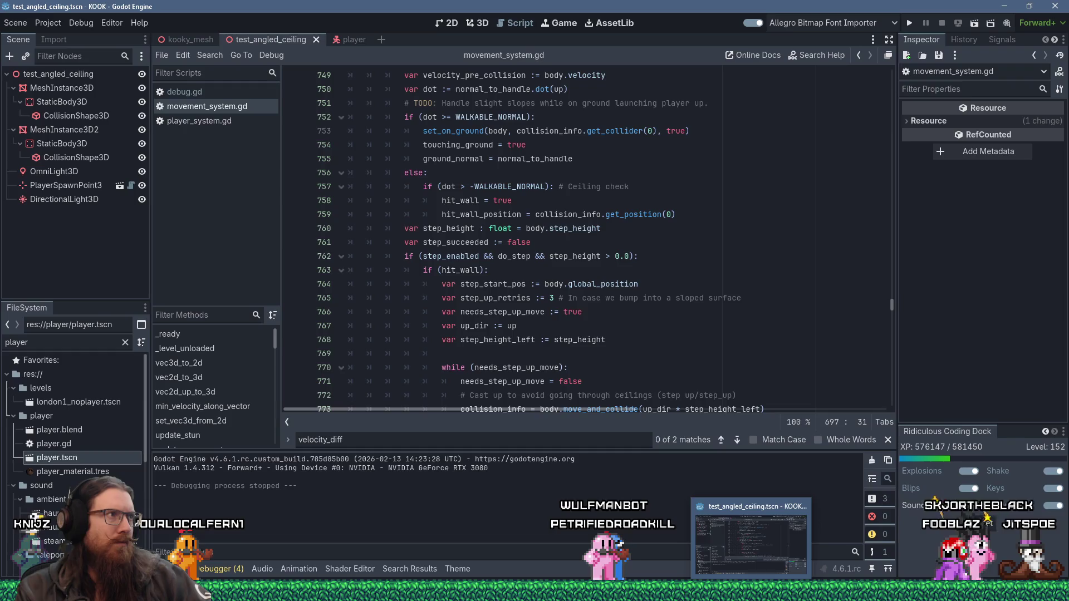
click(724, 591)
click(751, 591)
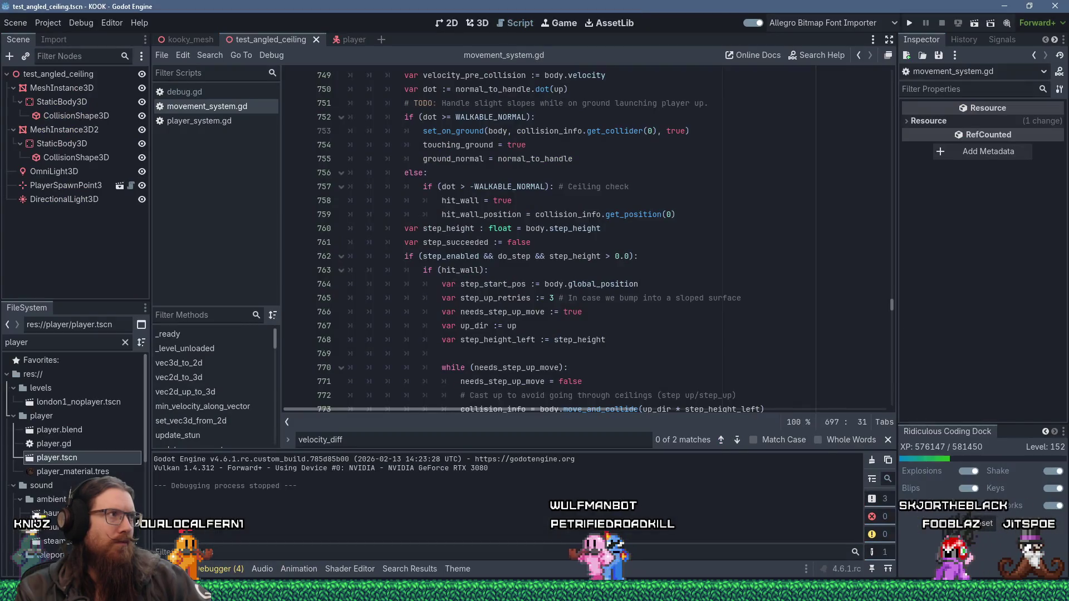
right_click(751, 591)
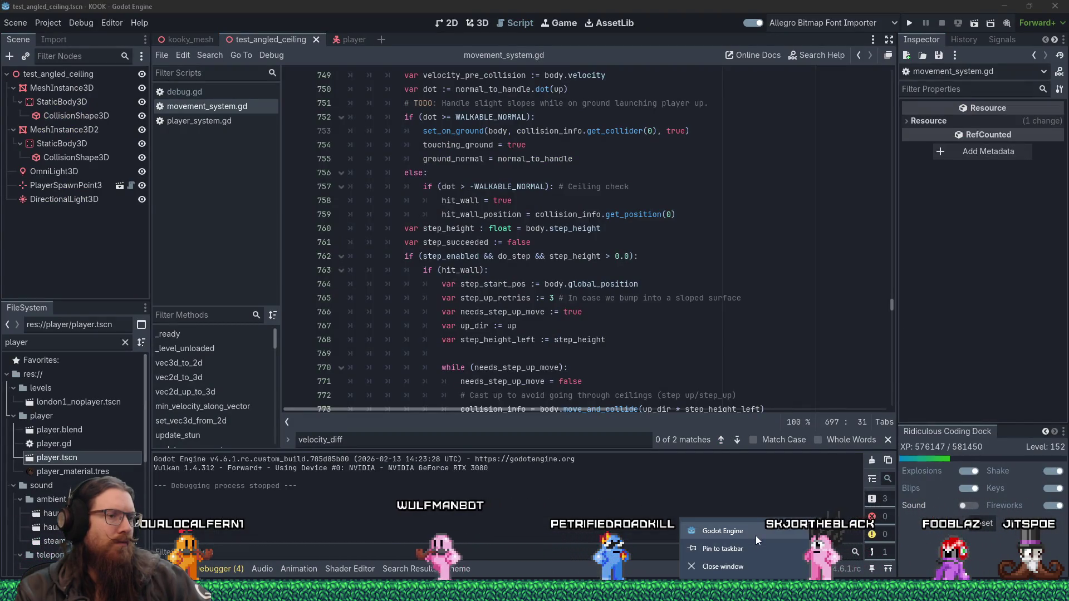
key(Escape)
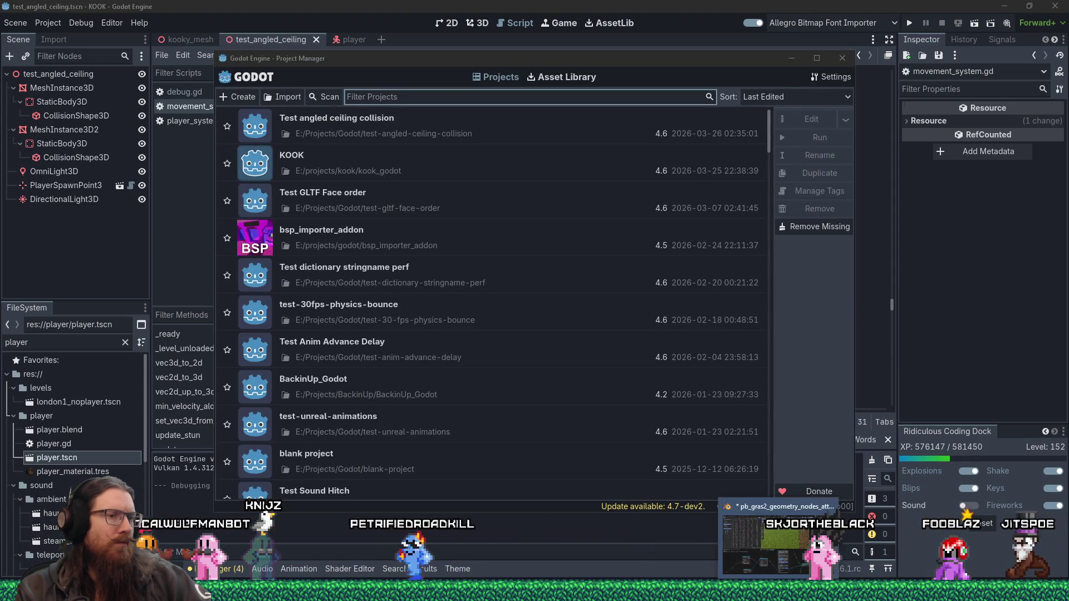
- Open 'Test angled ceiling collision' from the Project Manager and bring its editor to the front
double_click(587, 134)
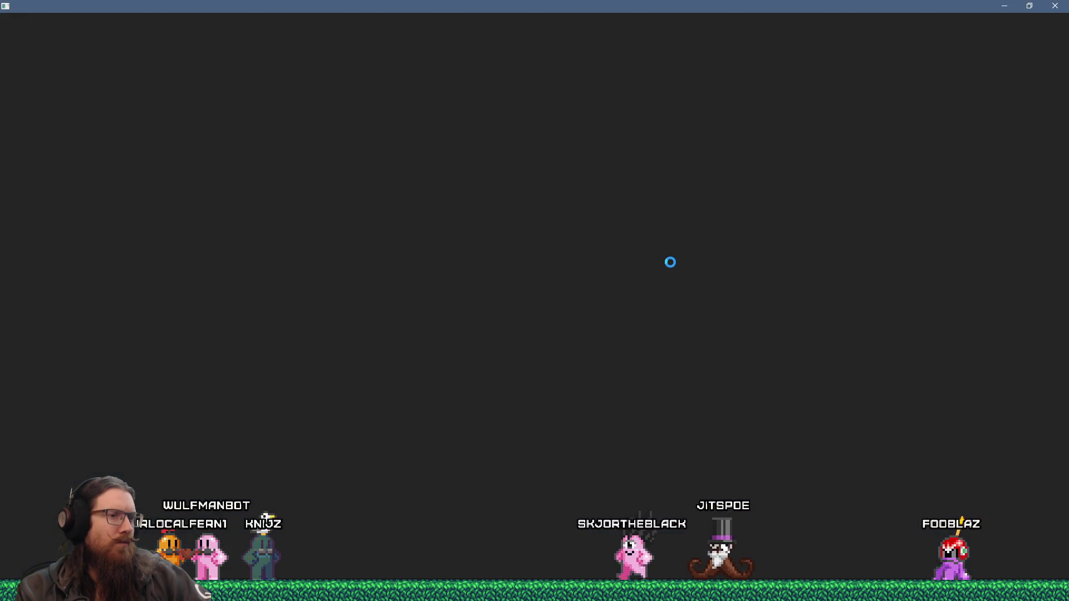
mouse_move(750, 592)
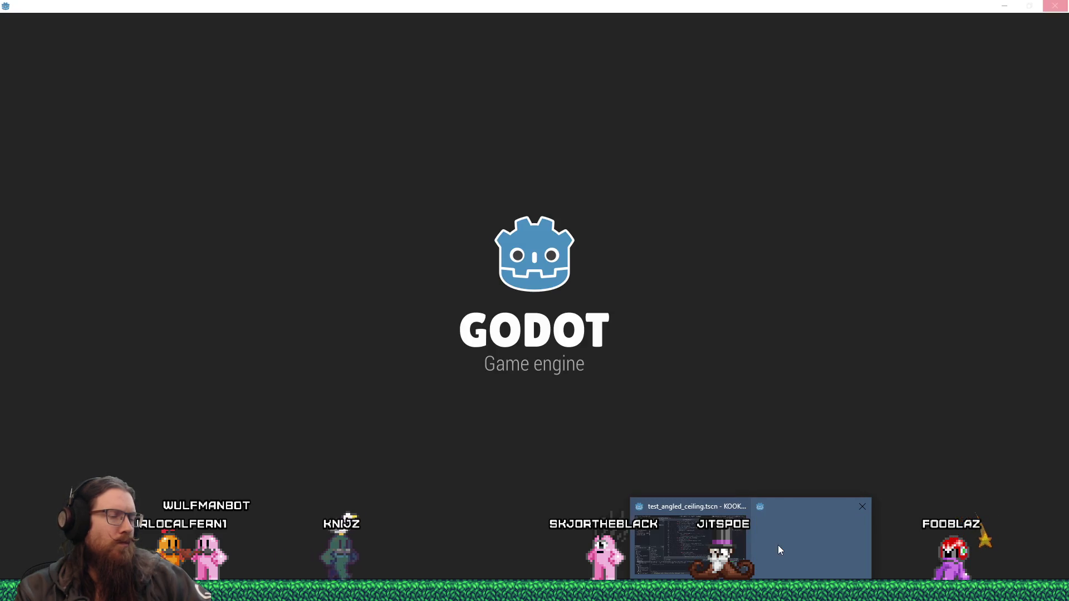
click(779, 550)
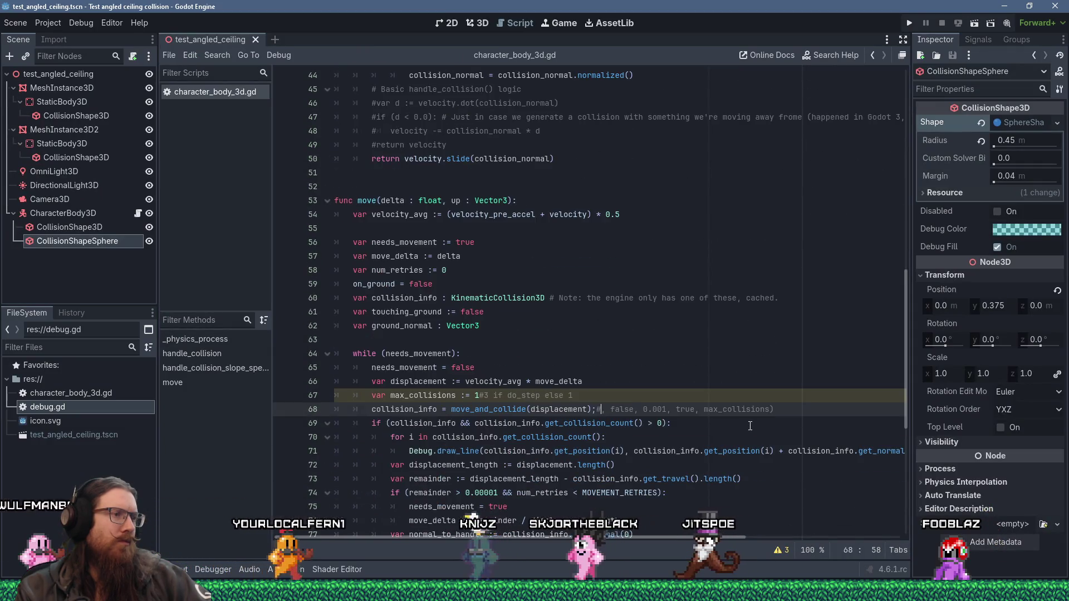
- Add velocity.z = 0.0001 below line 12's x velocity in character_body_3d.gd and run with F5
scroll(750, 418, up, 7)
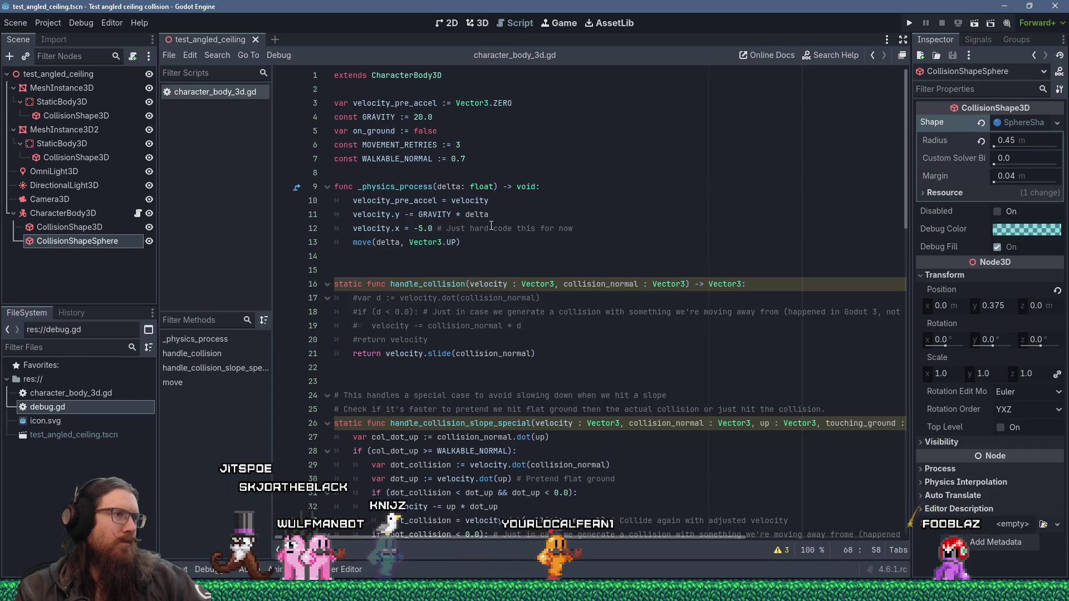
click(590, 224)
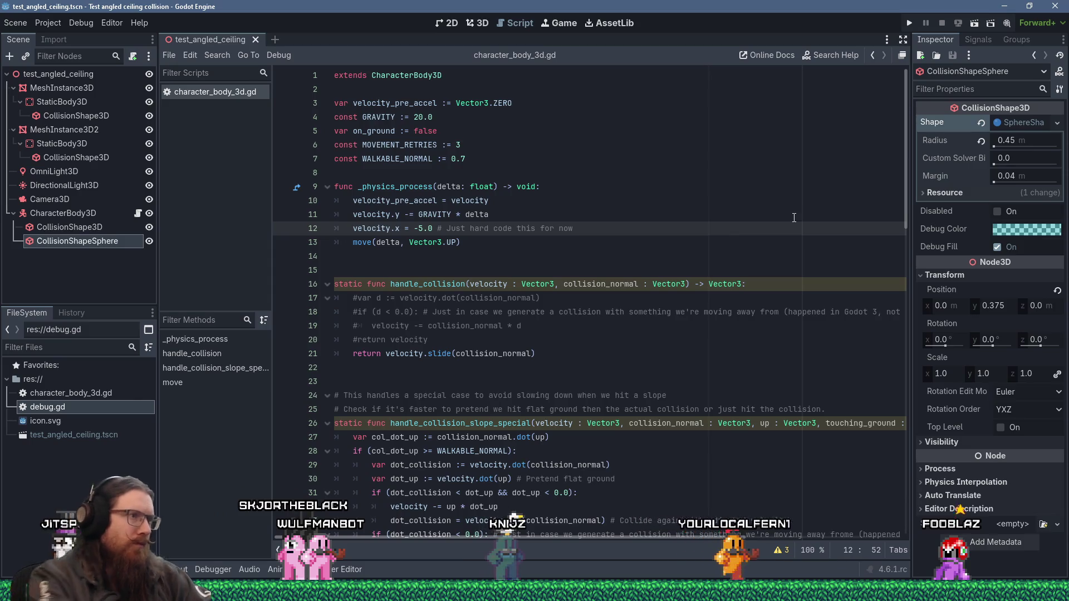
key(Return)
text(velocity.z =)
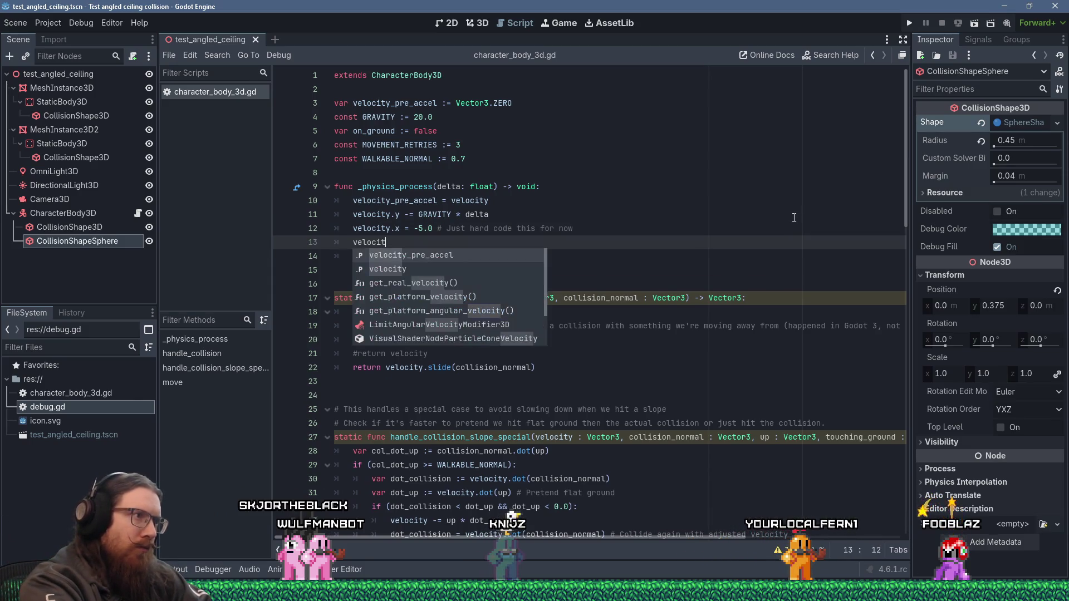
text( 0.0001)
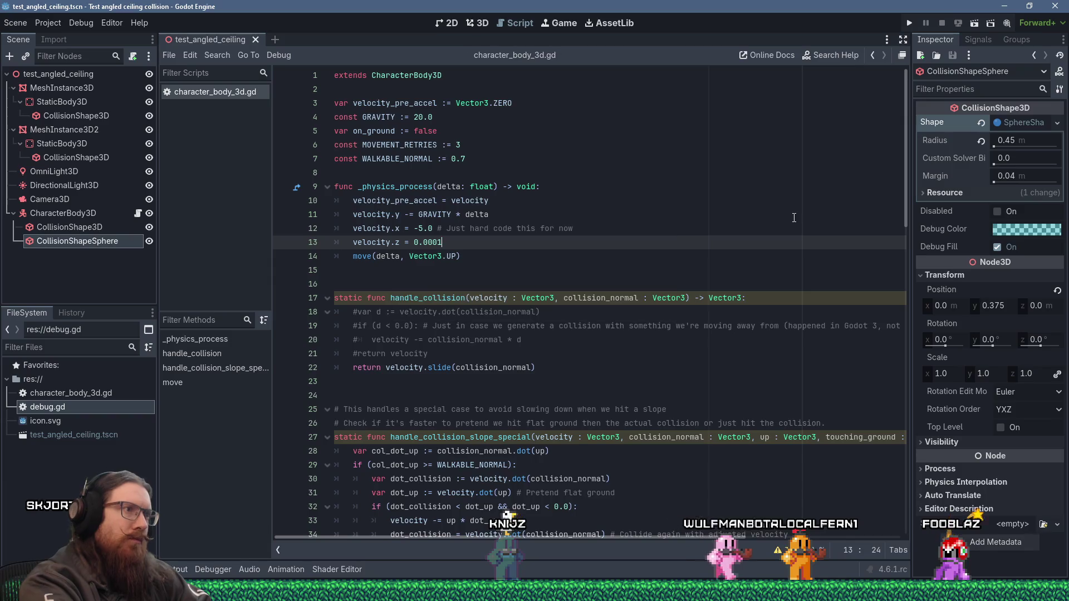
key(F5)
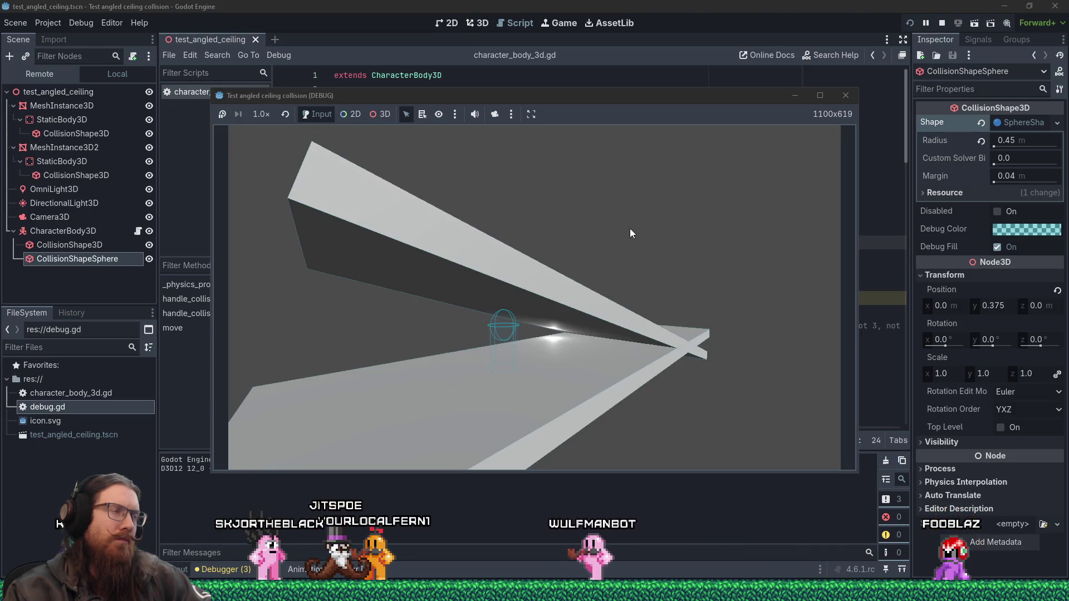
click(846, 95)
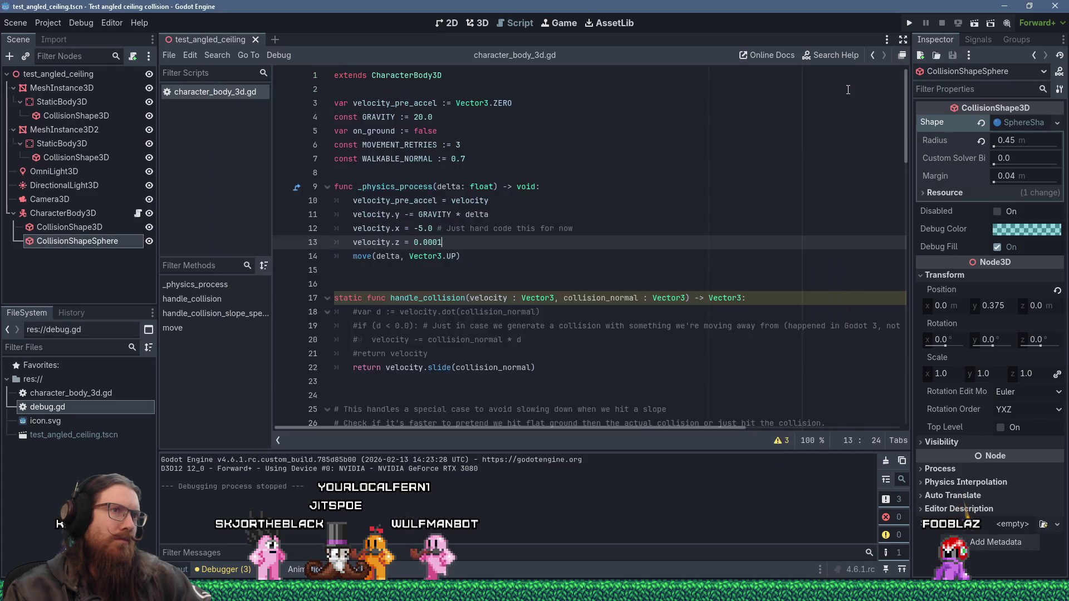
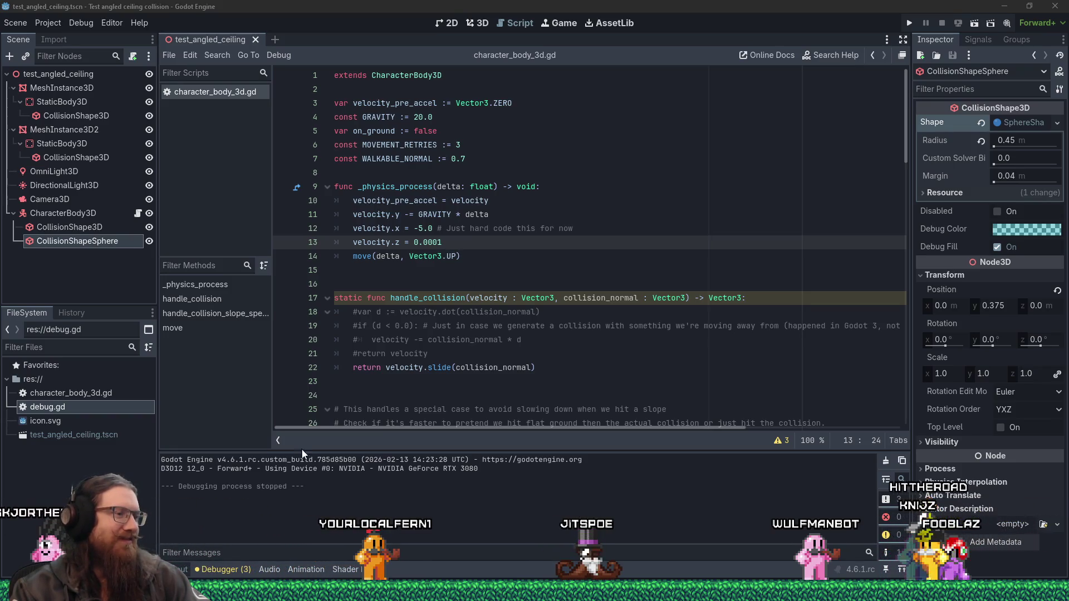
- Return to the test project's script and review the commented-out velocity check
click(398, 599)
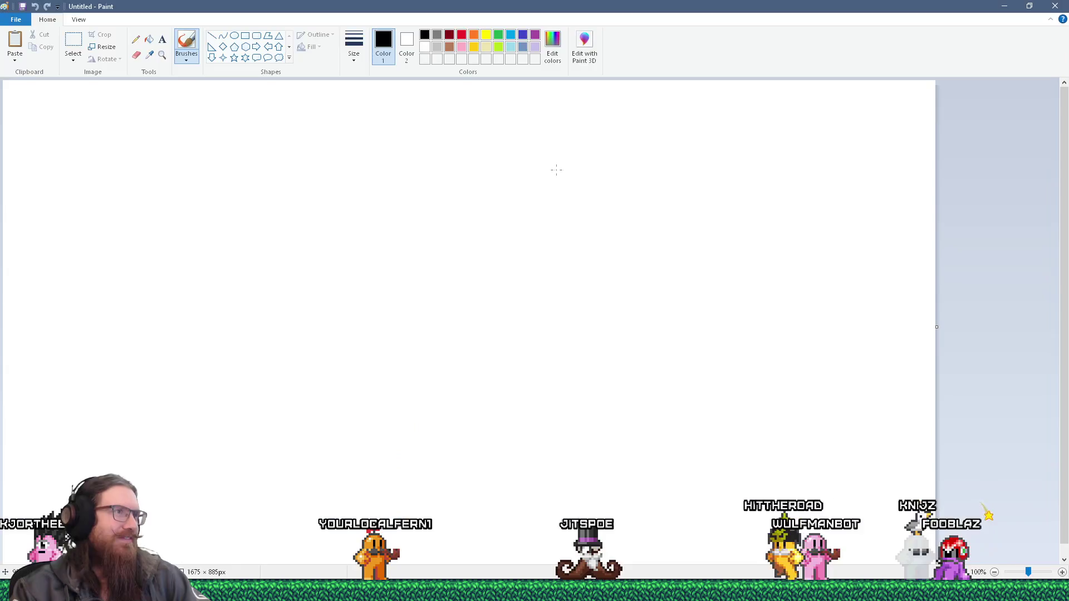
key(alt+Tab)
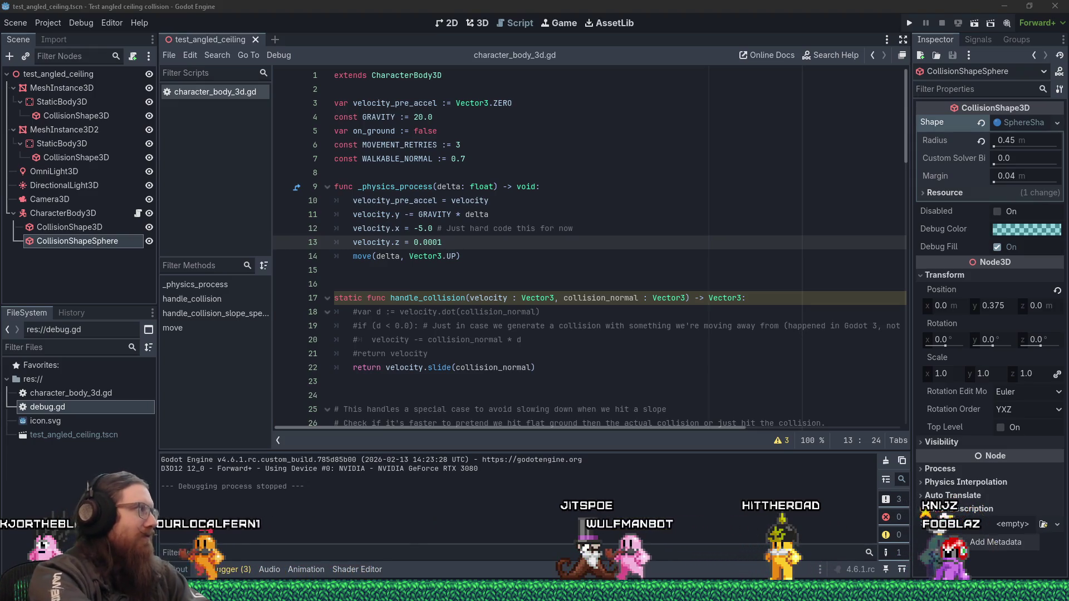
key(alt+Tab)
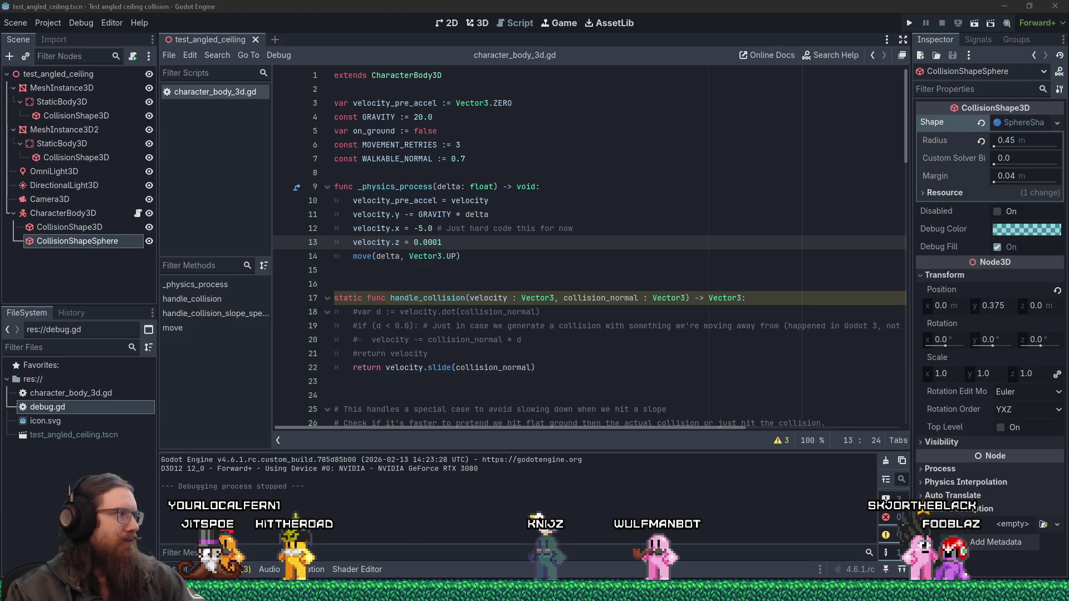
click(457, 326)
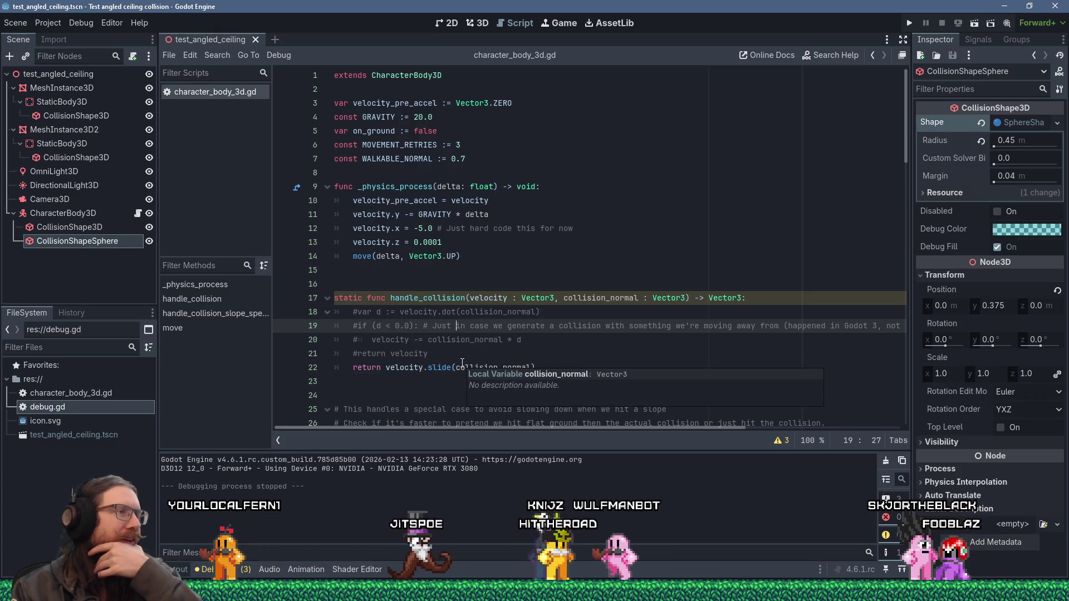
scroll(463, 363, down, 1)
scroll(462, 363, down, 12)
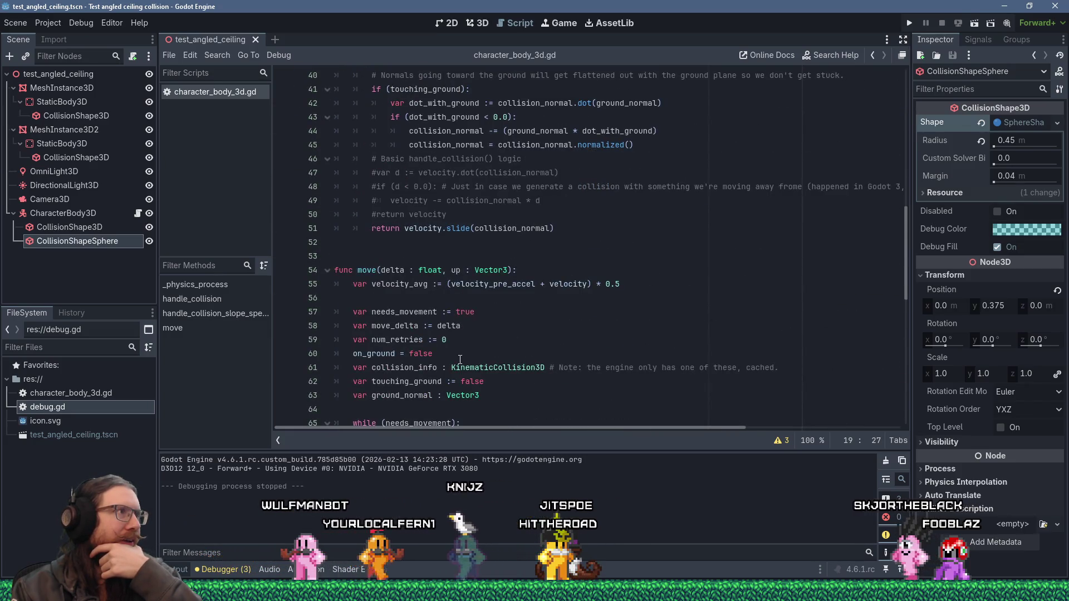
mouse_move(752, 592)
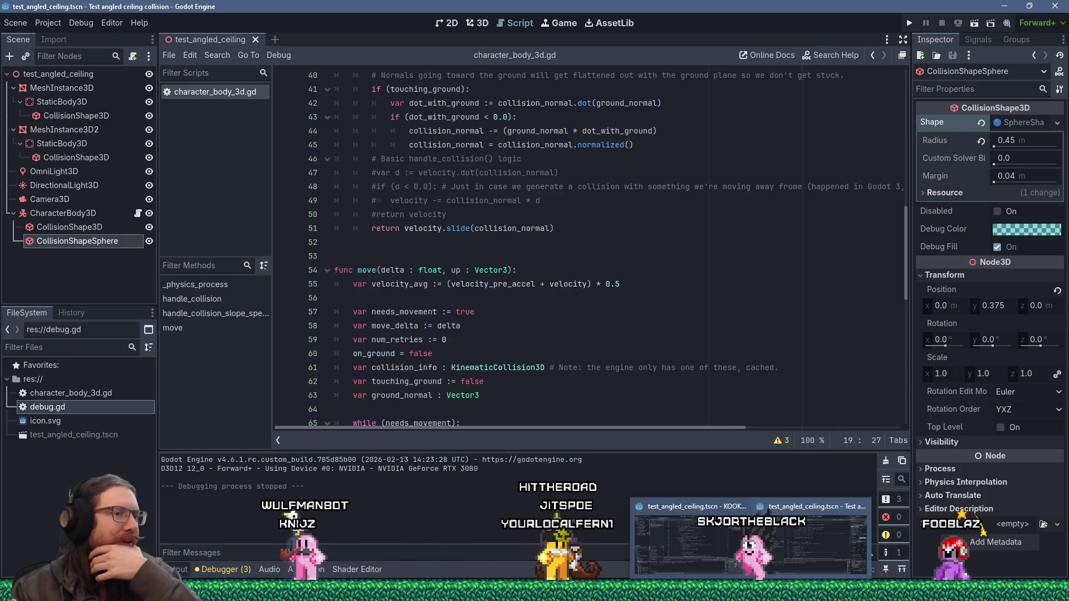
- In the KOOK project, open the player scene and inspect the YawPivot node's children
click(707, 542)
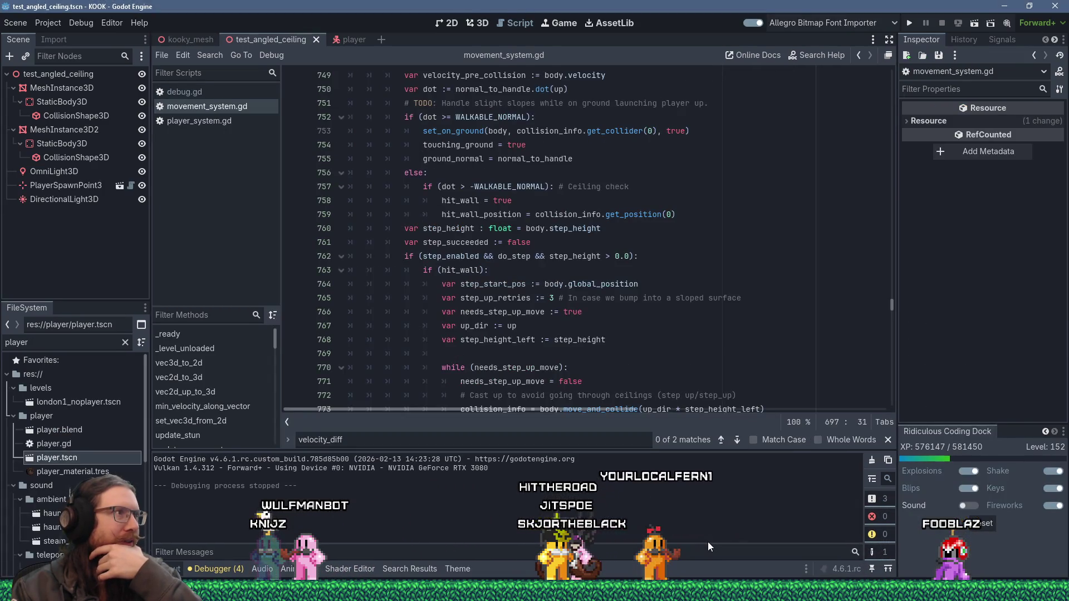
click(349, 44)
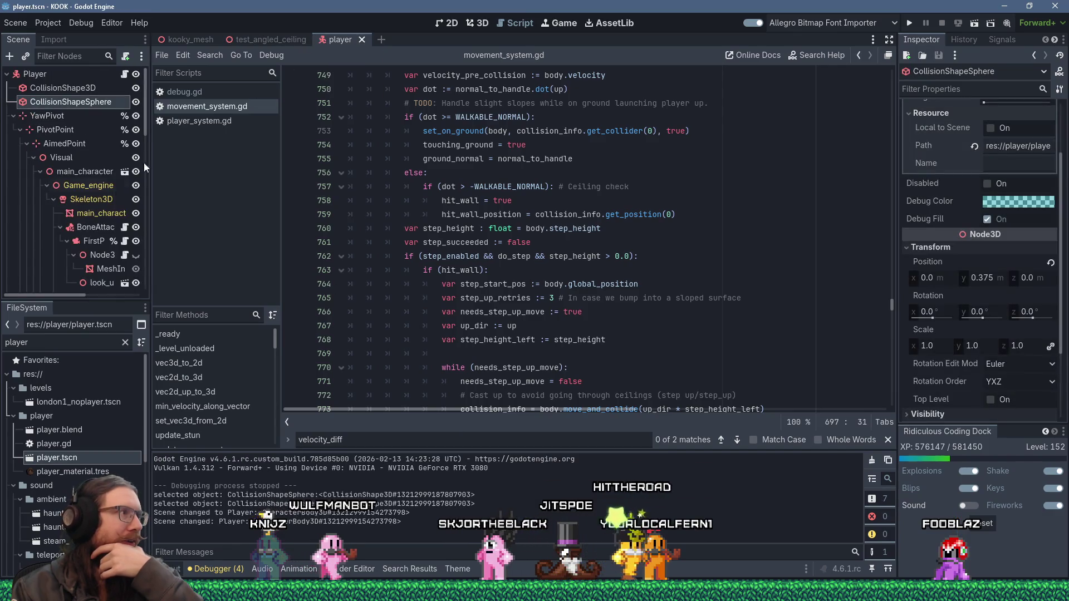
scroll(25, 181, down, 10)
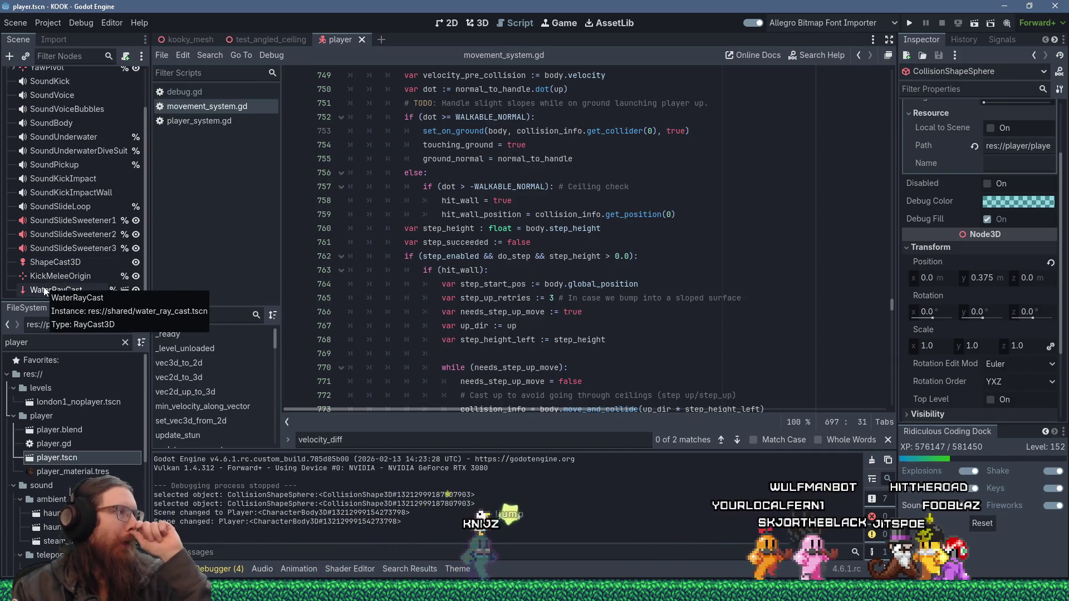
scroll(48, 278, up, 3)
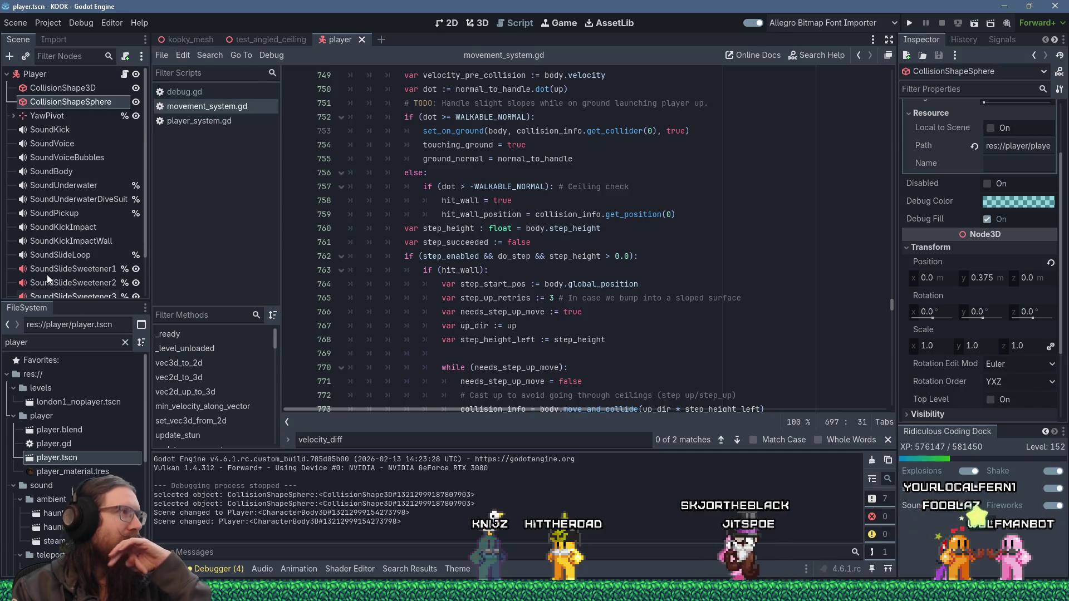
click(14, 117)
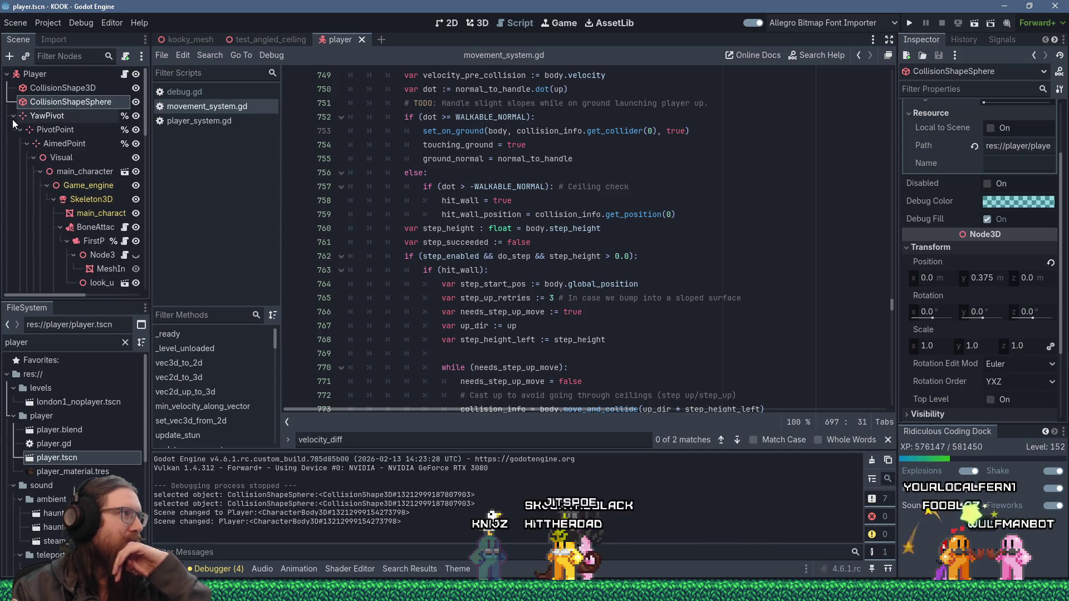
click(13, 118)
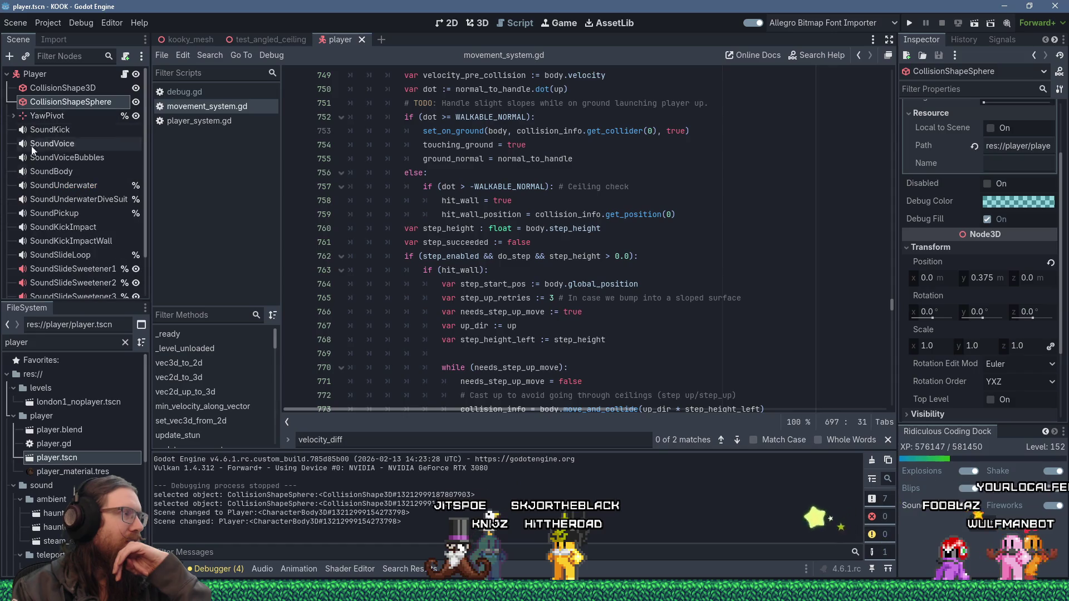
scroll(82, 277, down, 2)
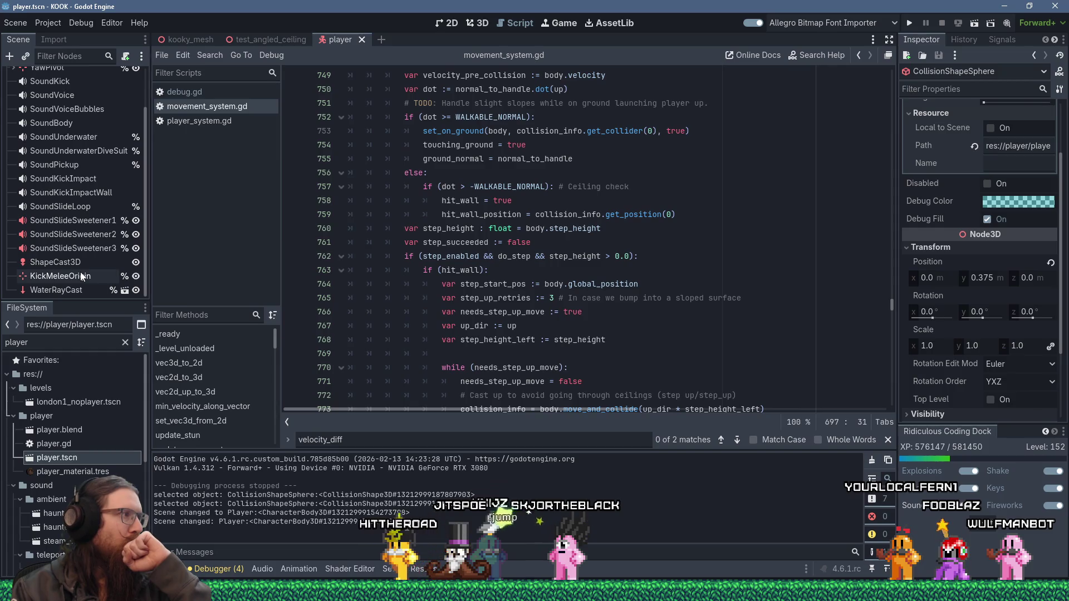
scroll(81, 277, up, 2)
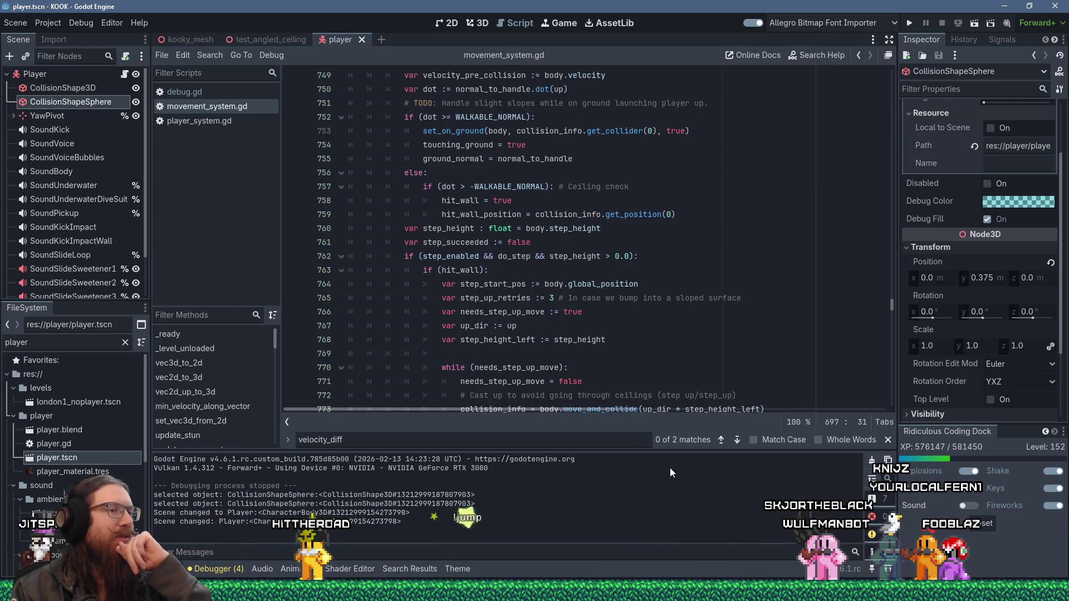
- Back in the angled-ceiling test project, scroll through move() in character_body_3d.gd
click(778, 564)
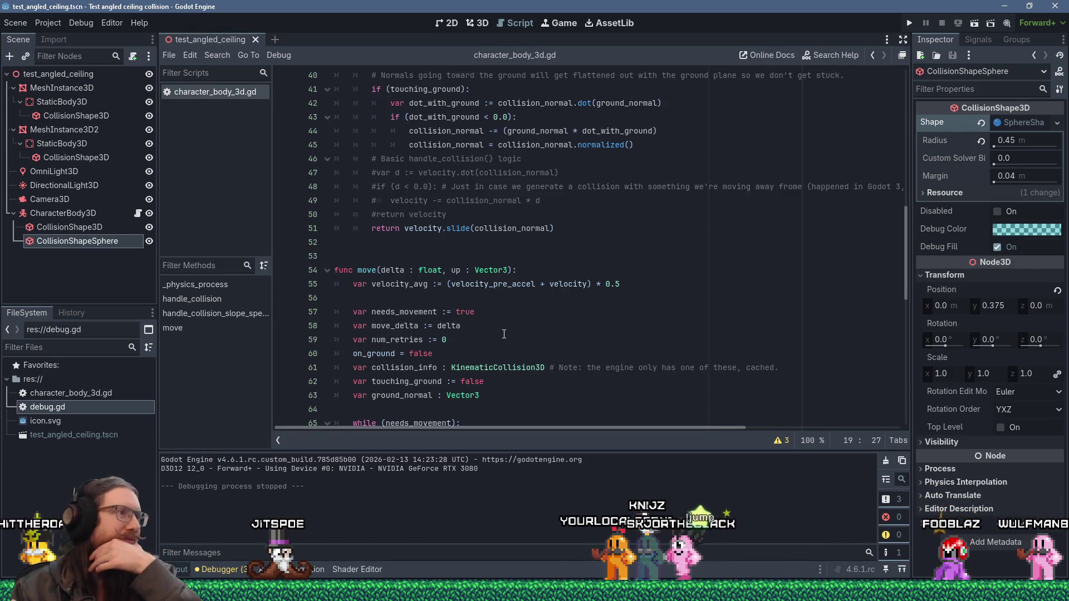
scroll(498, 335, up, 1)
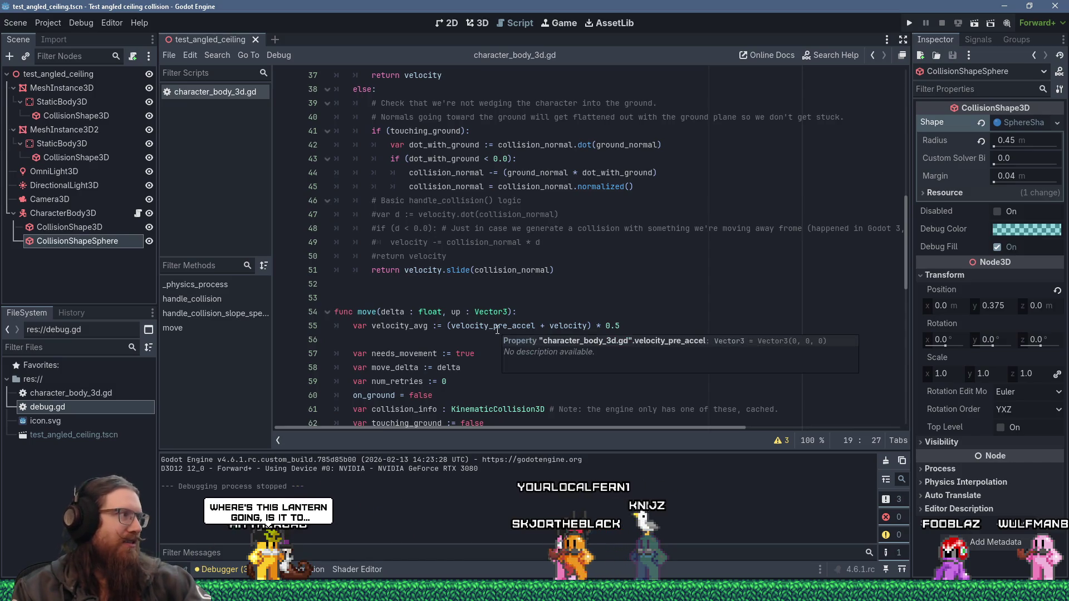
mouse_move(497, 323)
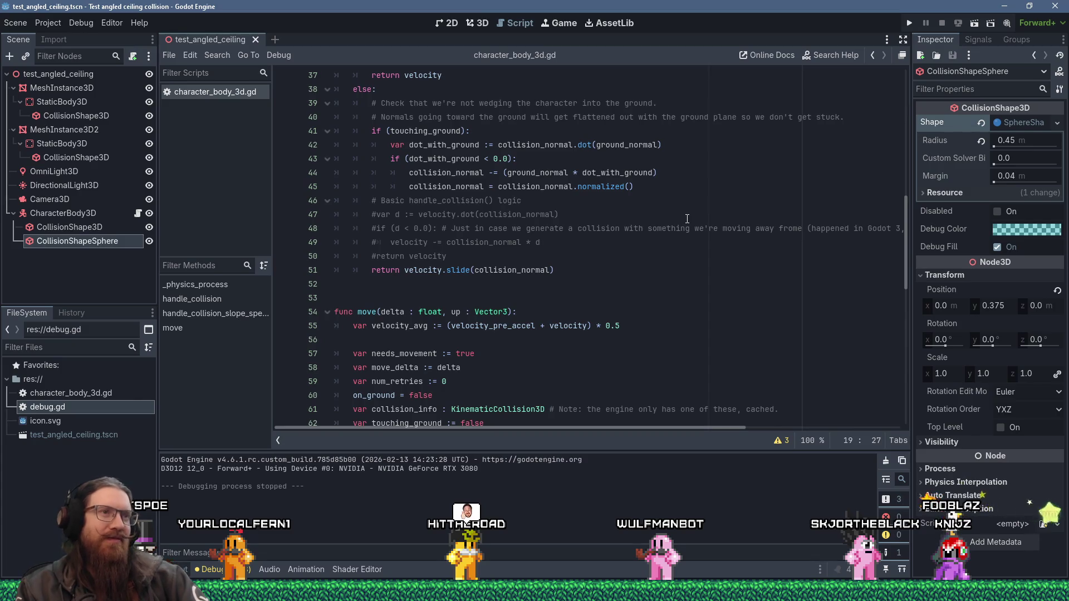
scroll(687, 219, down, 3)
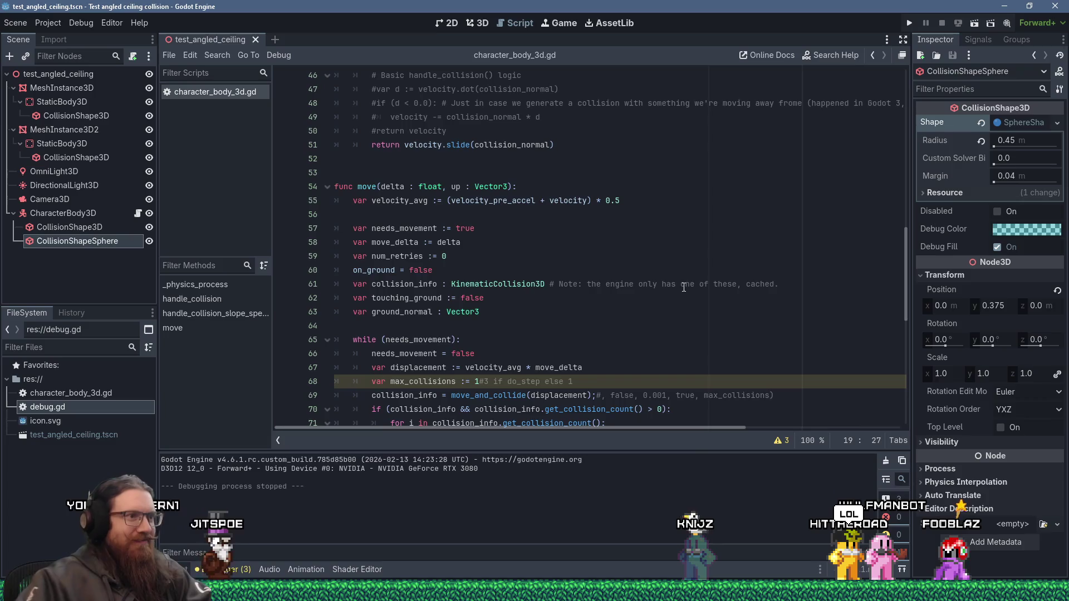
scroll(630, 331, down, 5)
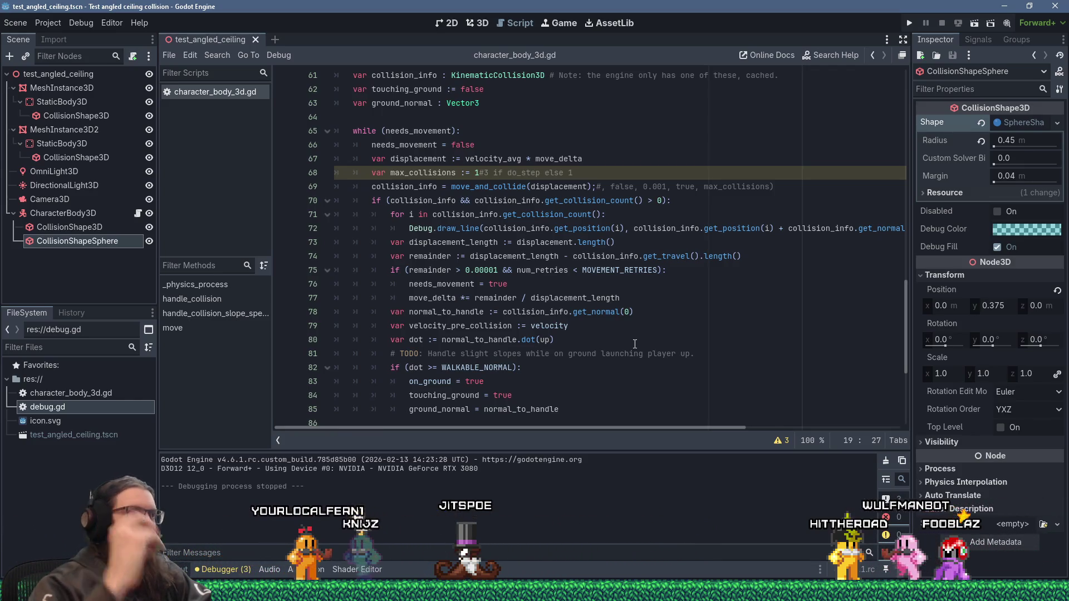
scroll(528, 191, up, 4)
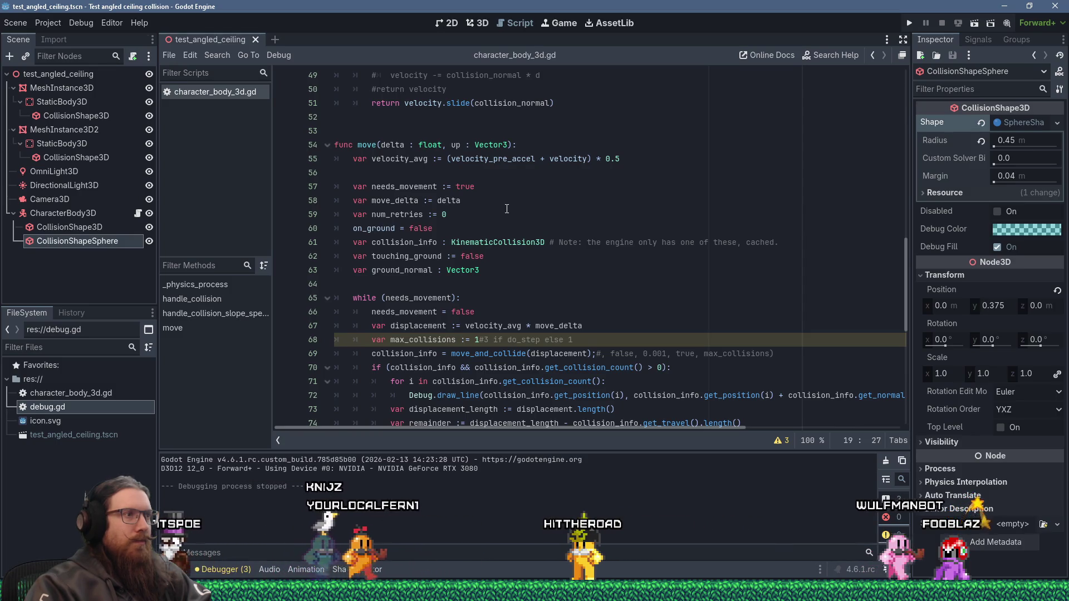
- Highlight every use of needs_movement and review the num_retries increment and needs_movement reset
double_click(430, 298)
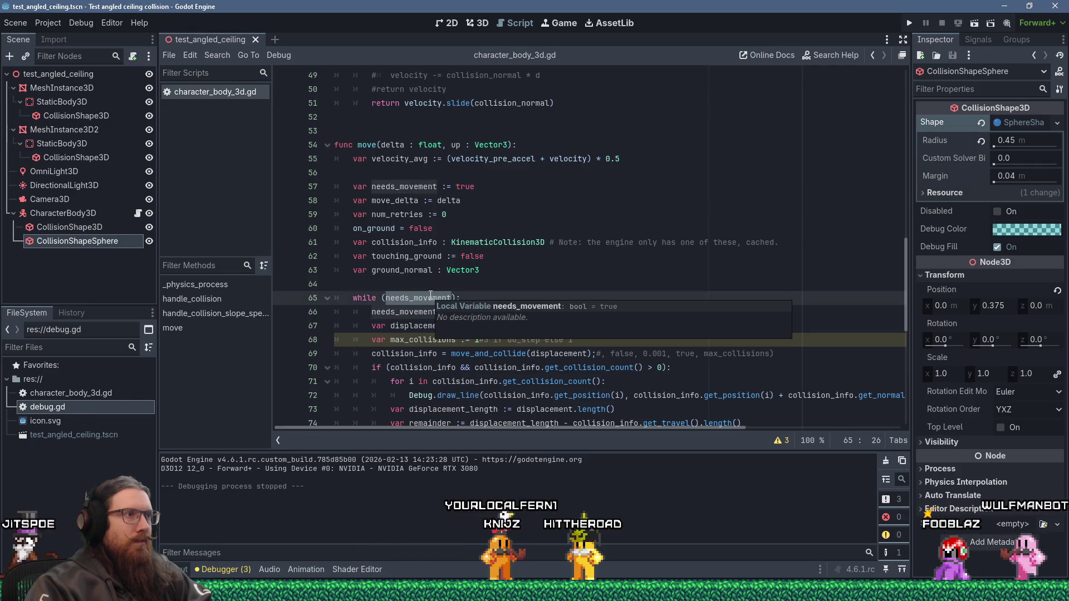
scroll(591, 248, down, 5)
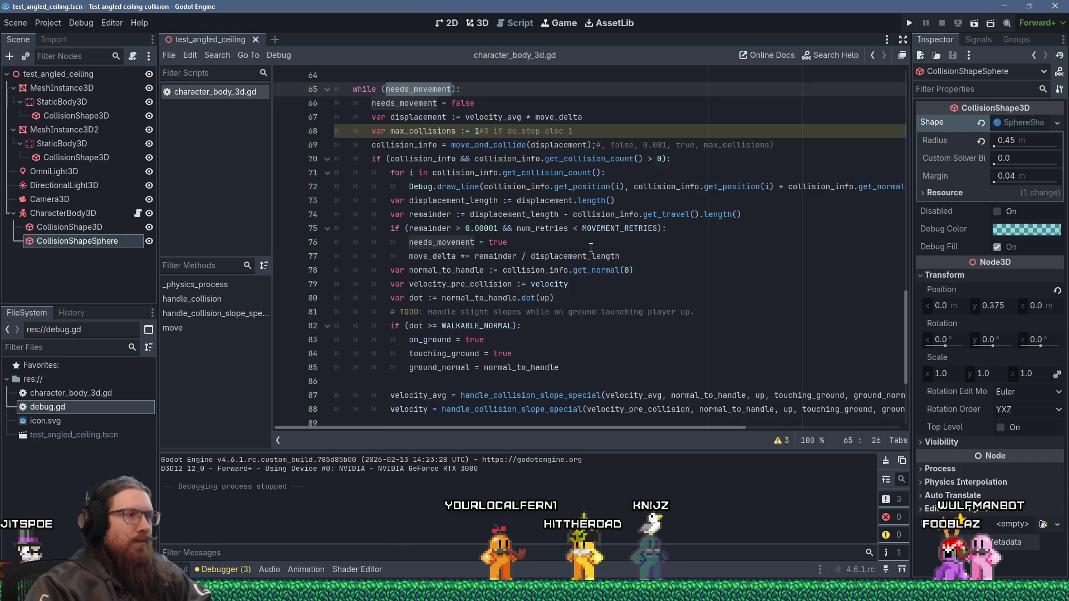
scroll(590, 247, down, 4)
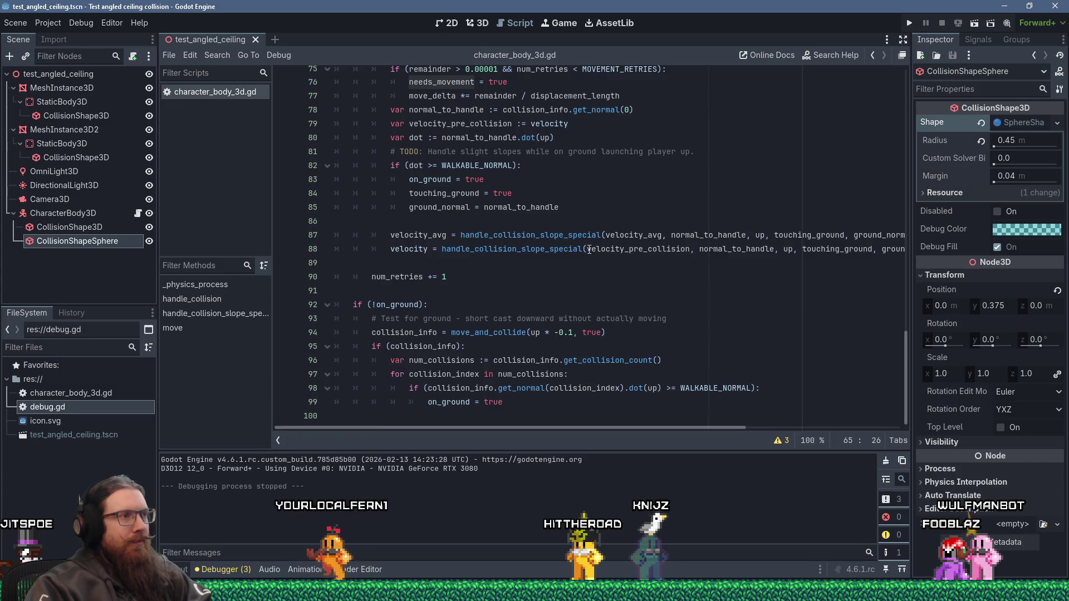
click(398, 283)
scroll(401, 281, up, 4)
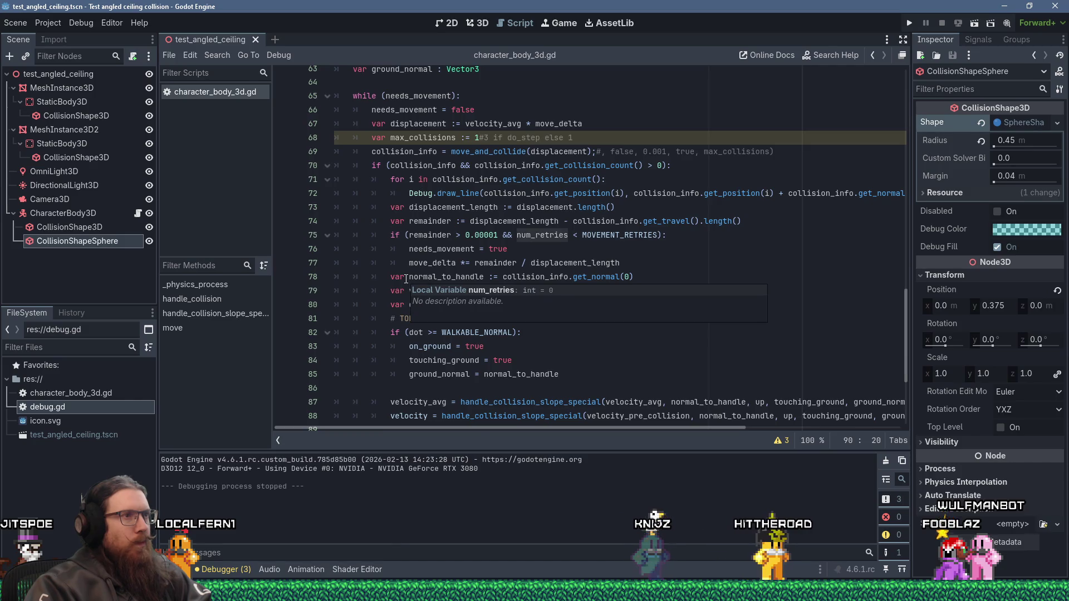
scroll(406, 278, up, 2)
scroll(406, 279, down, 5)
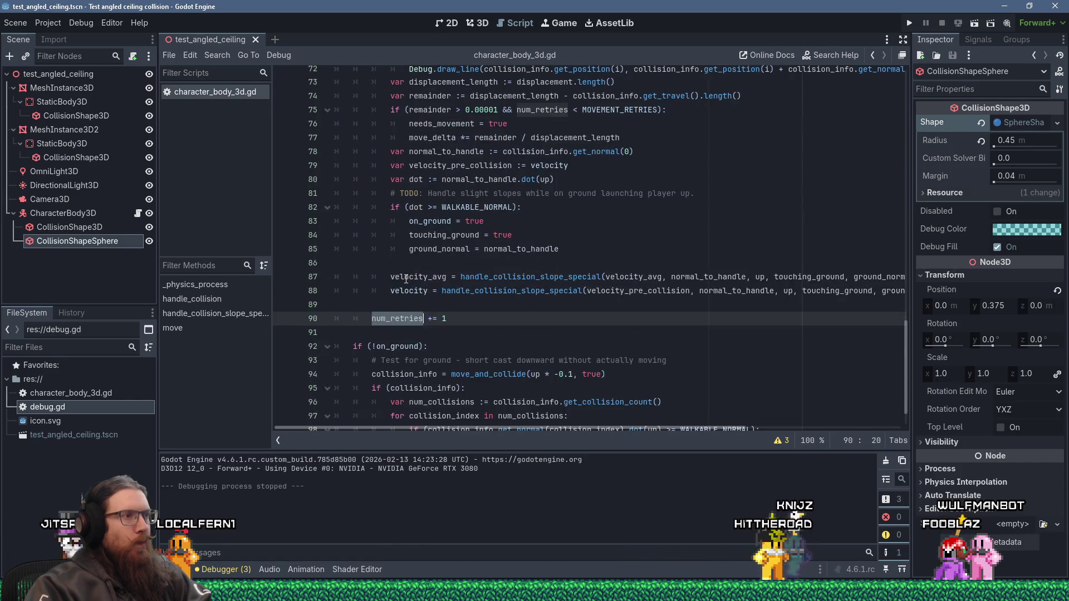
scroll(405, 278, up, 7)
click(409, 274)
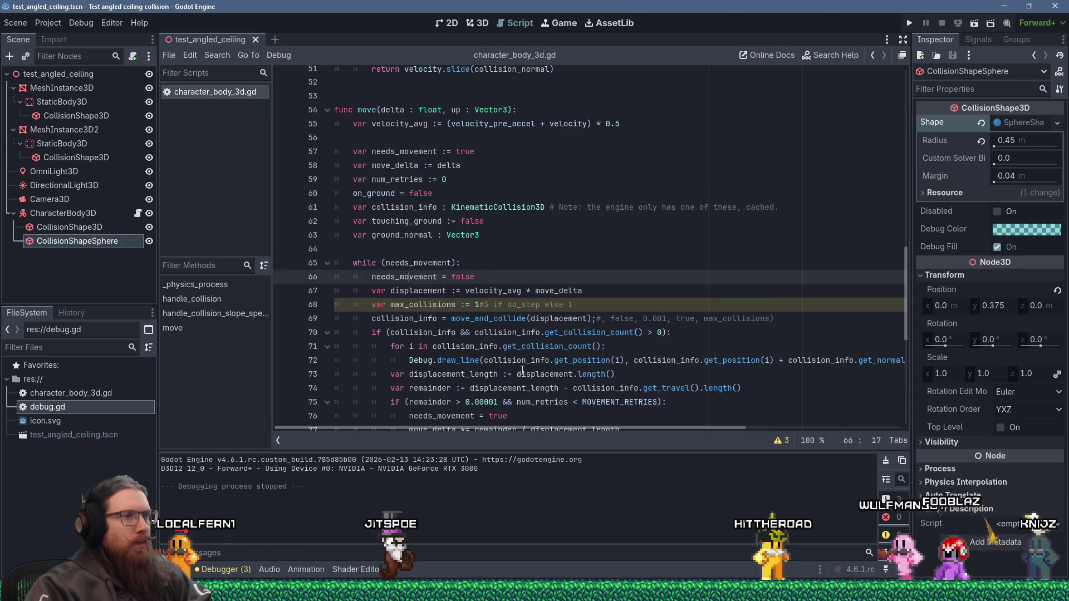
mouse_move(563, 355)
key(alt+Tab)
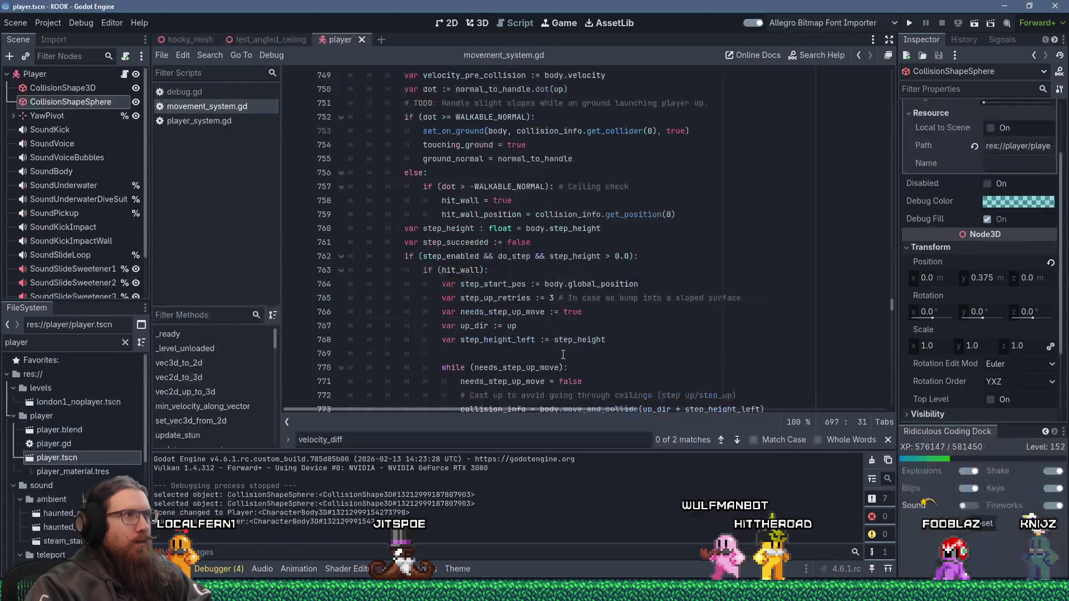
- Search movement_system.gd for 'walkable' near WALKABLE_NORMAL, then return to the test project's handle_collision code
scroll(556, 310, up, 10)
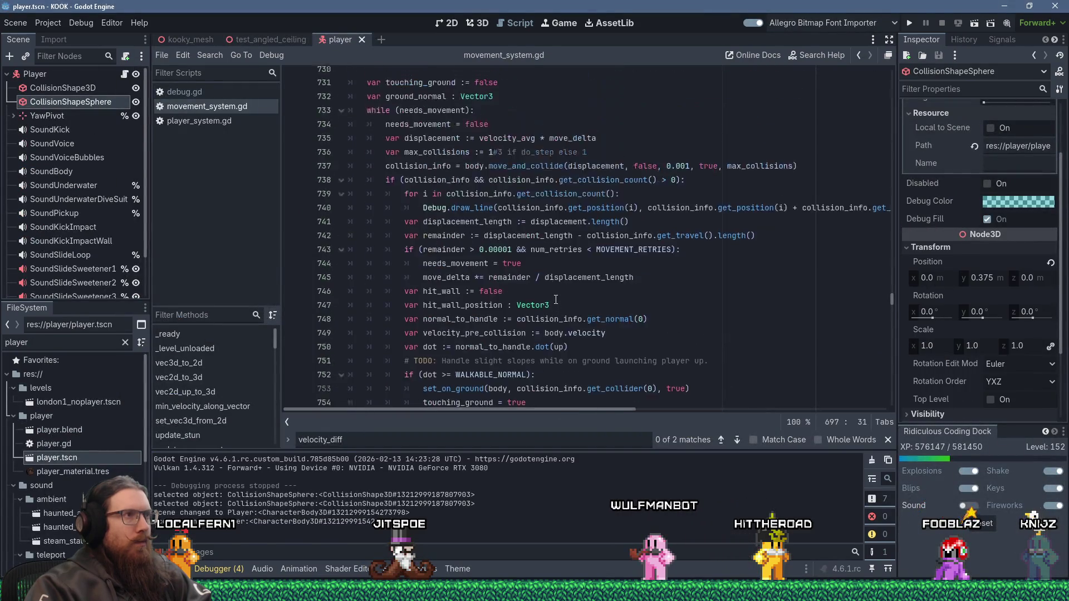
drag(891, 294, 897, 76)
click(780, 104)
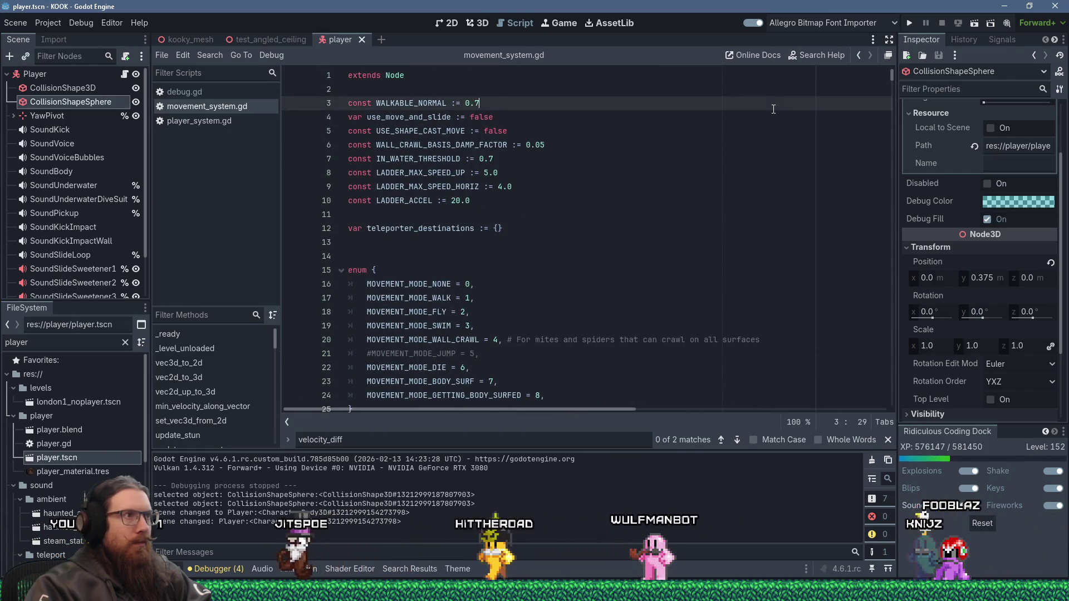
key(ctrl+f)
text(walkable)
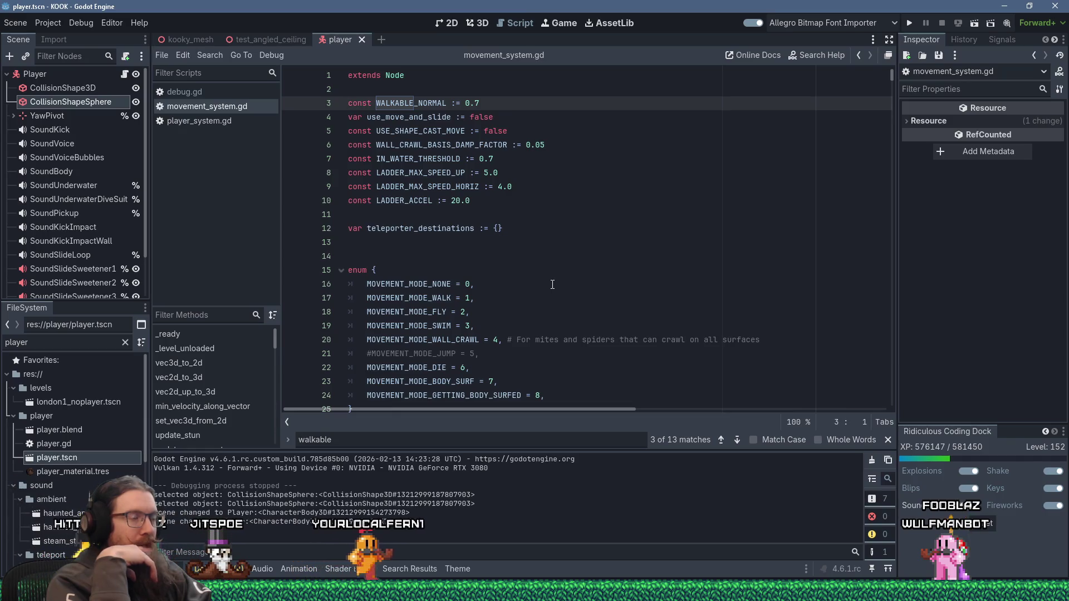
scroll(550, 278, down, 7)
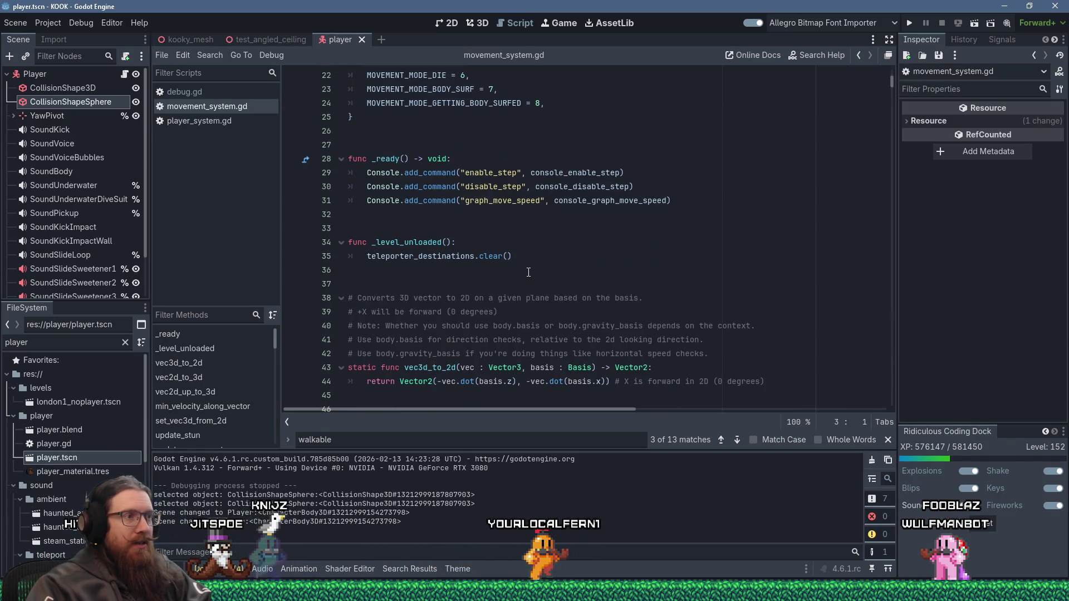
key(alt+Tab)
scroll(528, 272, down, 11)
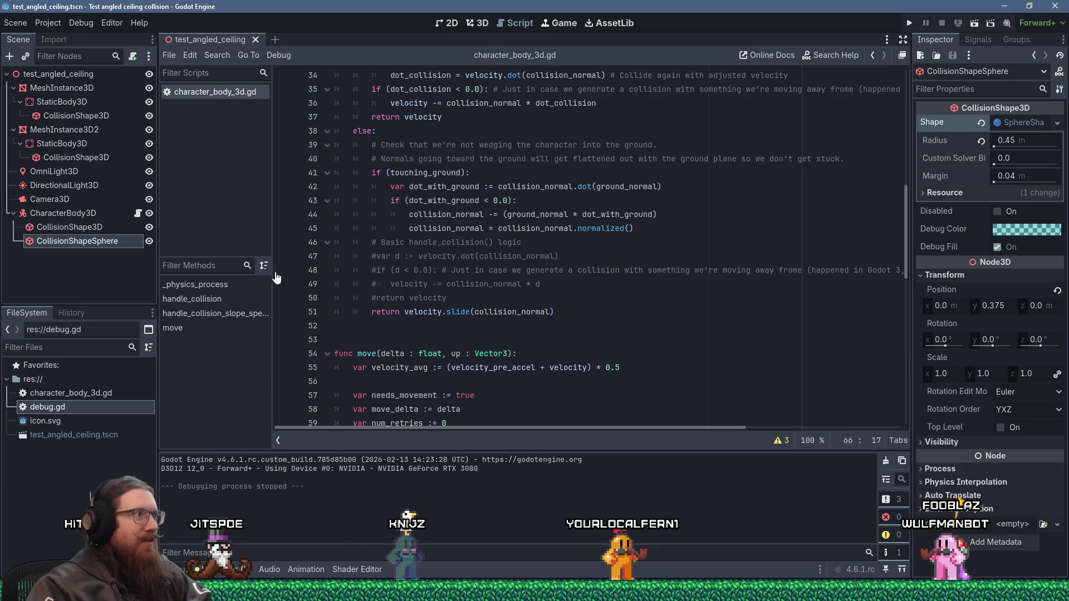
- Inspect the CharacterBody3D's cylinder and sphere collision shapes, then run the angled-ceiling test scene
click(65, 216)
click(76, 230)
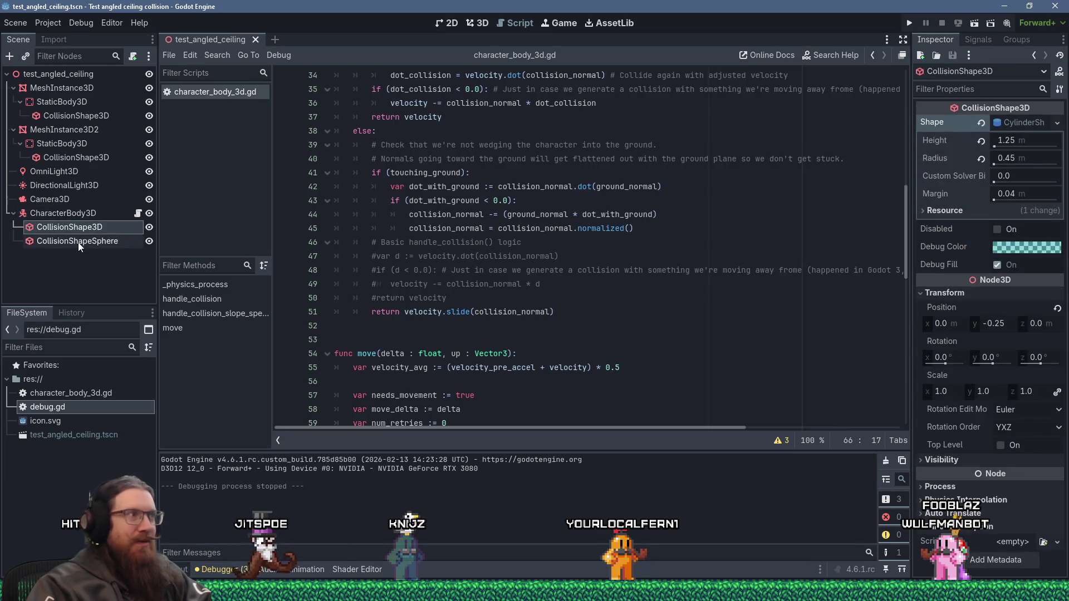
click(78, 242)
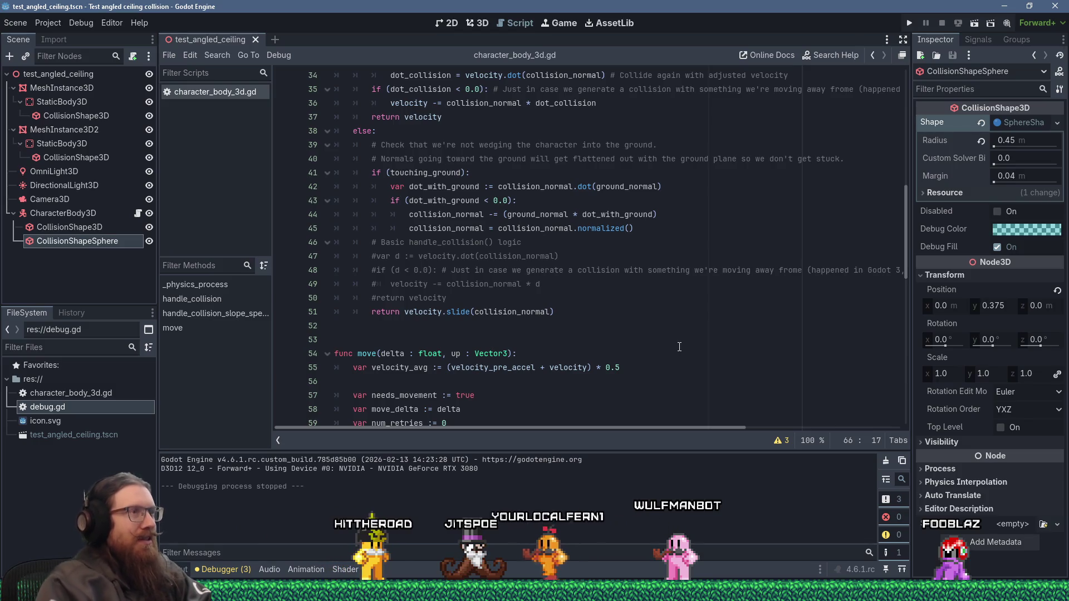
click(679, 229)
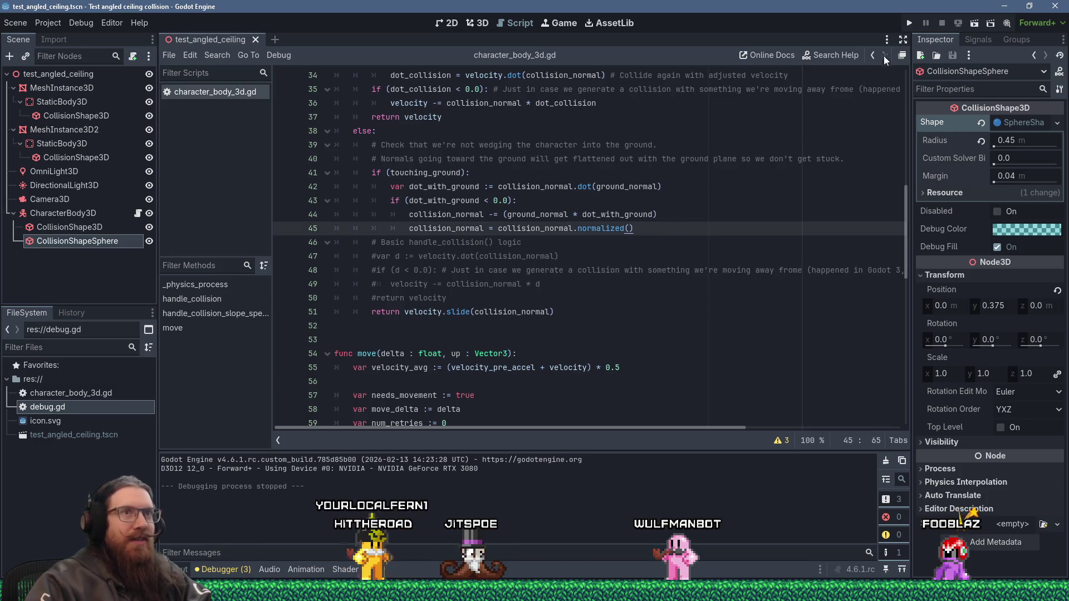
click(909, 23)
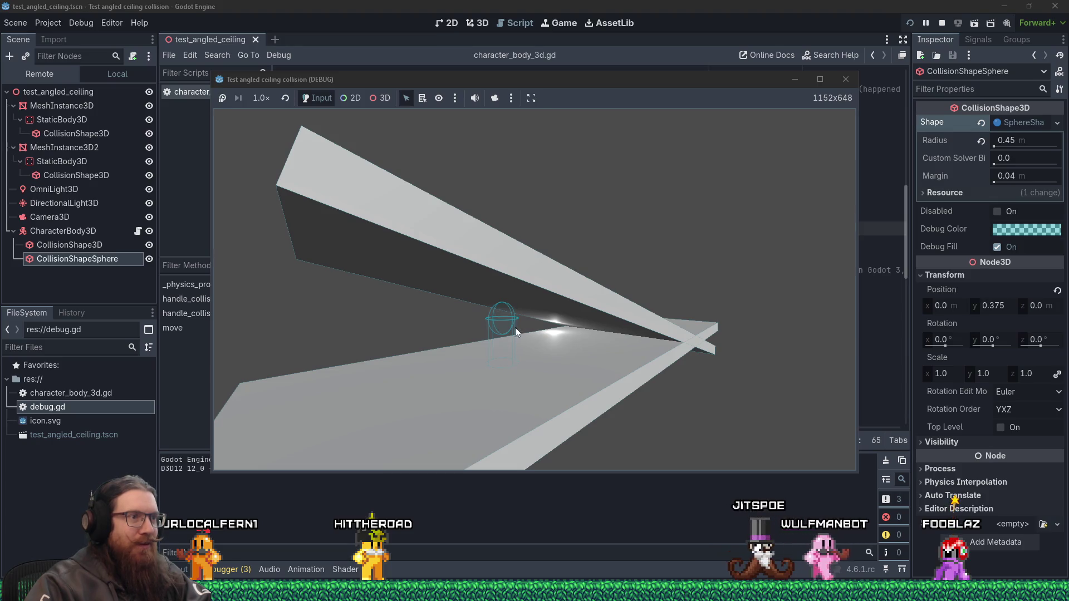
key(alt+Tab)
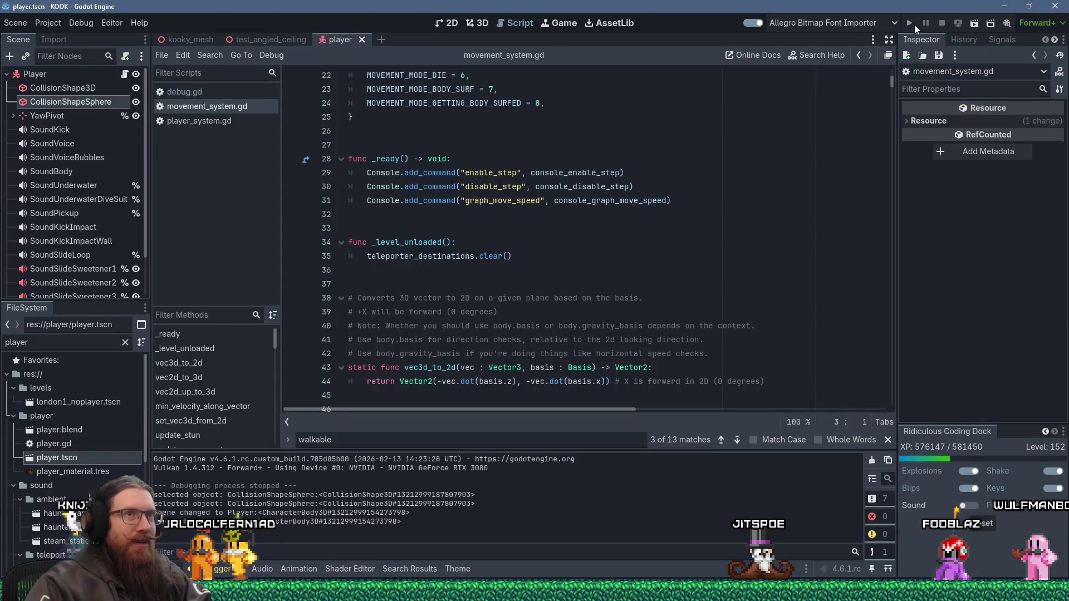
- Run the KOOK game and walk the player down the striped corridor onto the grey floor
click(914, 24)
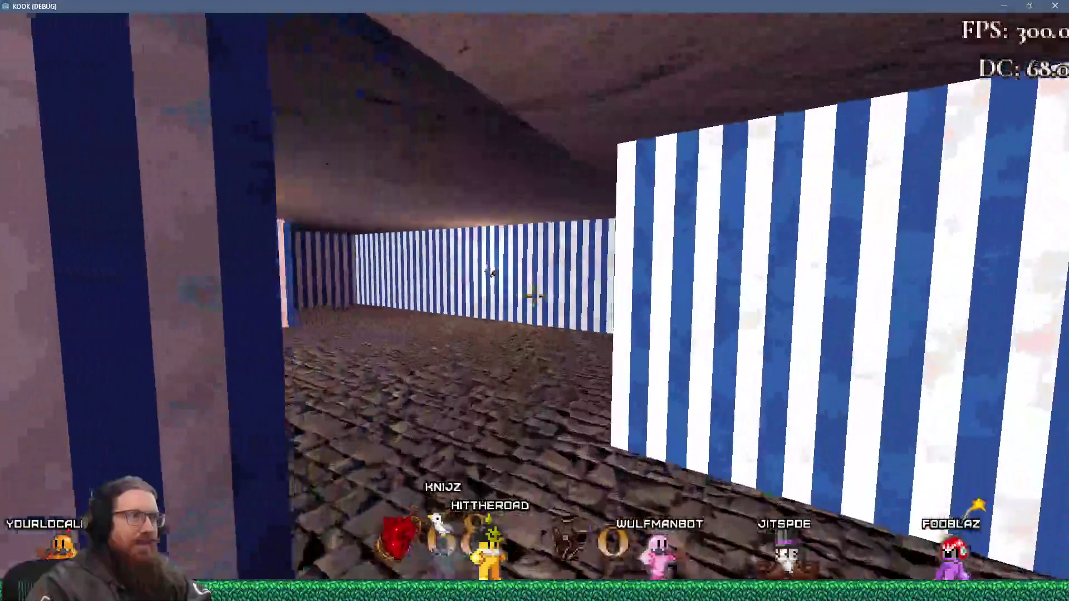
key(w)
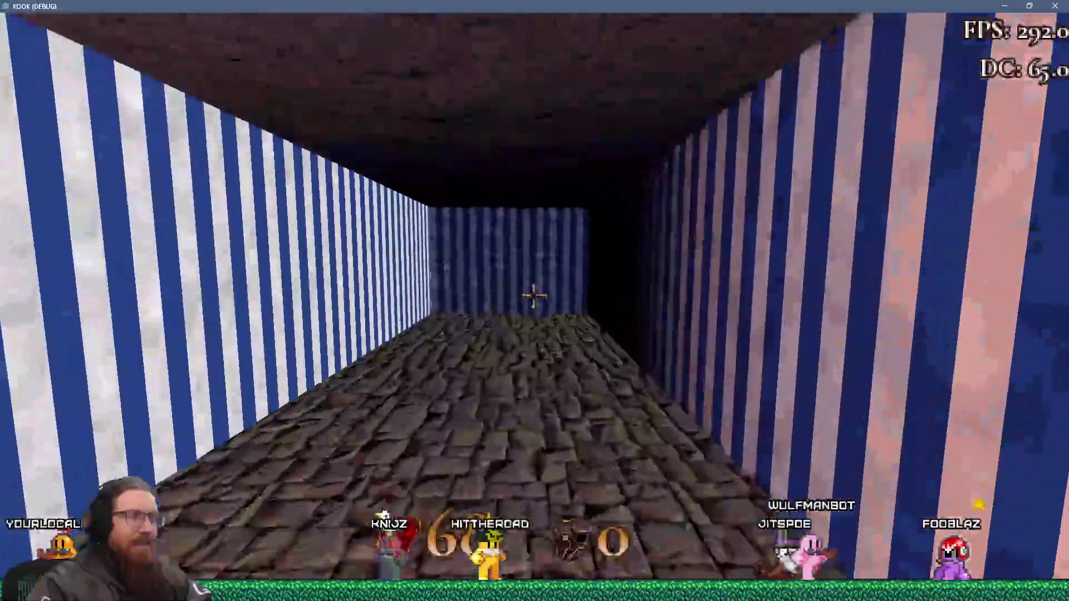
key(w)
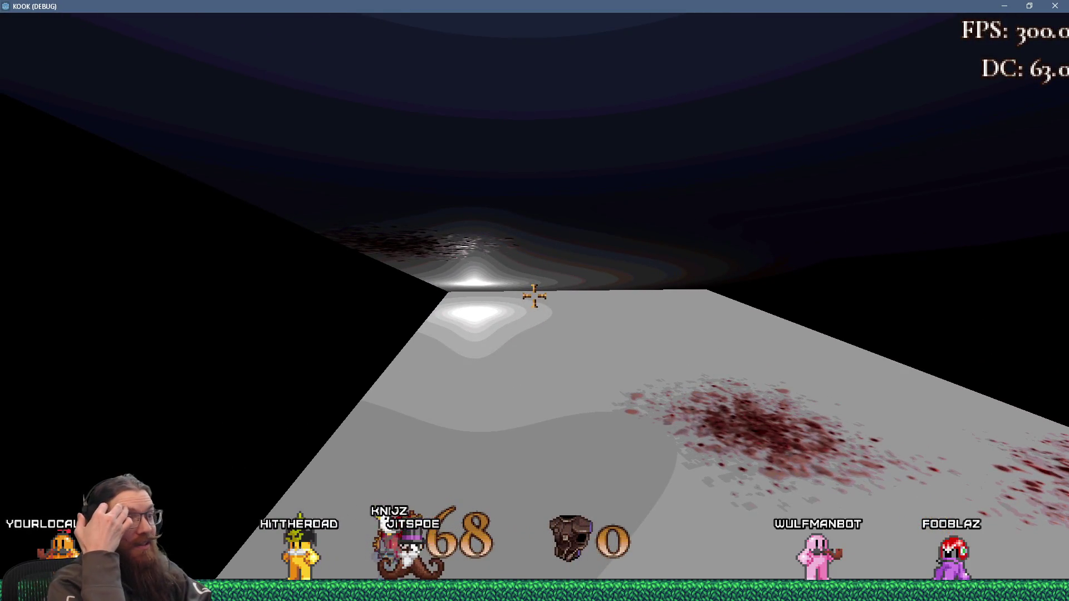
key(w)
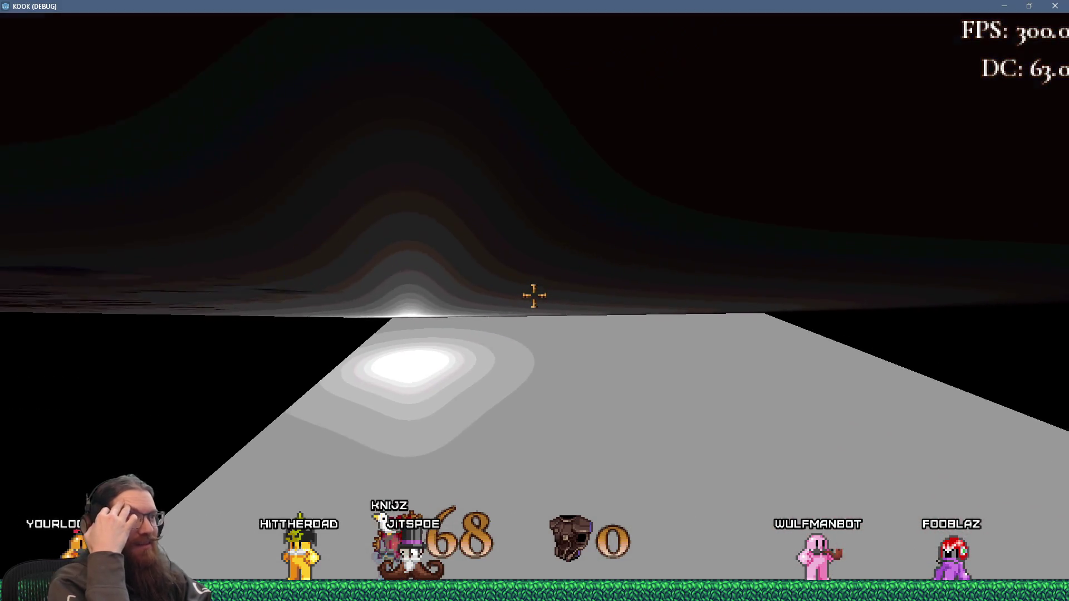
key(d)
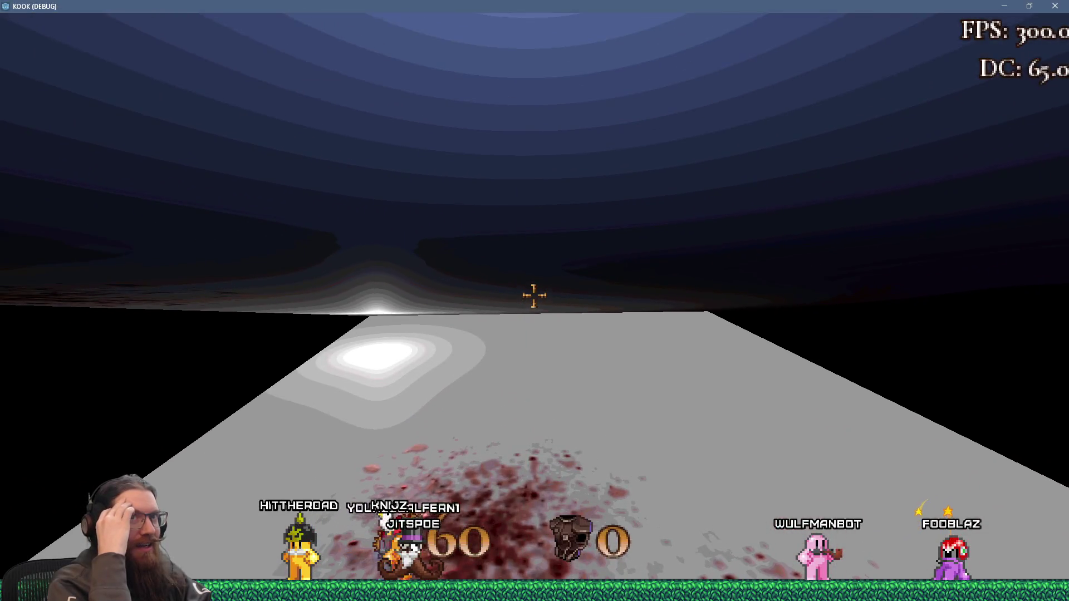
key(d)
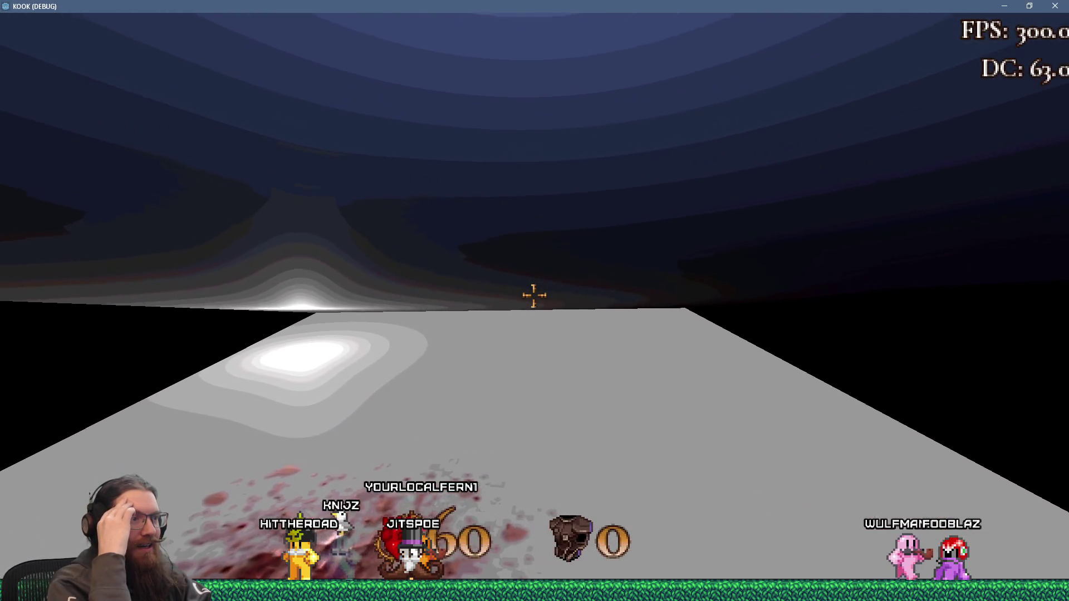
key(d)
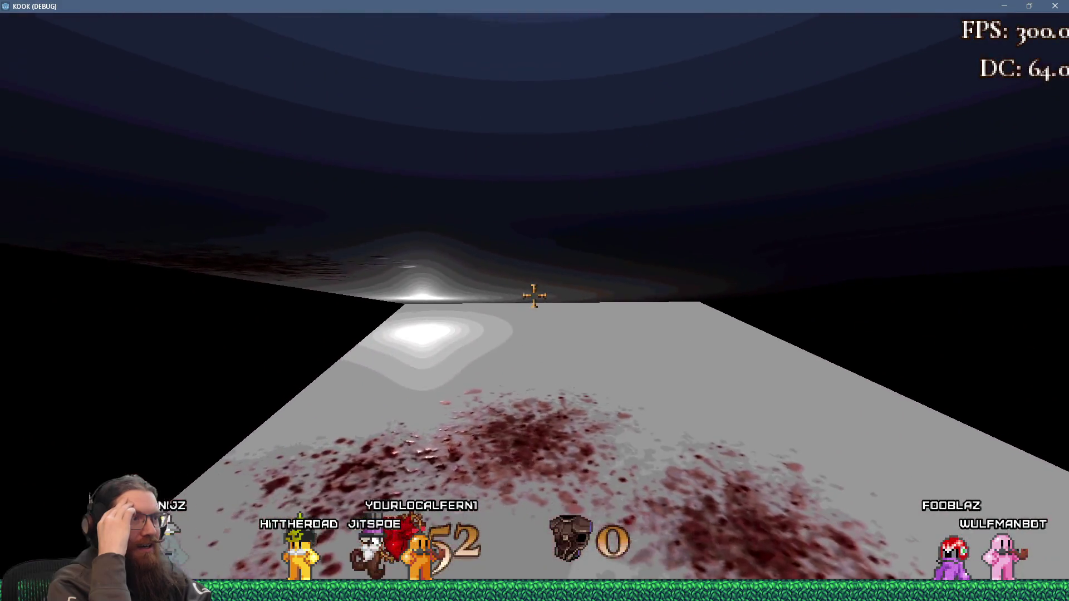
key(d)
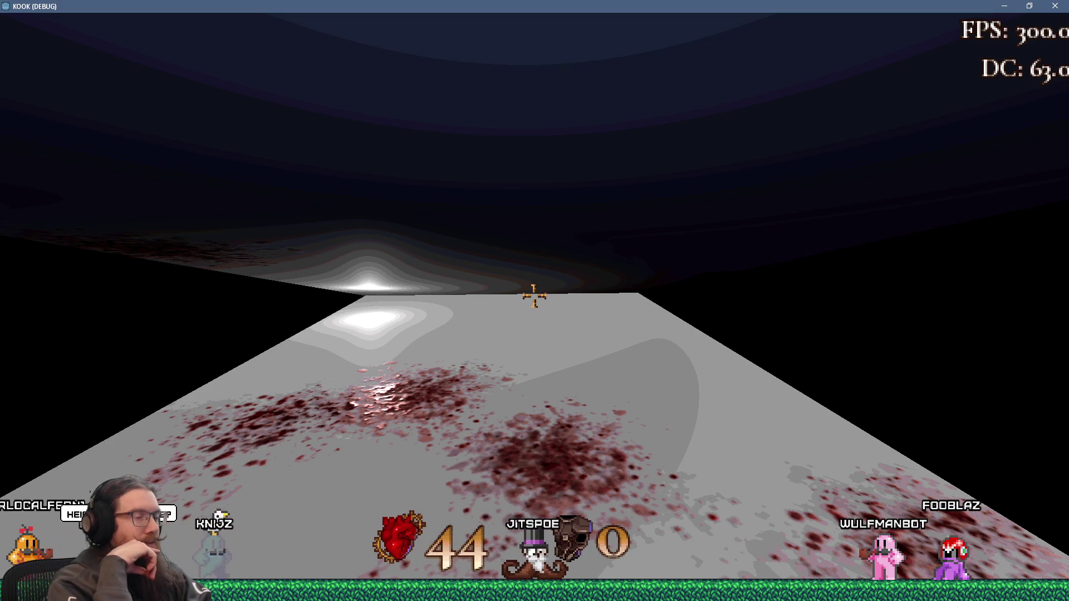
- Open the development console, then close the angled-ceiling test run window
key(grave)
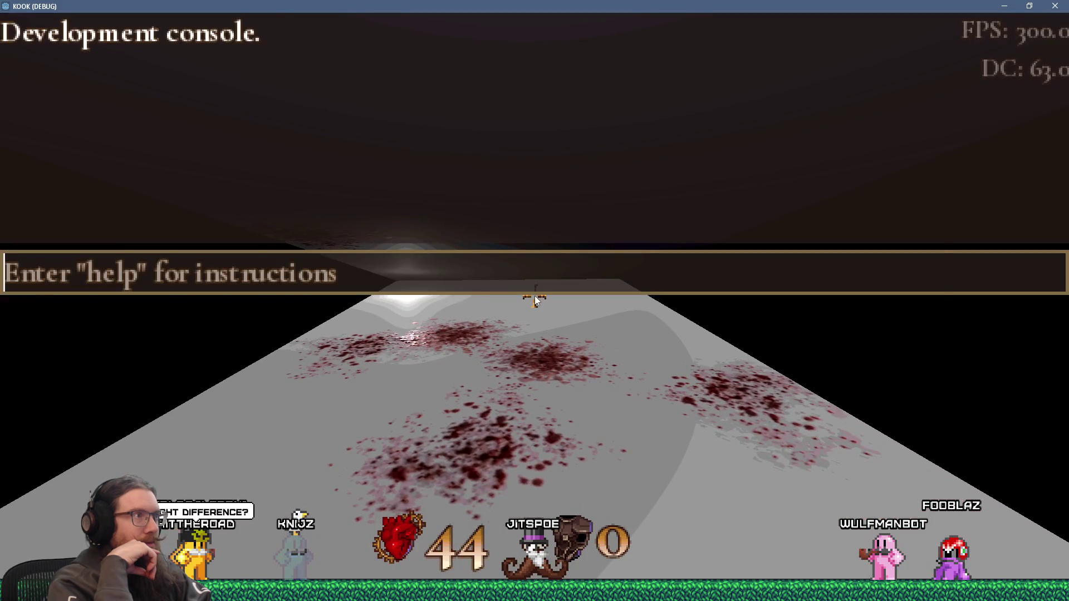
key(alt+Tab)
key(alt+Tab)
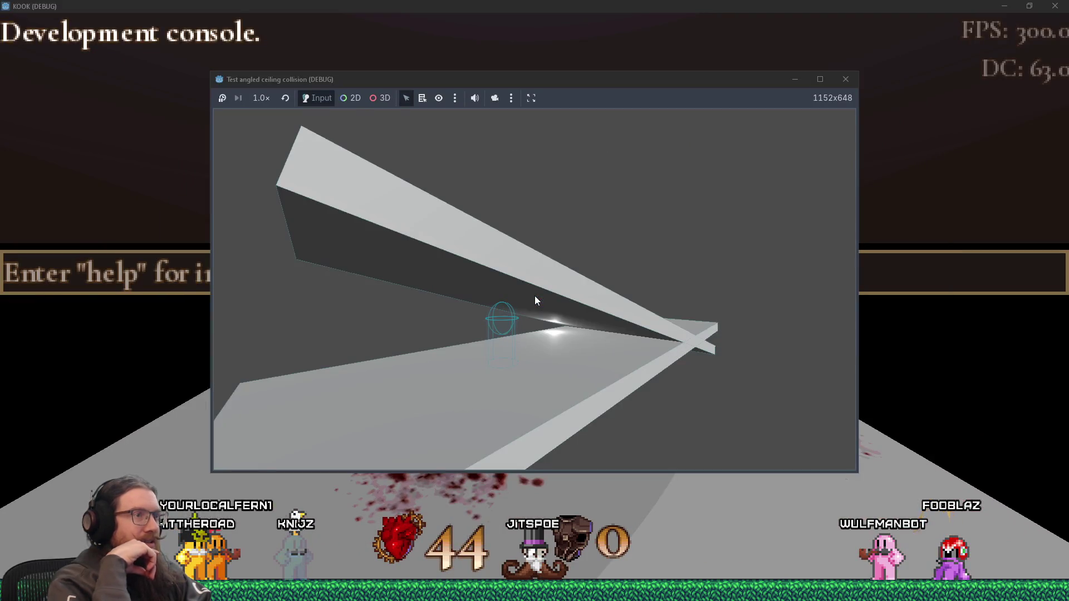
click(845, 79)
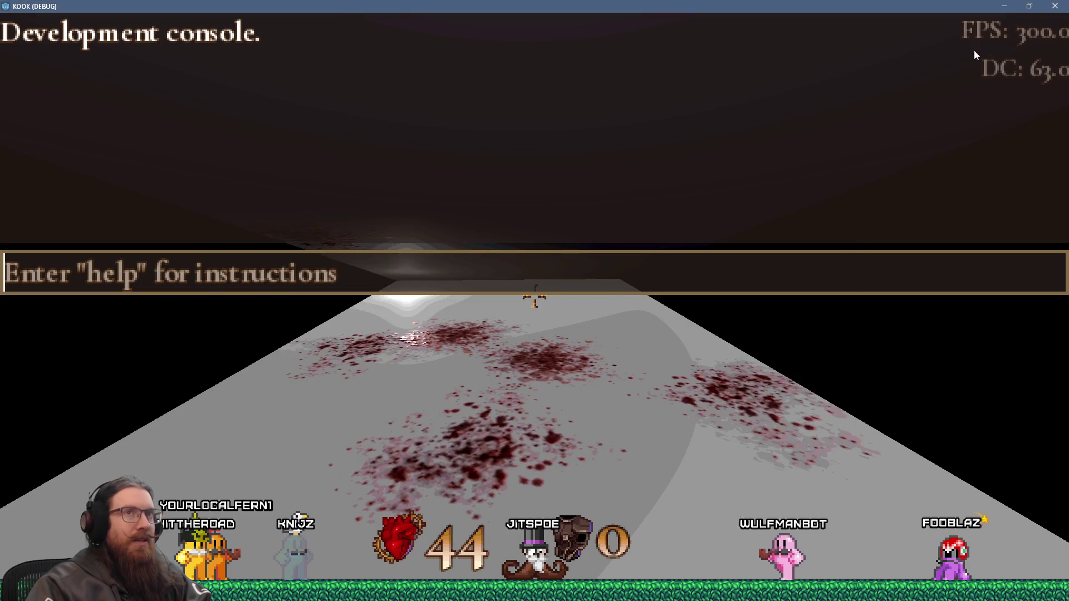
key(alt+Tab)
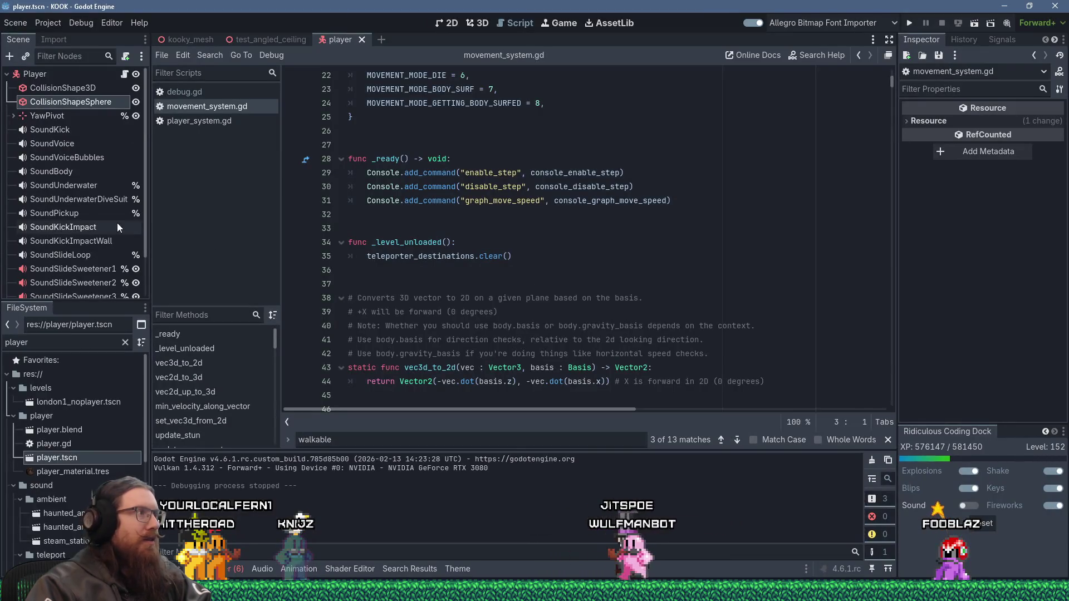
- Compare the KOOK player's cylinder CollisionShape3D size with the test character's cylinder shape
scroll(93, 219, down, 3)
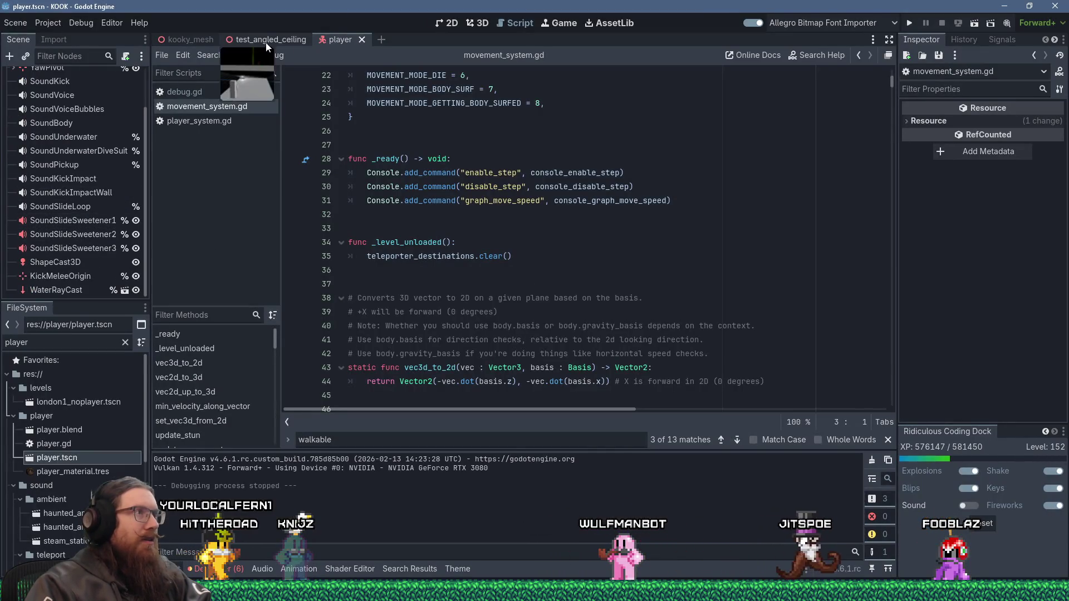
scroll(56, 131, up, 3)
click(60, 89)
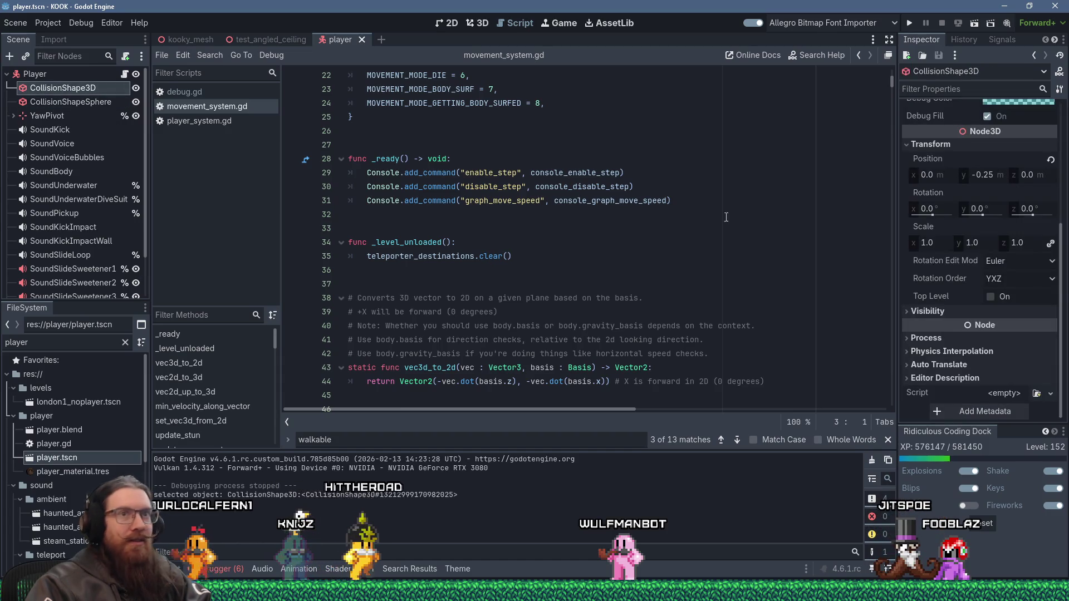
click(1013, 123)
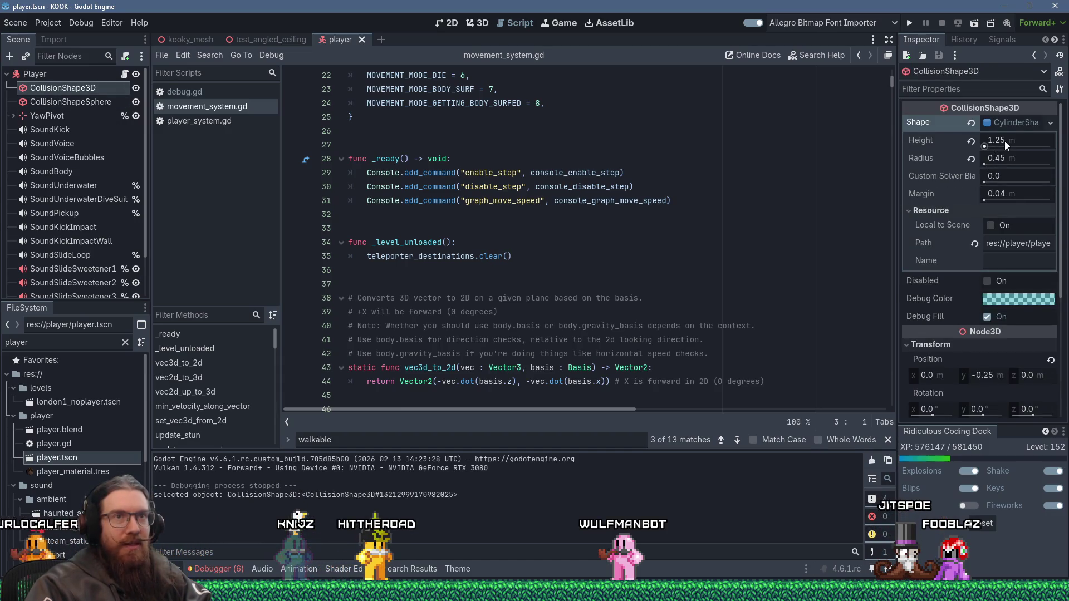
key(alt+Tab)
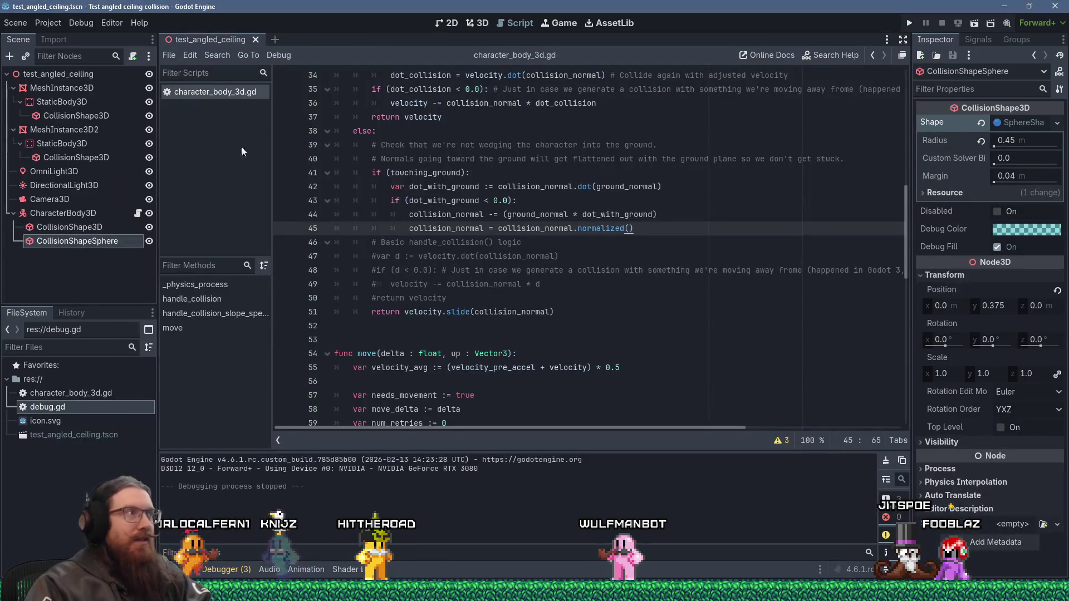
click(69, 227)
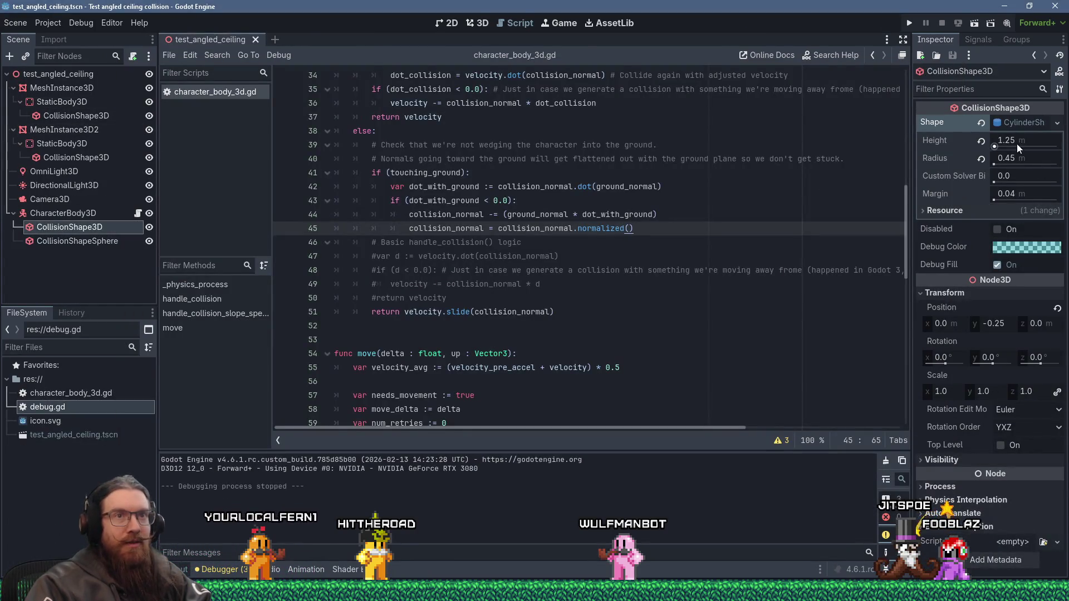
key(alt+Tab)
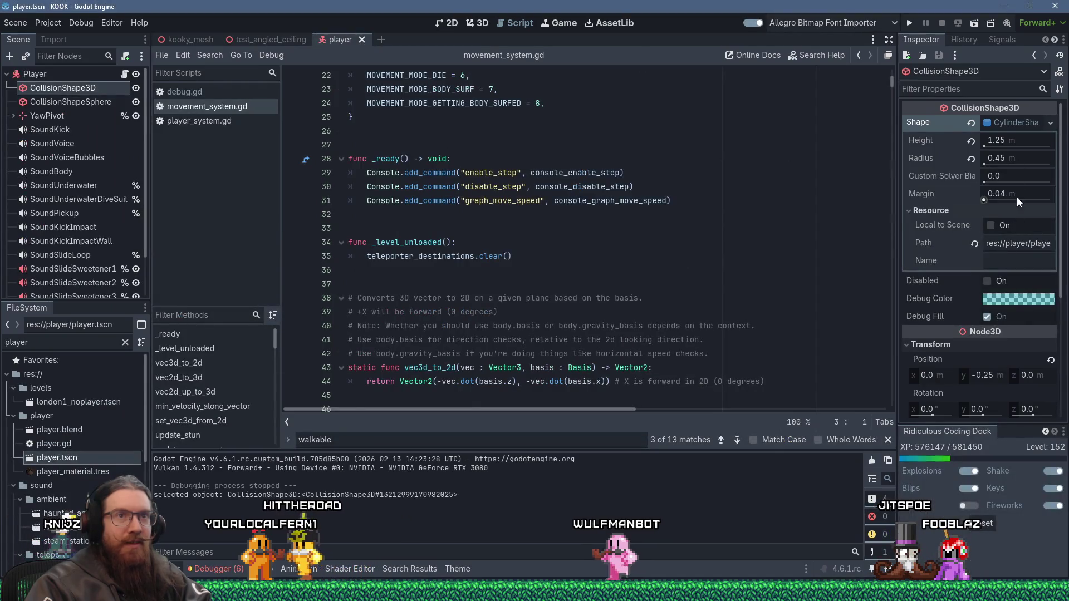
scroll(1008, 277, down, 3)
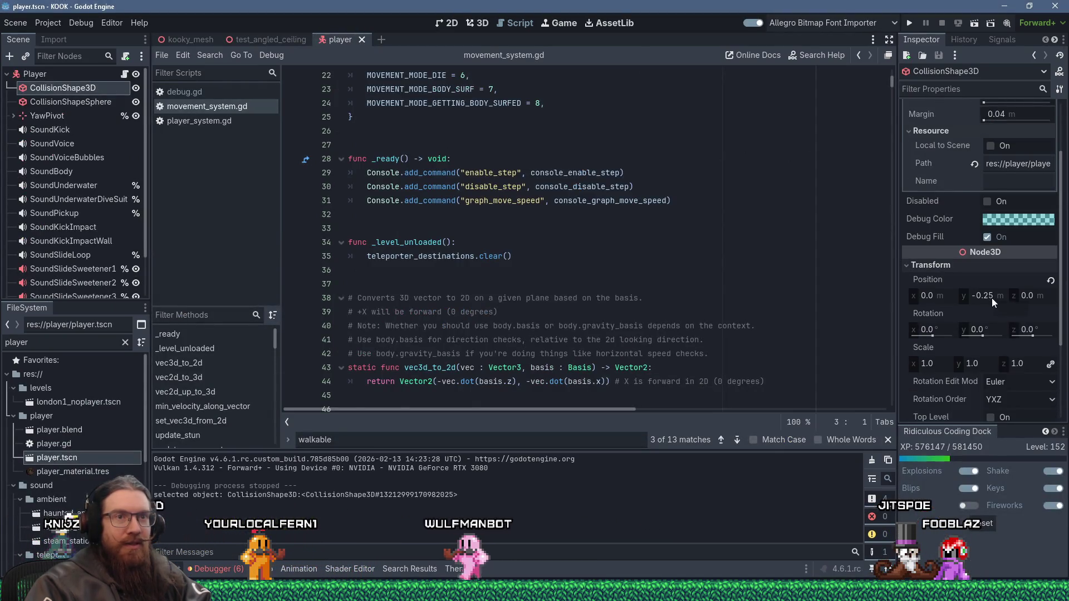
key(alt+Tab)
key(alt+Tab)
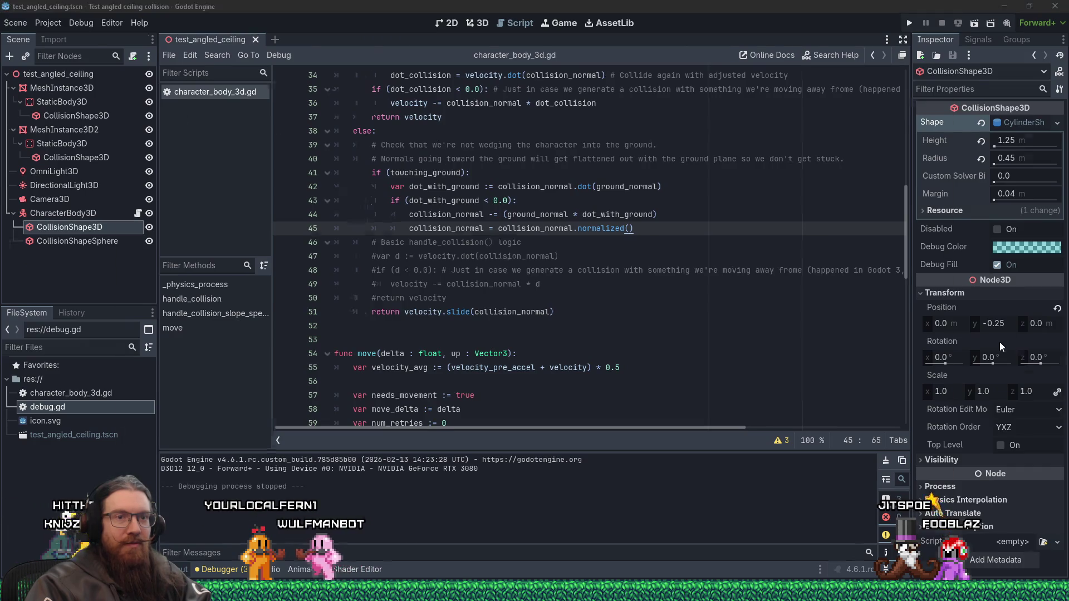
scroll(1012, 329, down, 5)
scroll(1011, 333, up, 8)
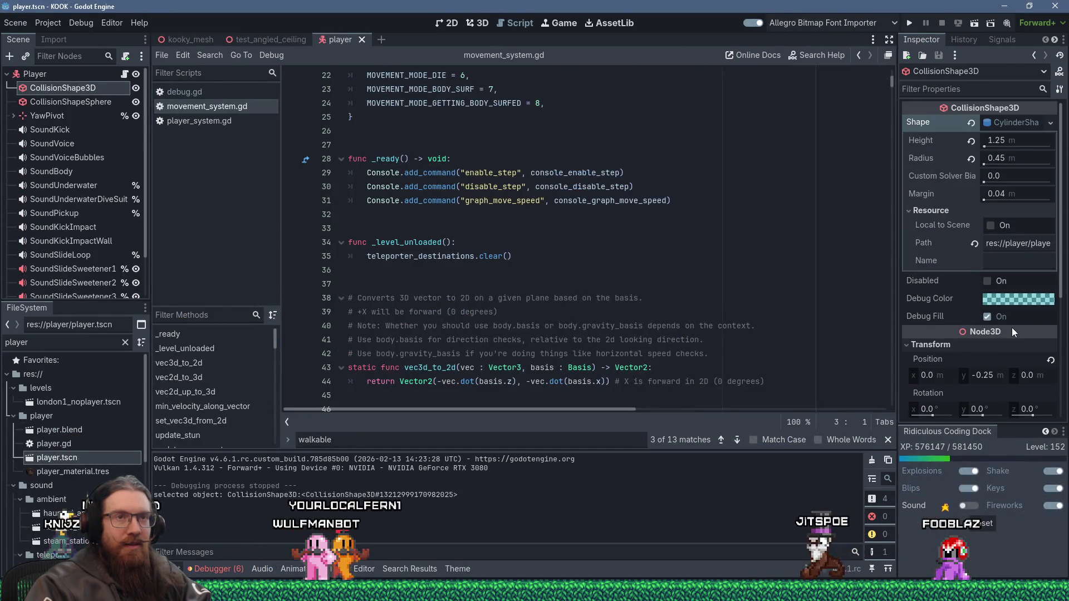
- Compare the CollisionShapeSphere in both projects: each is a 0.45 m sphere at y 0.375
key(alt+Tab)
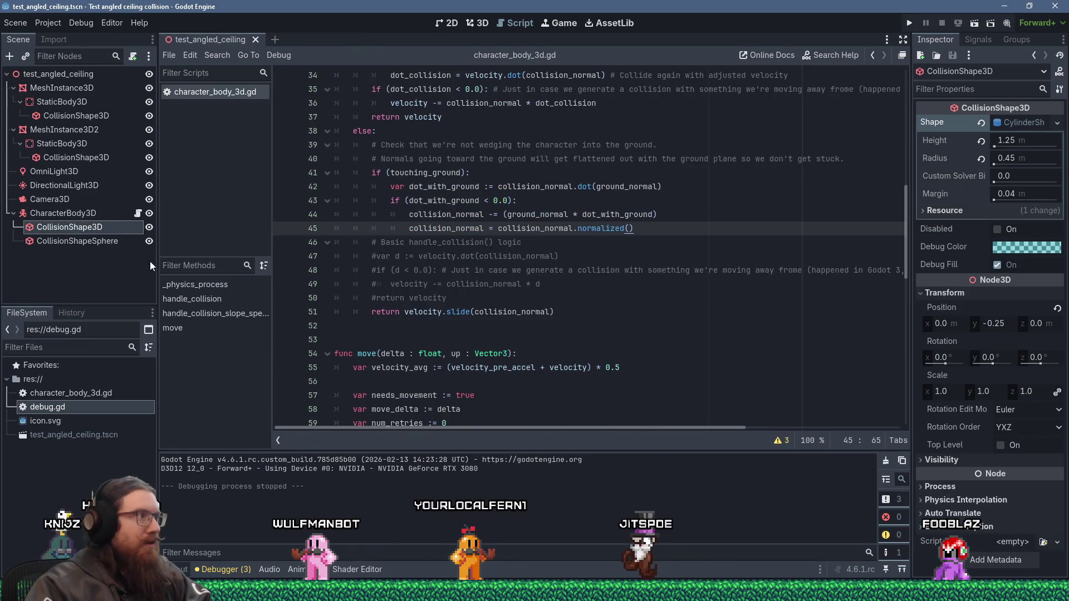
click(99, 245)
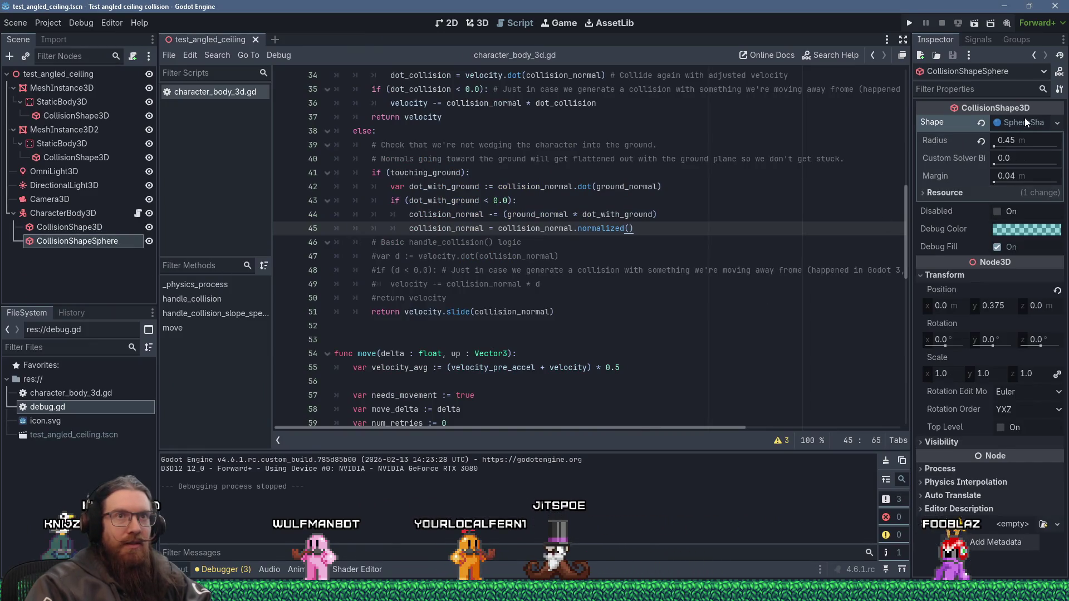
key(alt+Tab)
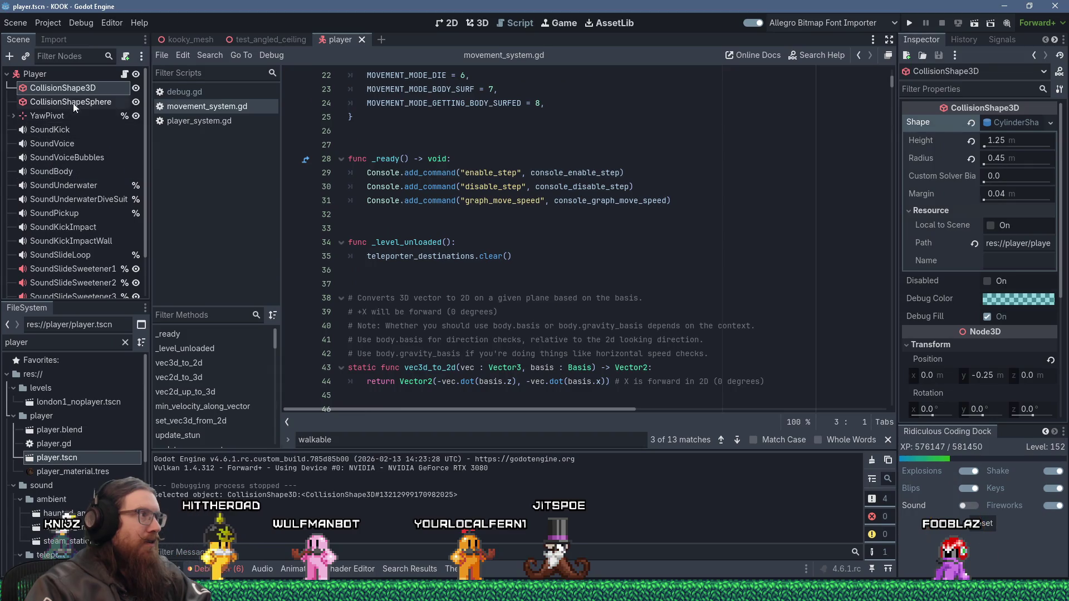
click(74, 103)
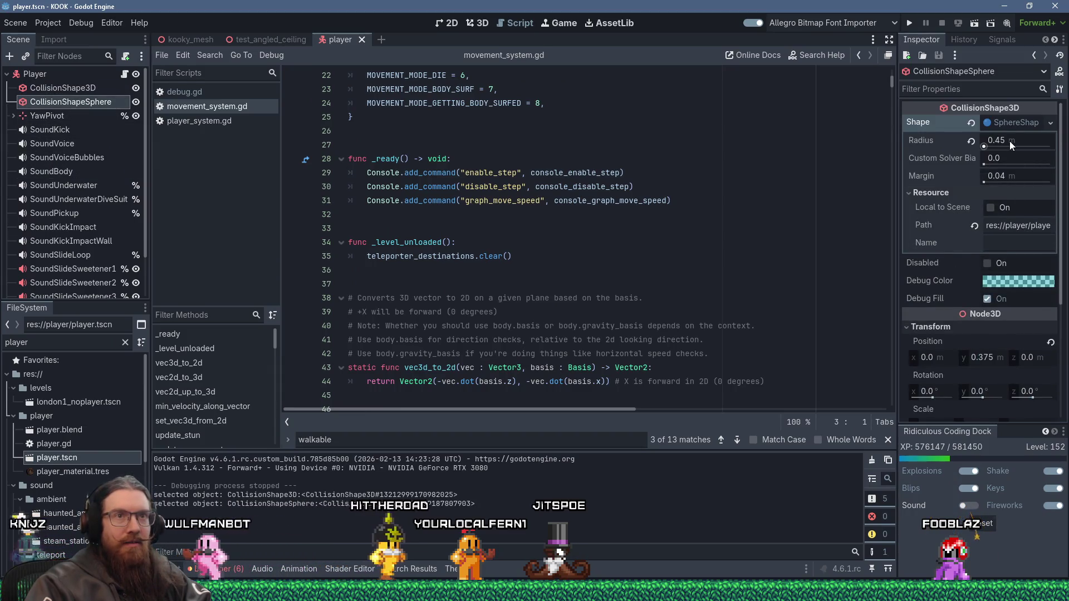
key(alt+Tab)
key(alt+Tab)
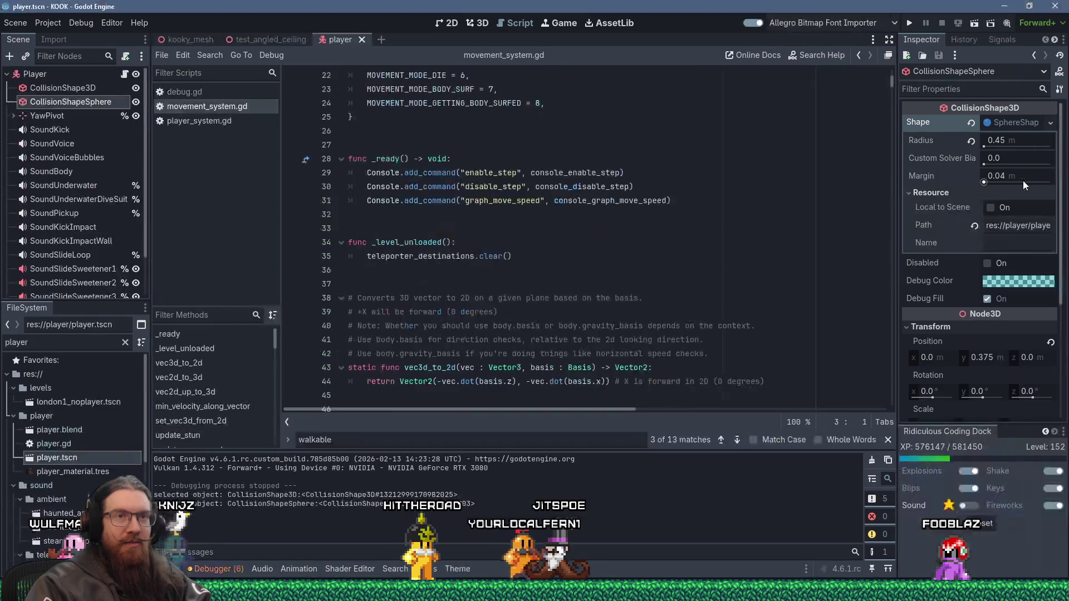
click(1021, 192)
key(alt+Tab)
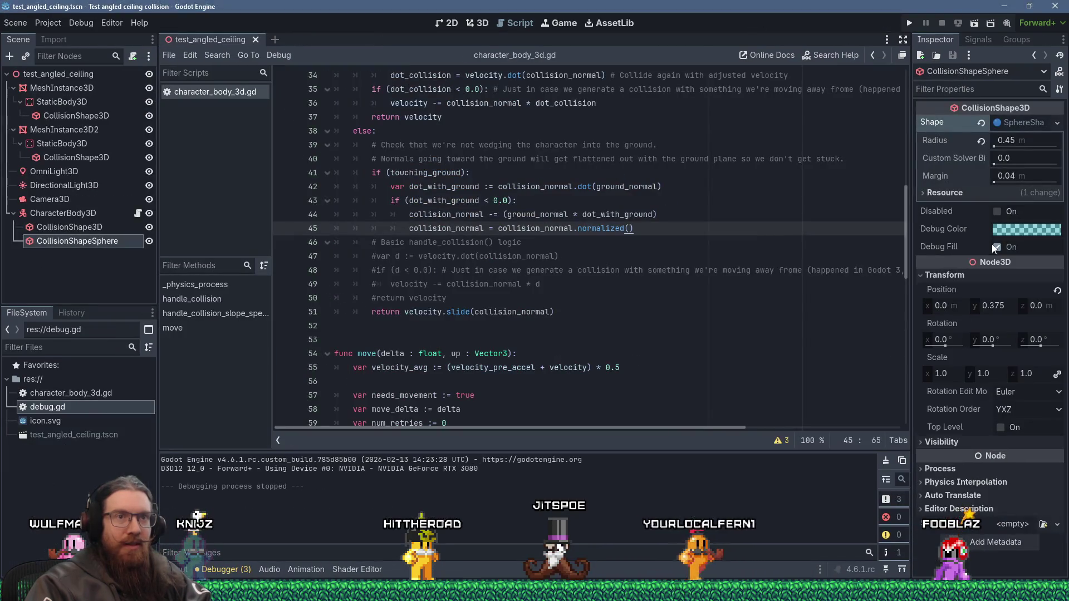
key(alt+Tab)
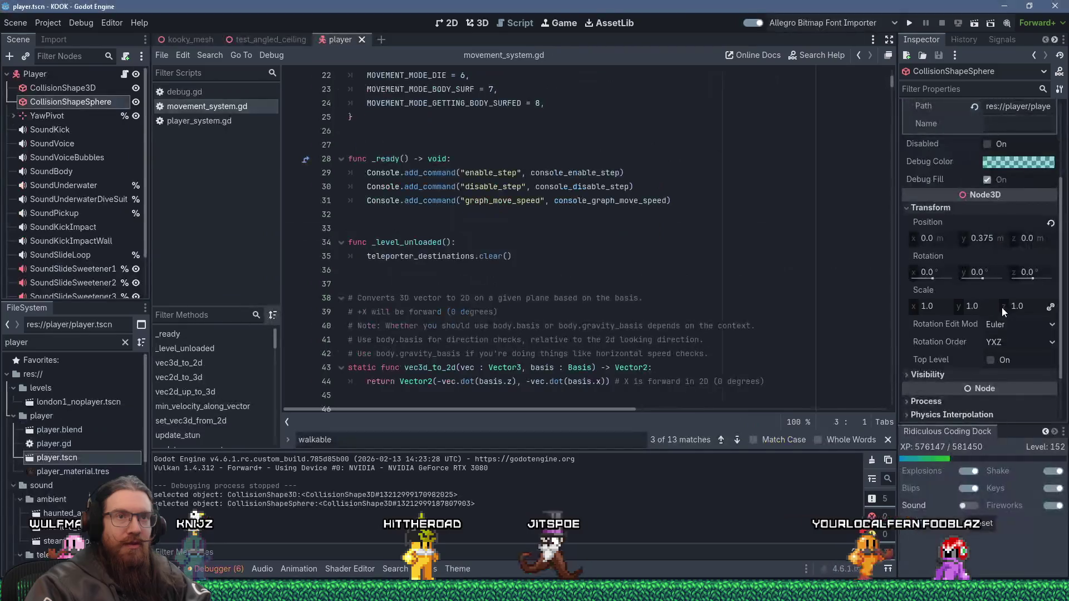
scroll(988, 245, up, 4)
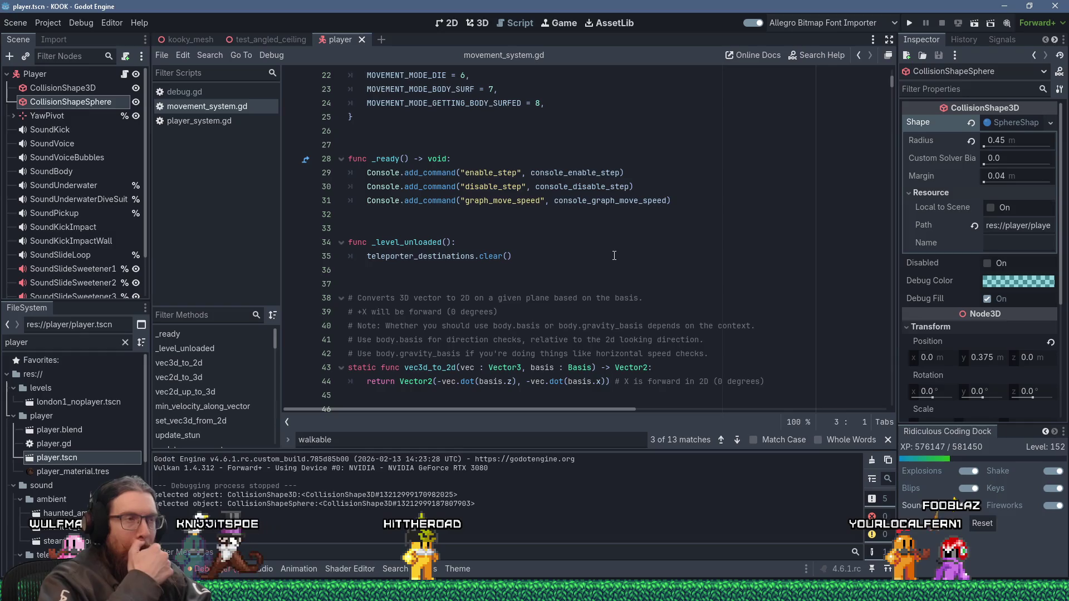
- Open KOOK's player_system.gd to review its movement code
scroll(614, 256, up, 7)
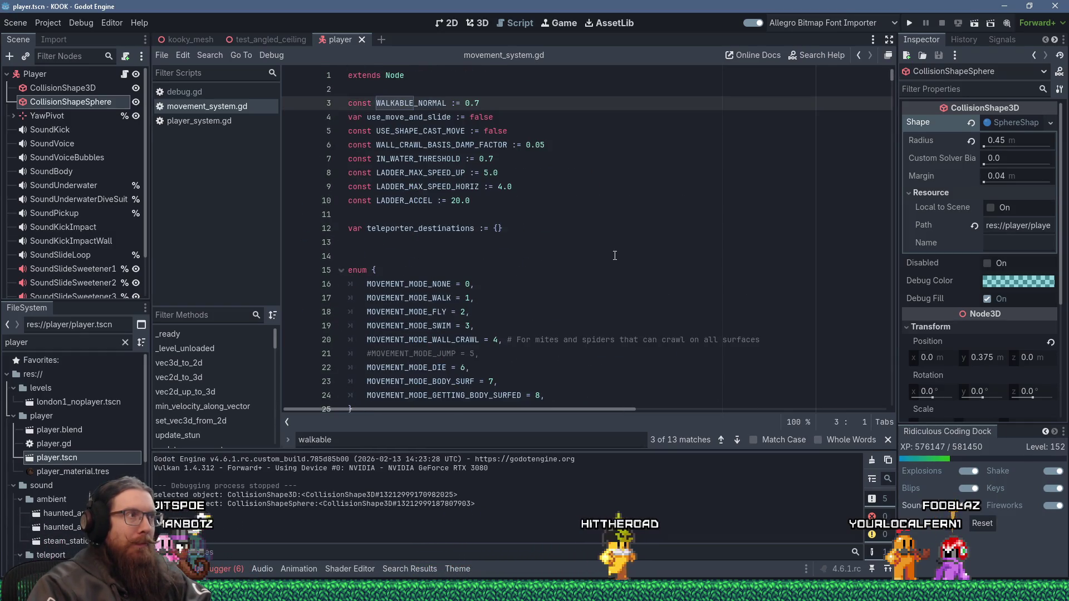
scroll(615, 255, down, 7)
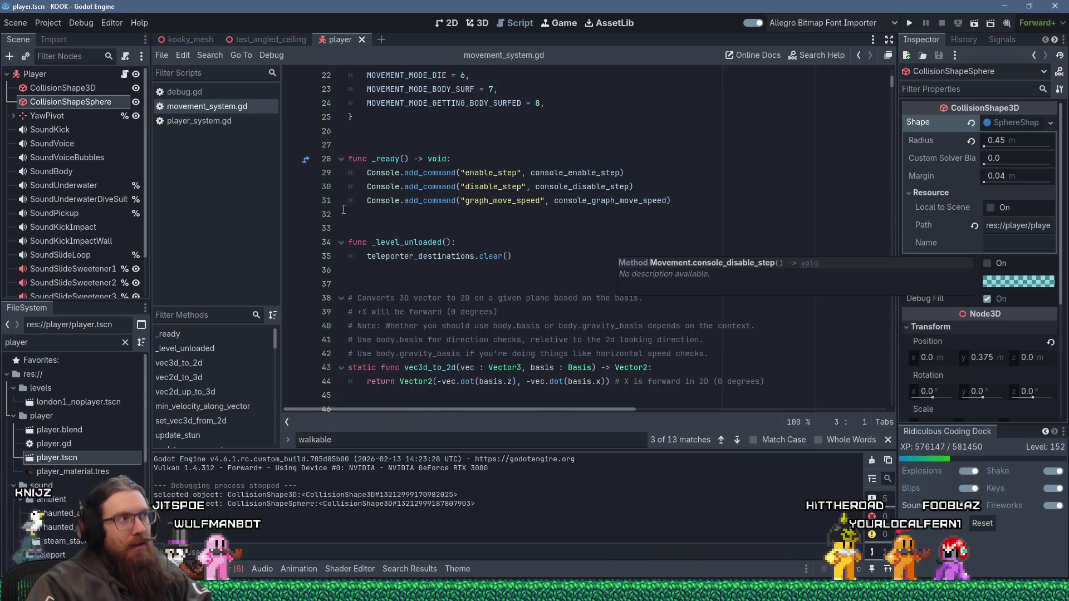
click(228, 121)
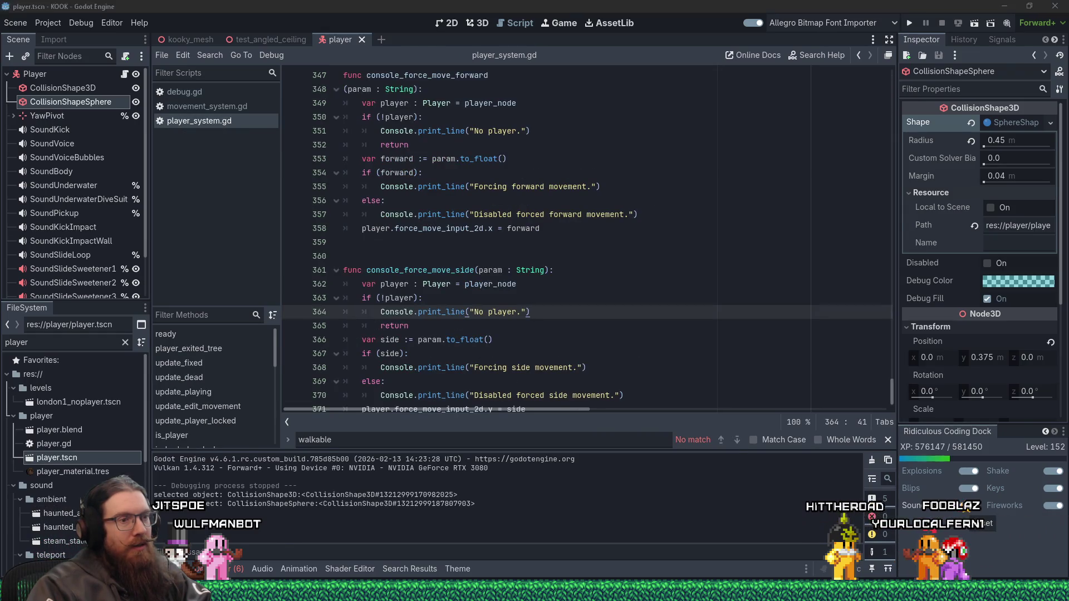
key(alt+Tab)
click(768, 569)
click(774, 557)
- Change 'func _physics_process' to 'func _process' in character_body_3d.gd and run the test with F5
scroll(781, 252, up, 10)
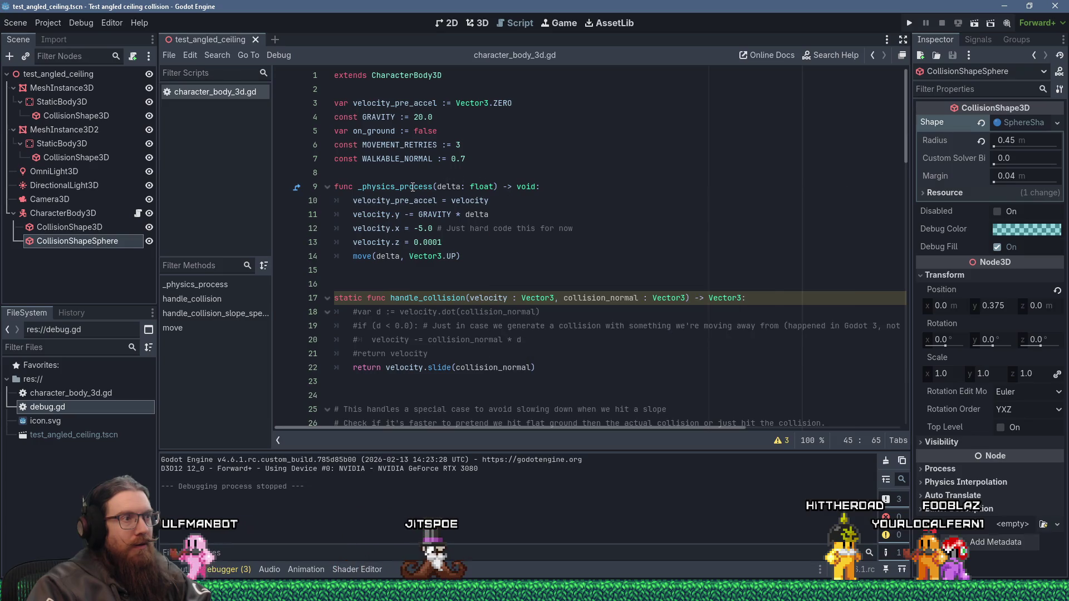
mouse_move(412, 187)
drag(396, 188, 358, 187)
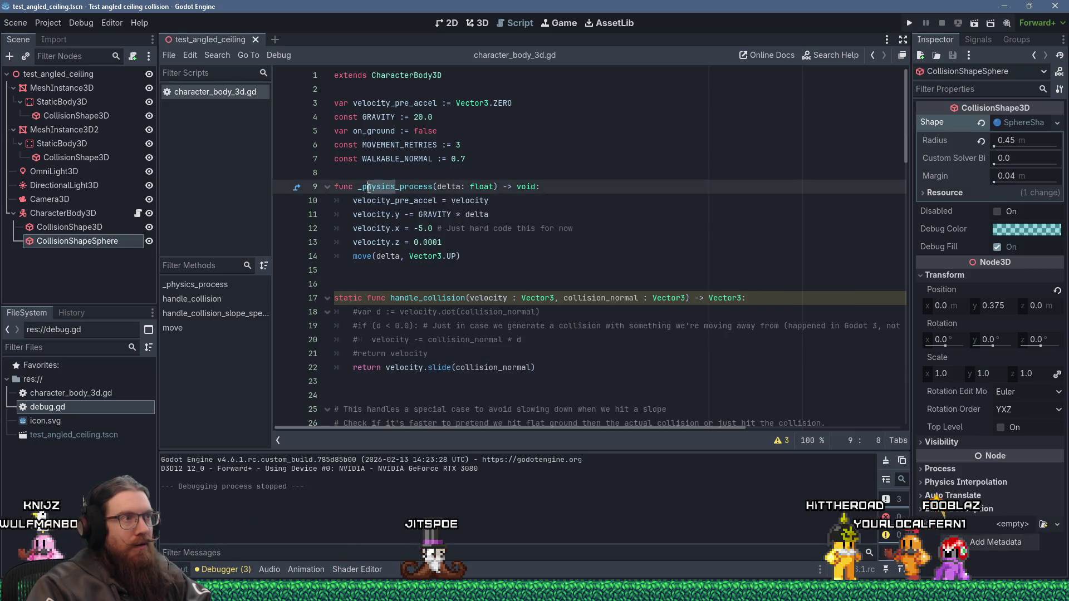
key(Delete)
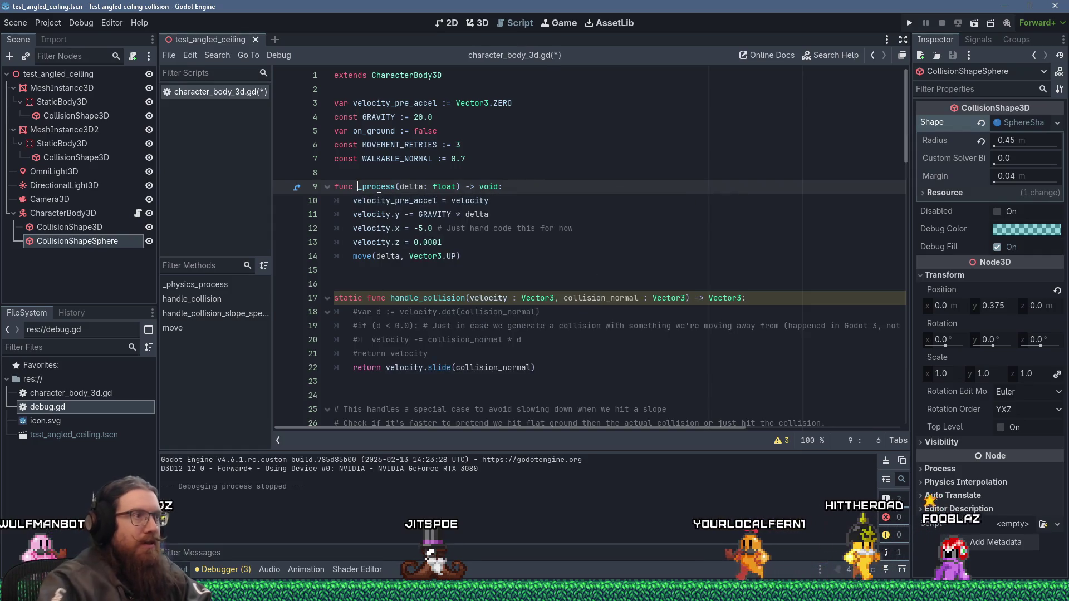
click(501, 159)
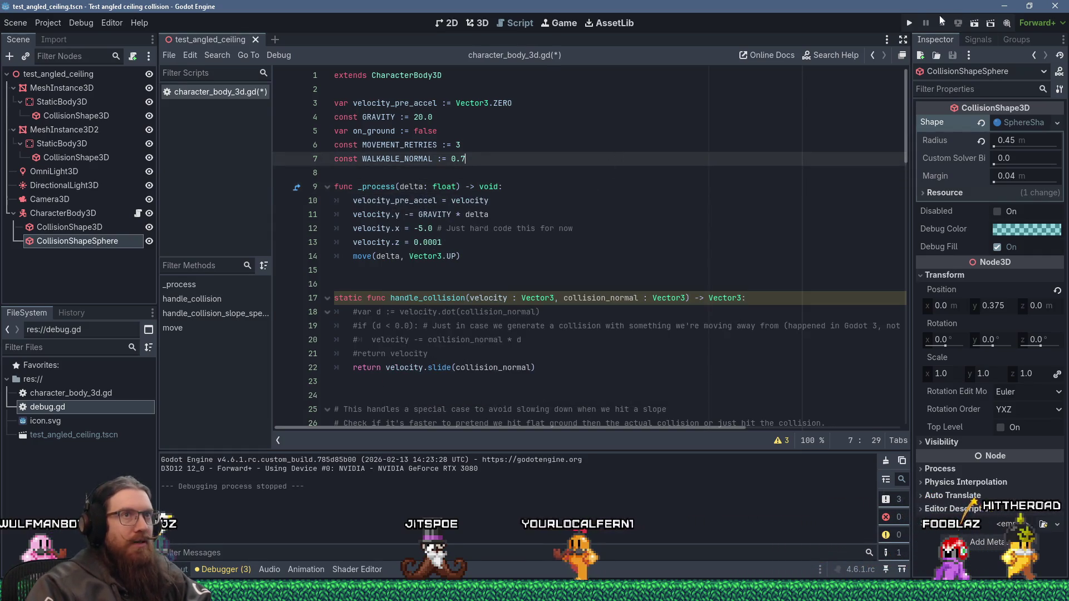
key(F5)
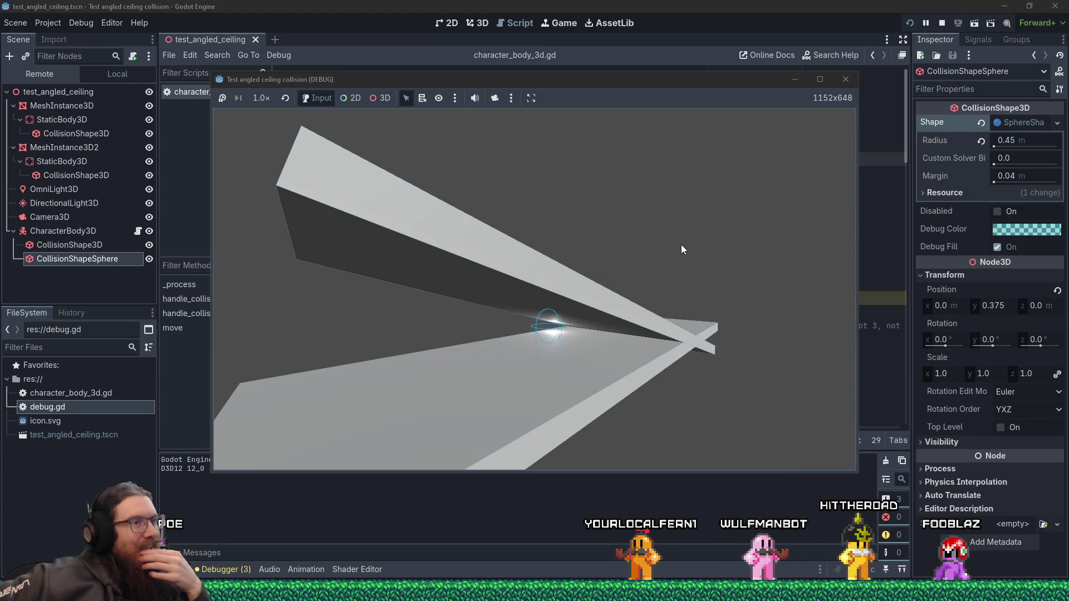
- Close the running angled-ceiling test game window after watching the _process run
click(846, 79)
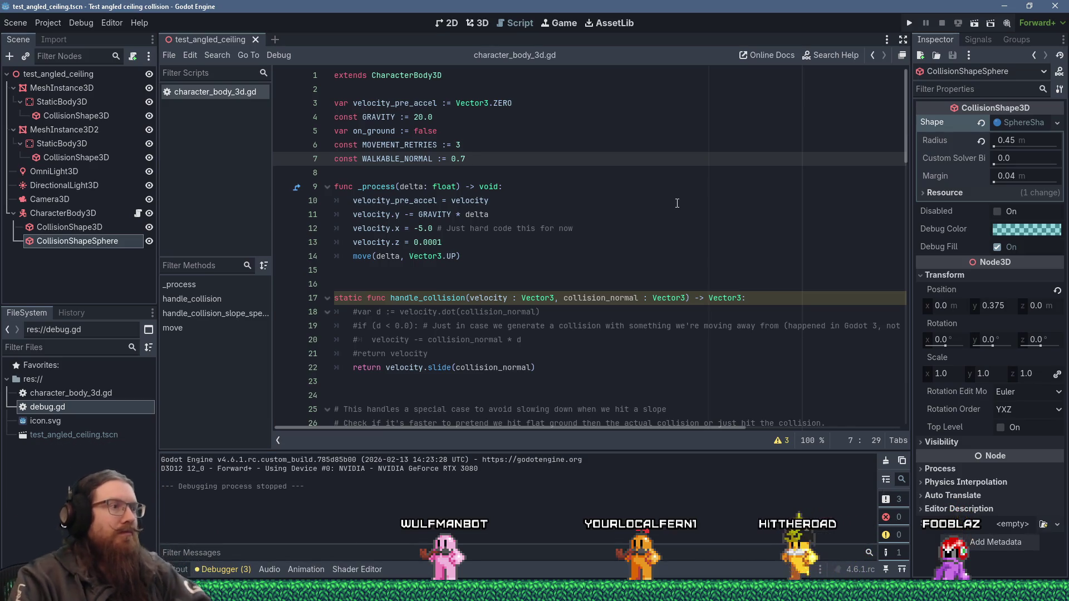
- Review the collision handling code in character_body_3d.gd, then switch to the Wulfmanbot overlay editor
scroll(596, 264, down, 6)
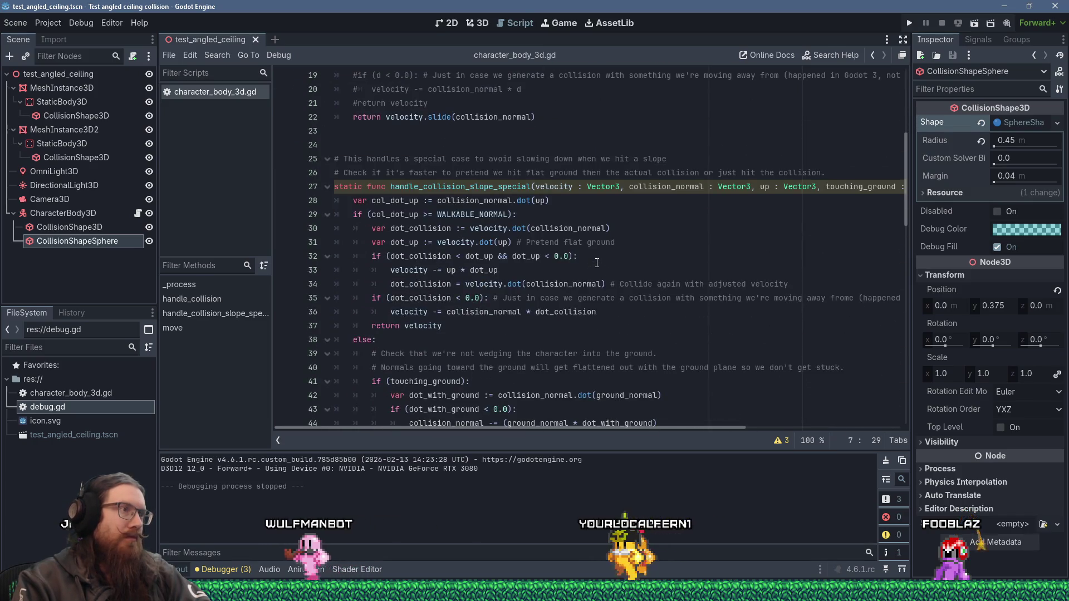
scroll(597, 263, down, 8)
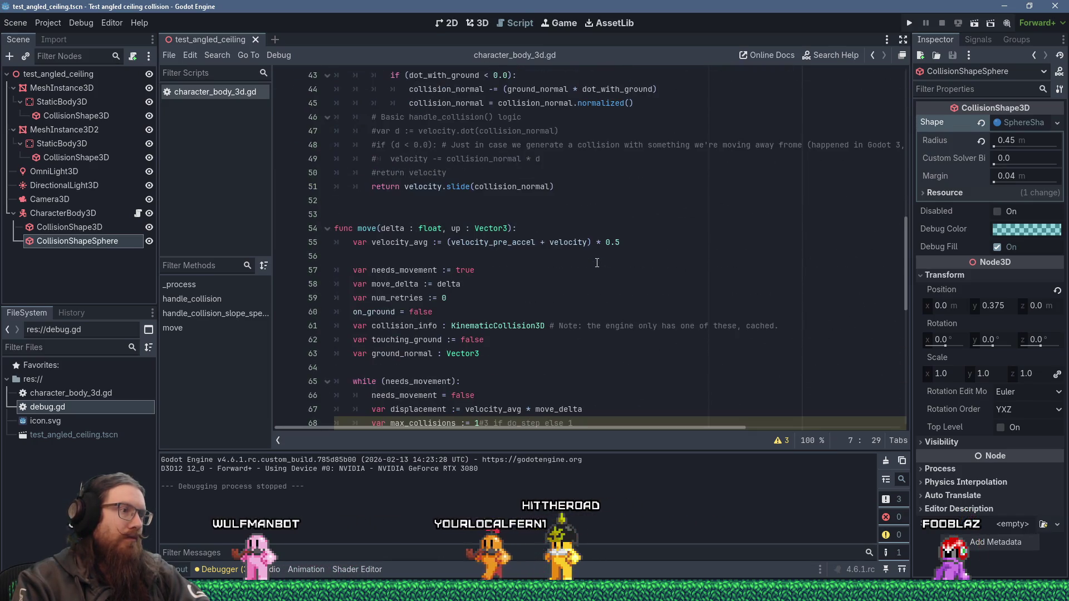
scroll(596, 263, up, 12)
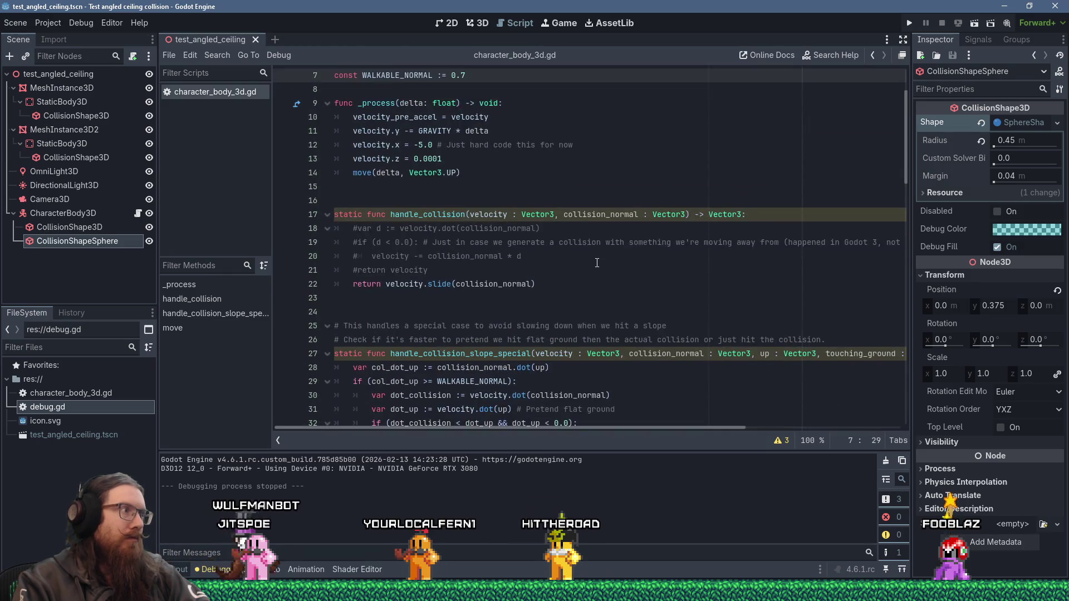
key(alt+Tab)
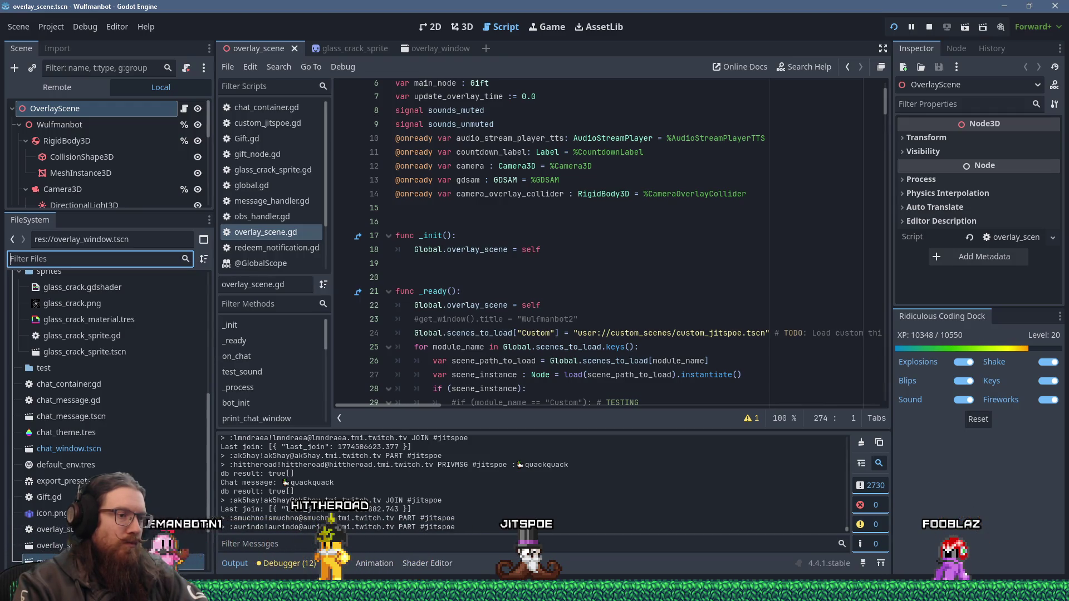
- Focus the overlay_scene.gd editor, then switch to Firefox's move_and_collide GitHub issue page
mouse_move(641, 599)
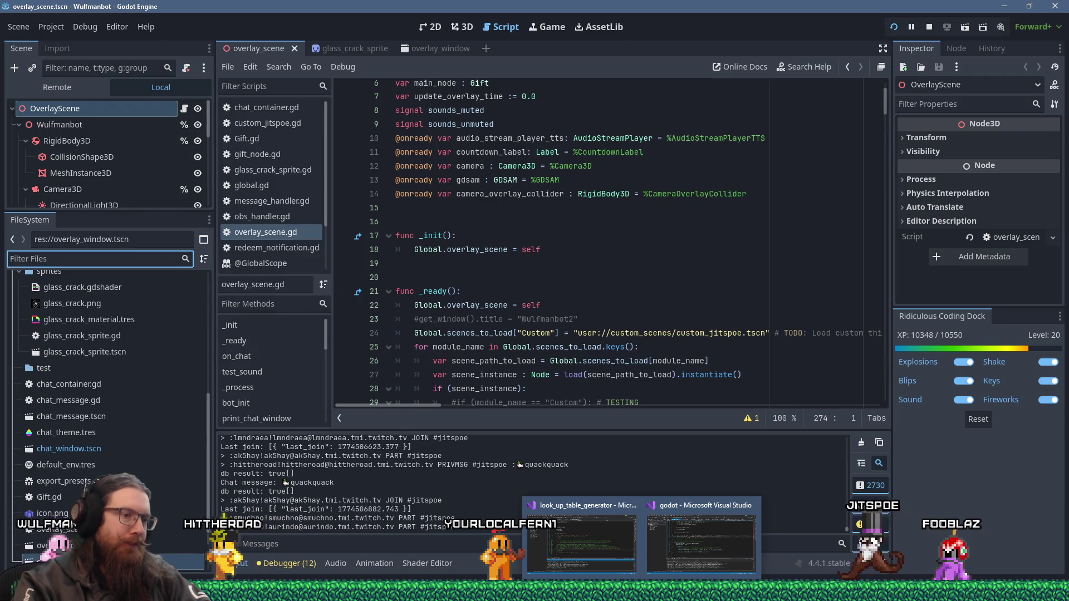
mouse_move(696, 600)
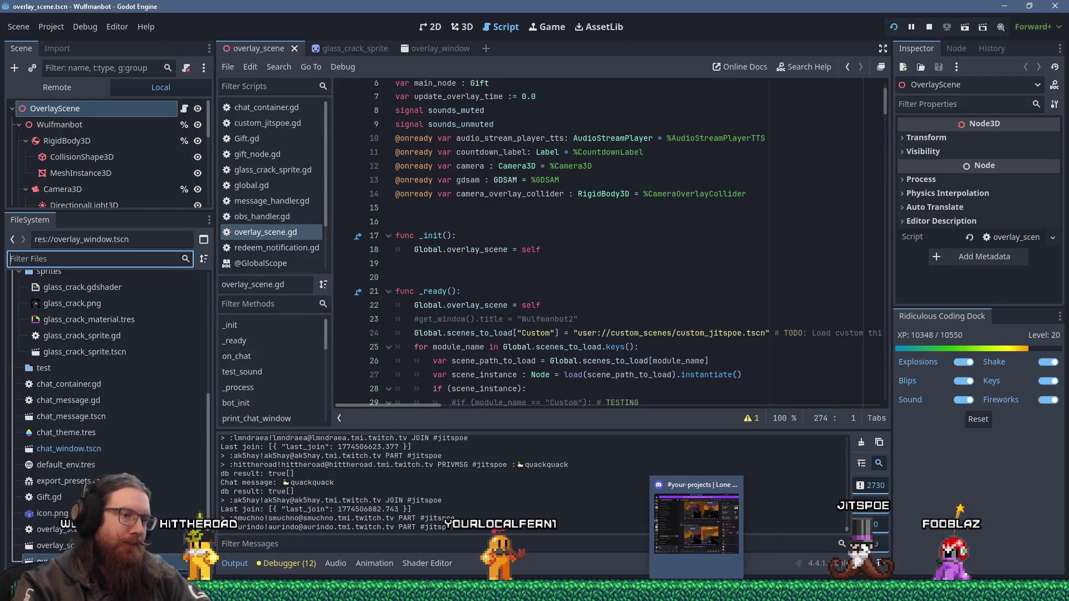
click(538, 307)
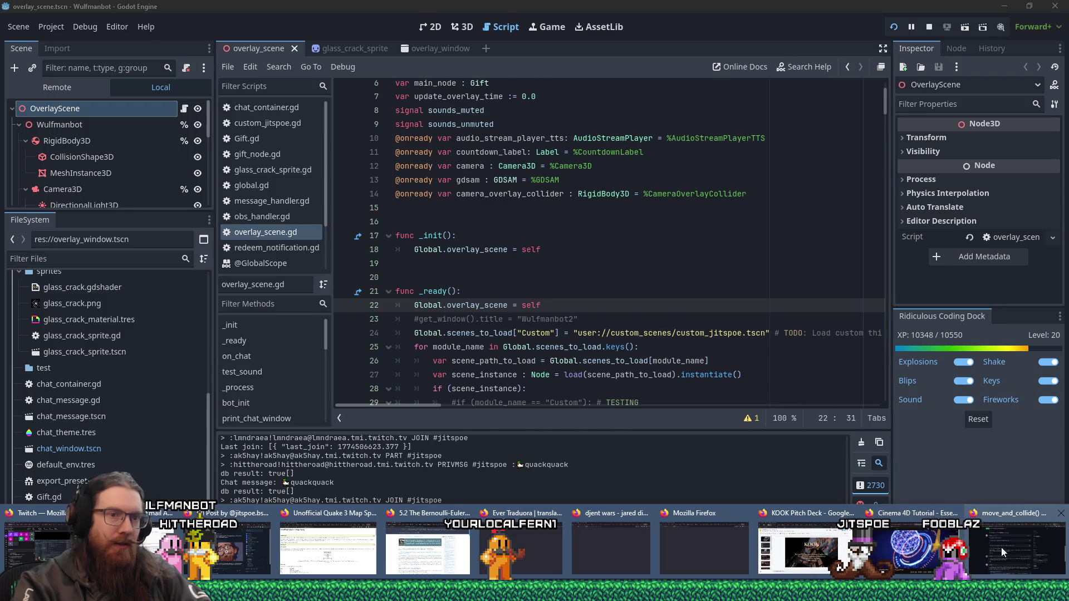
click(1001, 547)
- Copy 'move_and_collide' from the issue title and edit the issue search query
scroll(1000, 409, up, 15)
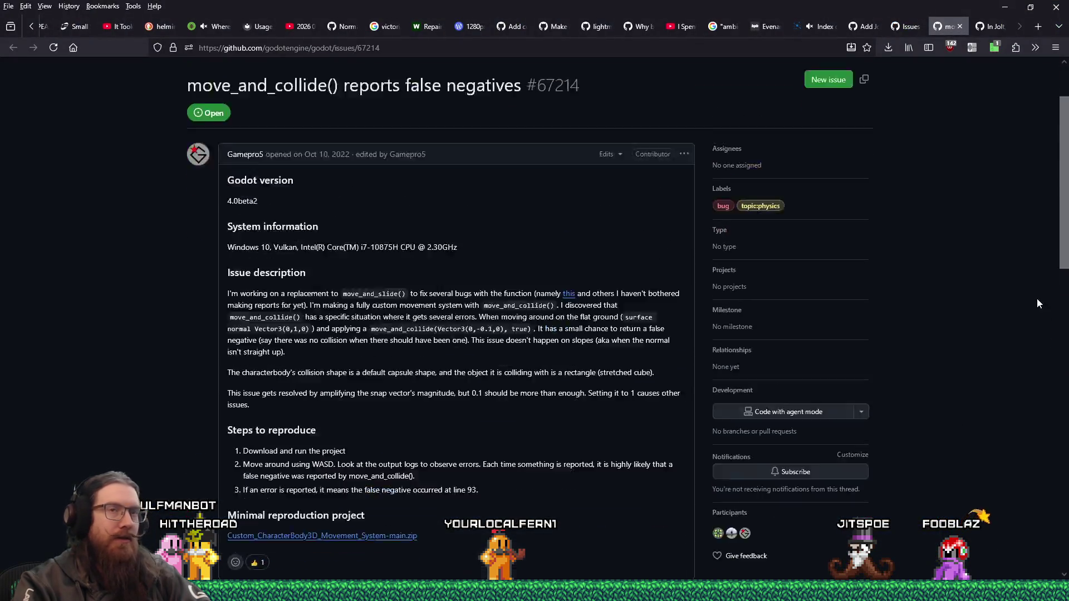
double_click(297, 173)
right_click(298, 173)
click(336, 192)
click(891, 28)
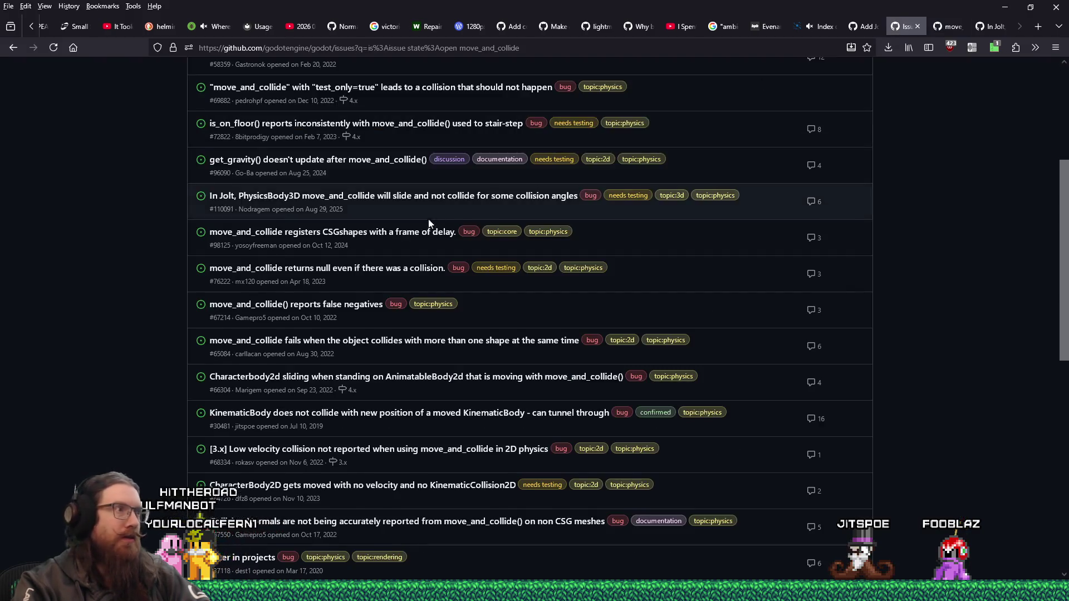
click(363, 225)
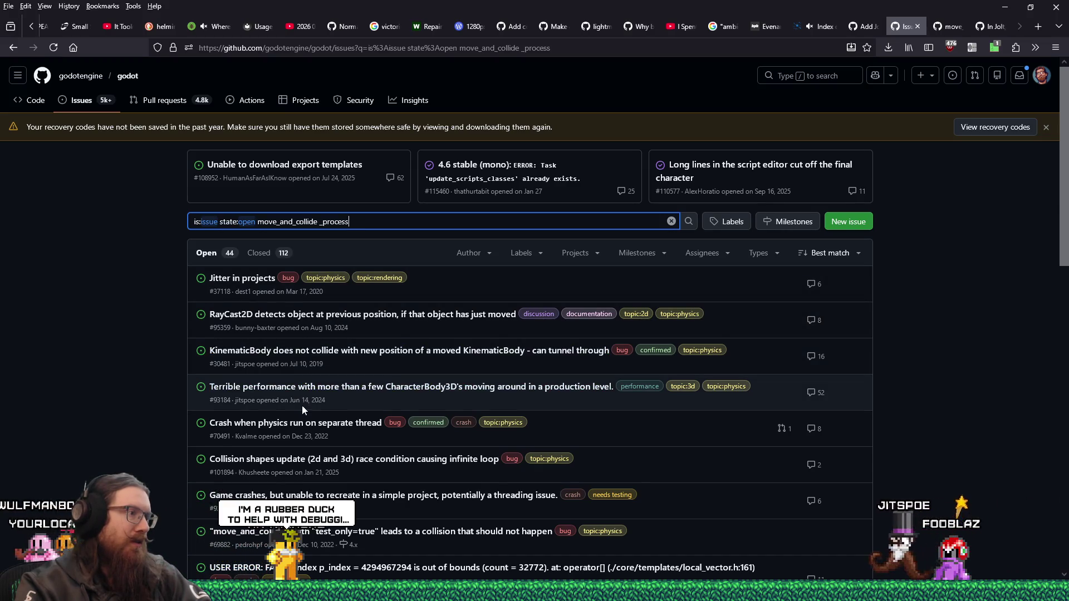
- Open the CharacterBody3D performance issue in a new tab and scroll through the results
mouse_move(297, 428)
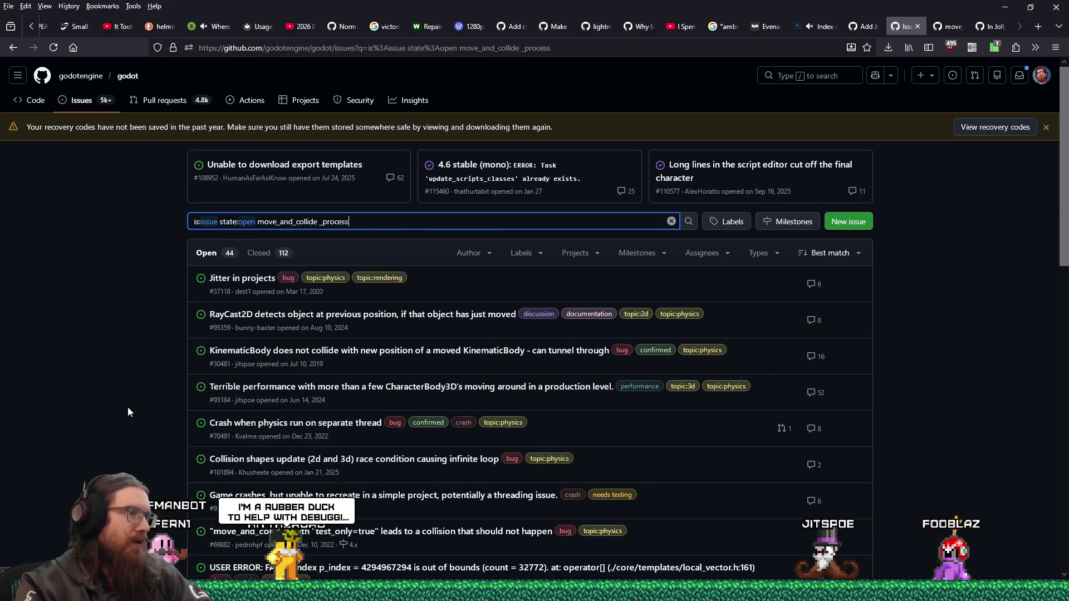
middle_click(383, 392)
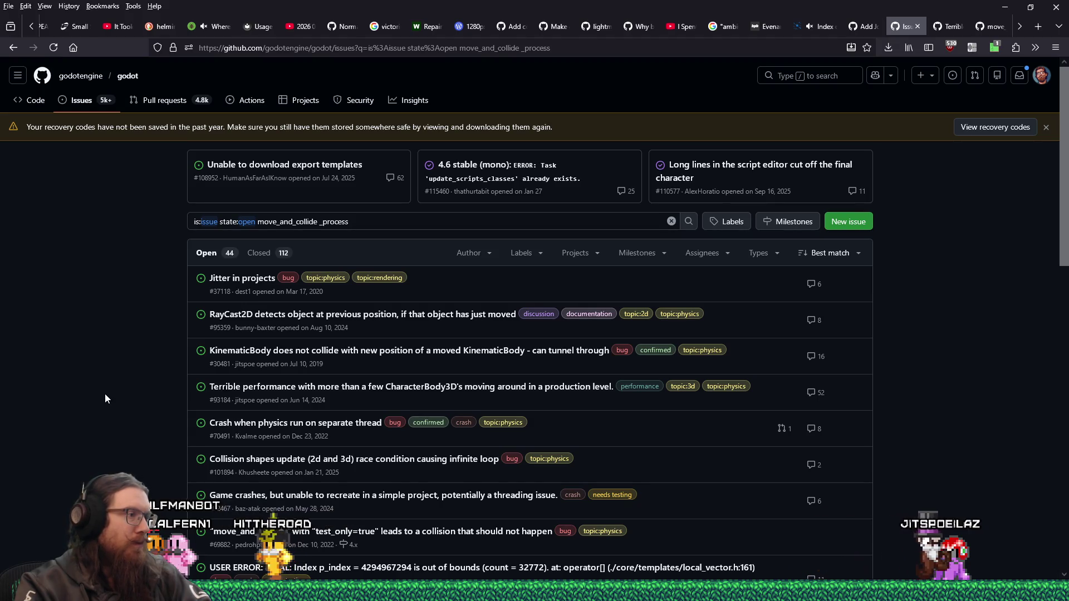
scroll(105, 398, down, 1)
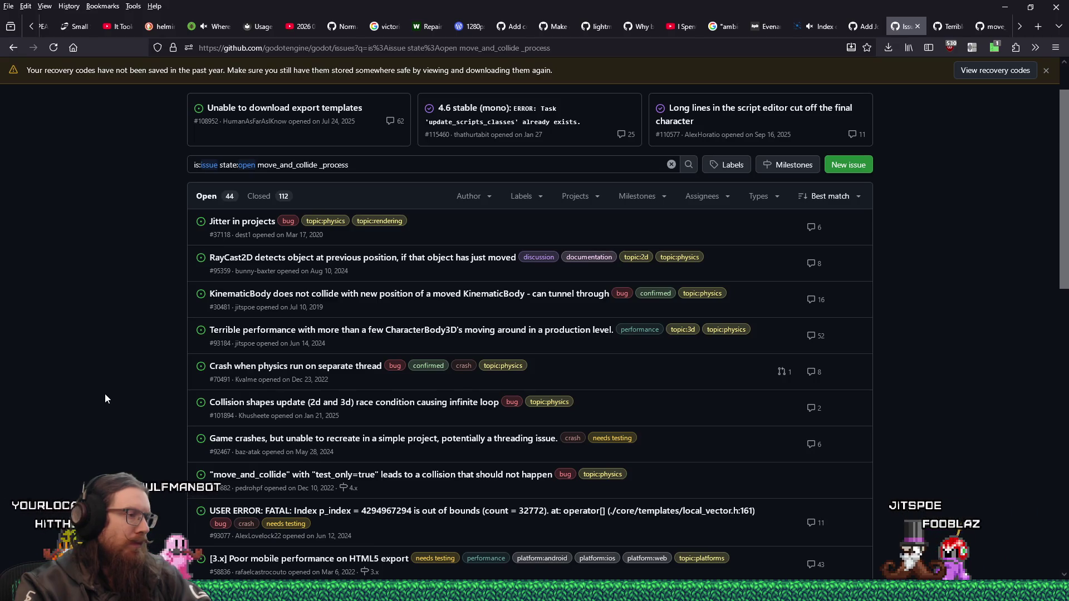
scroll(105, 398, down, 1)
scroll(105, 399, down, 2)
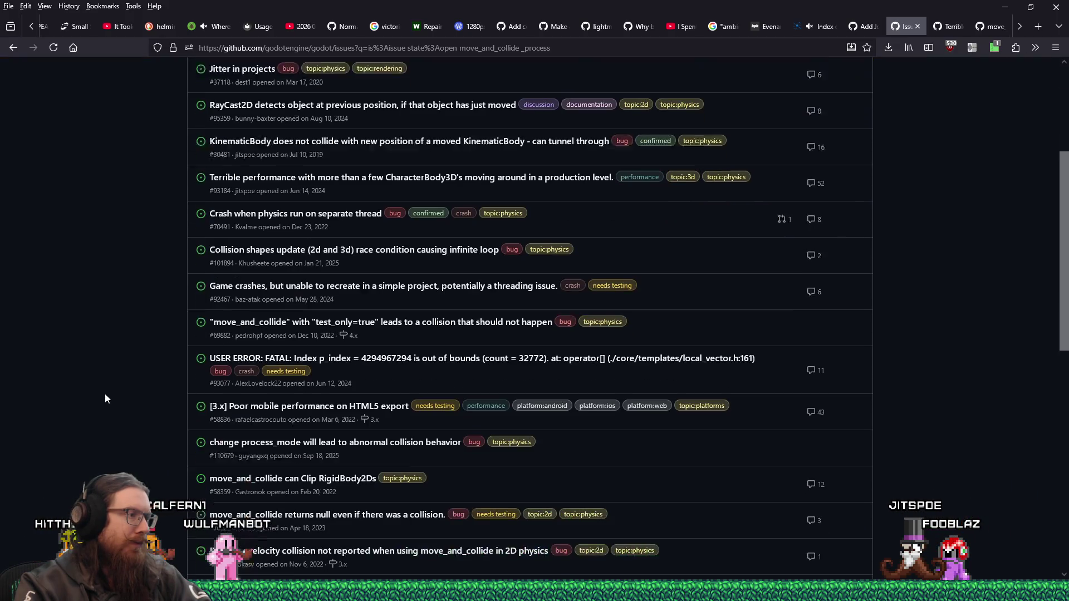
scroll(105, 399, down, 2)
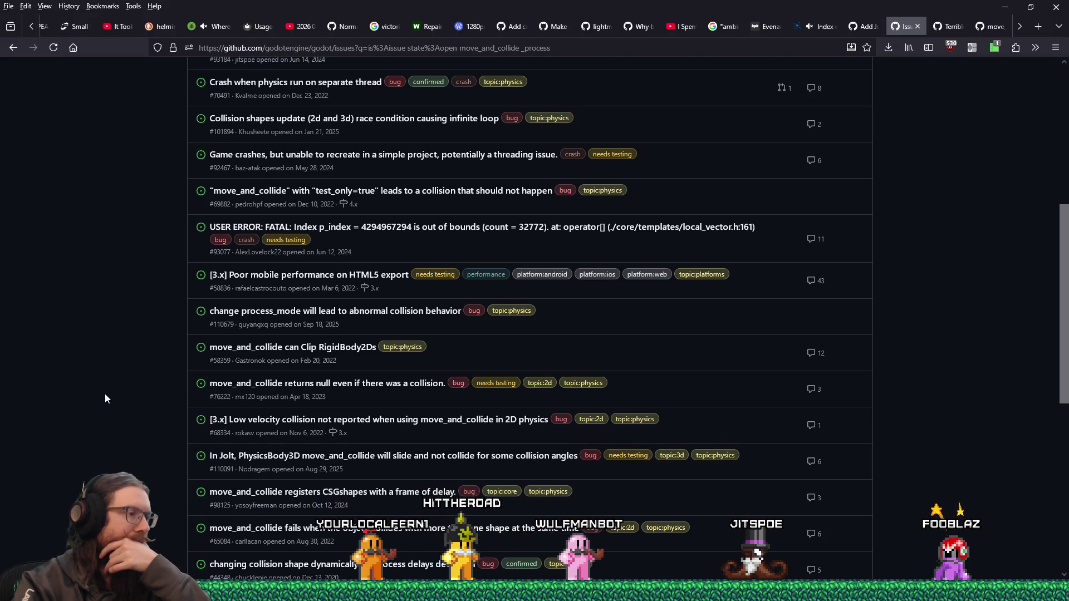
scroll(105, 393, down, 1)
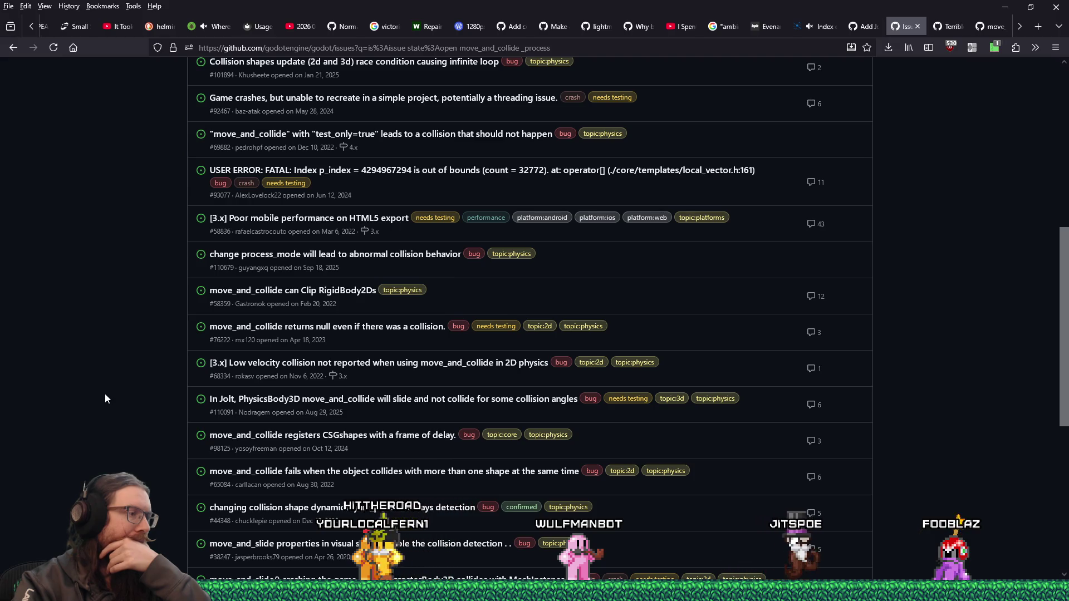
scroll(105, 393, down, 2)
scroll(105, 399, down, 3)
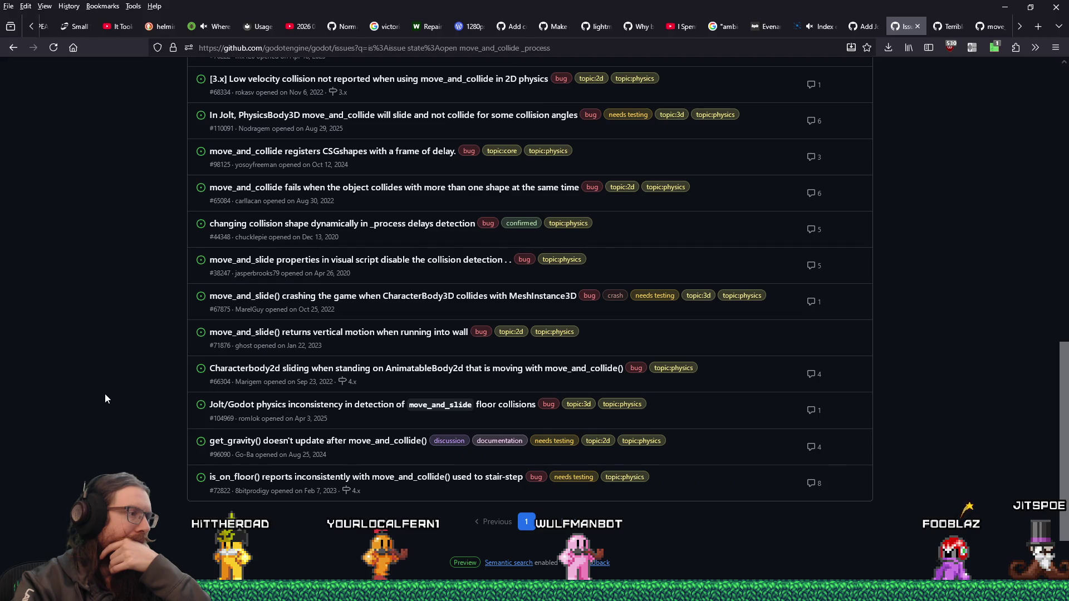
- Go to page 2 of the move_and_collide _process results and scroll through it
click(564, 524)
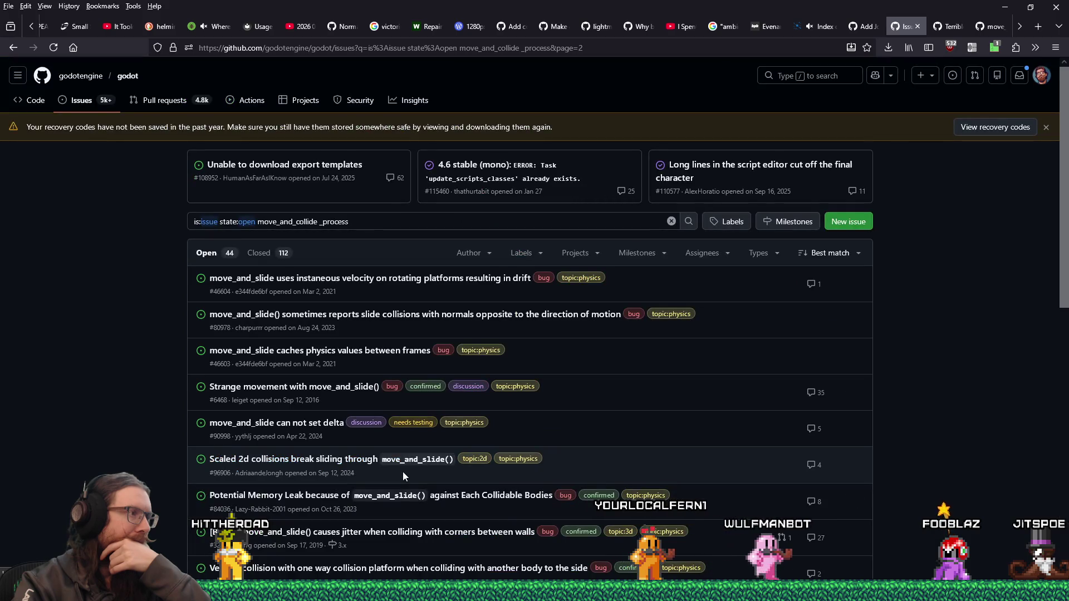
scroll(402, 472, down, 1)
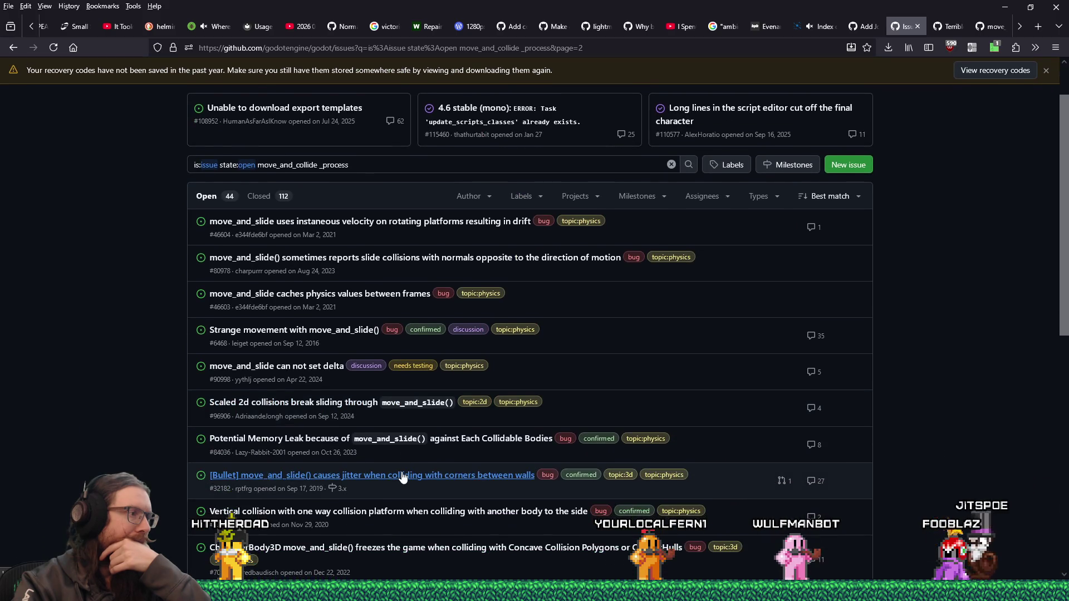
scroll(119, 431, down, 5)
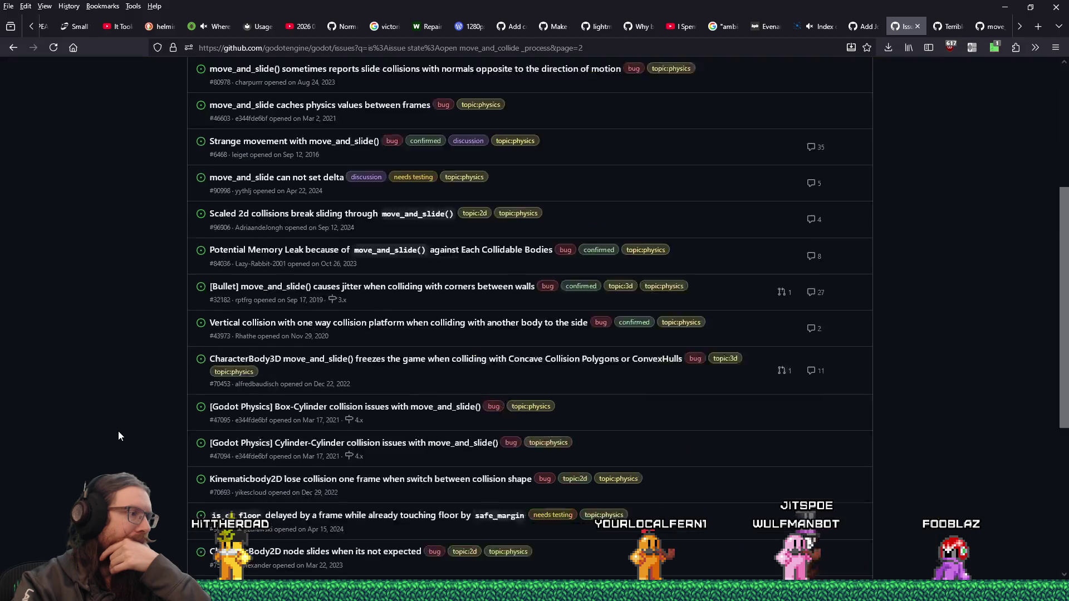
scroll(117, 433, down, 2)
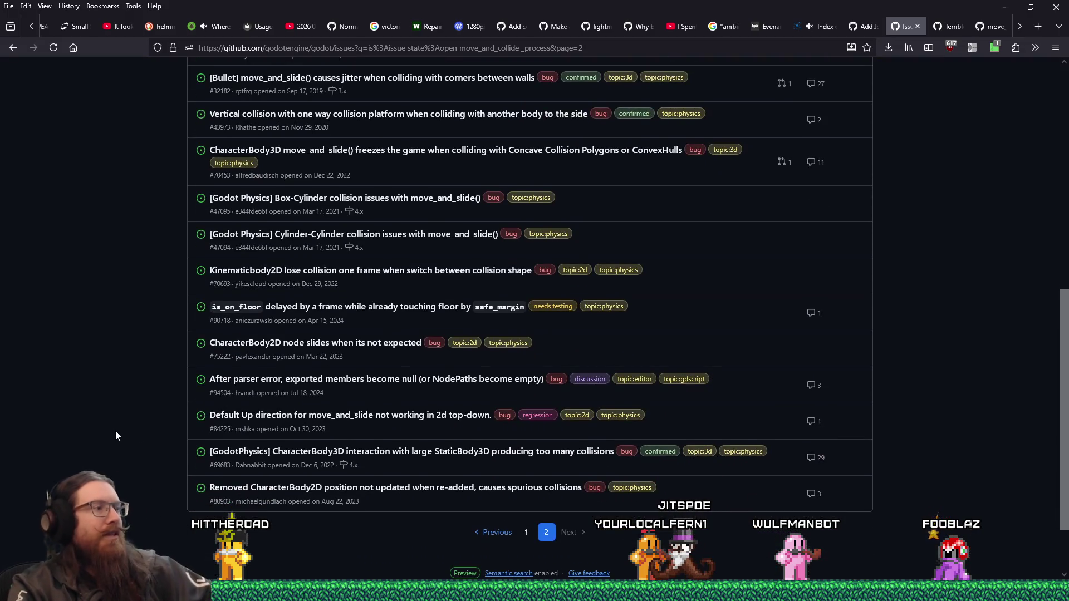
key(alt+Tab)
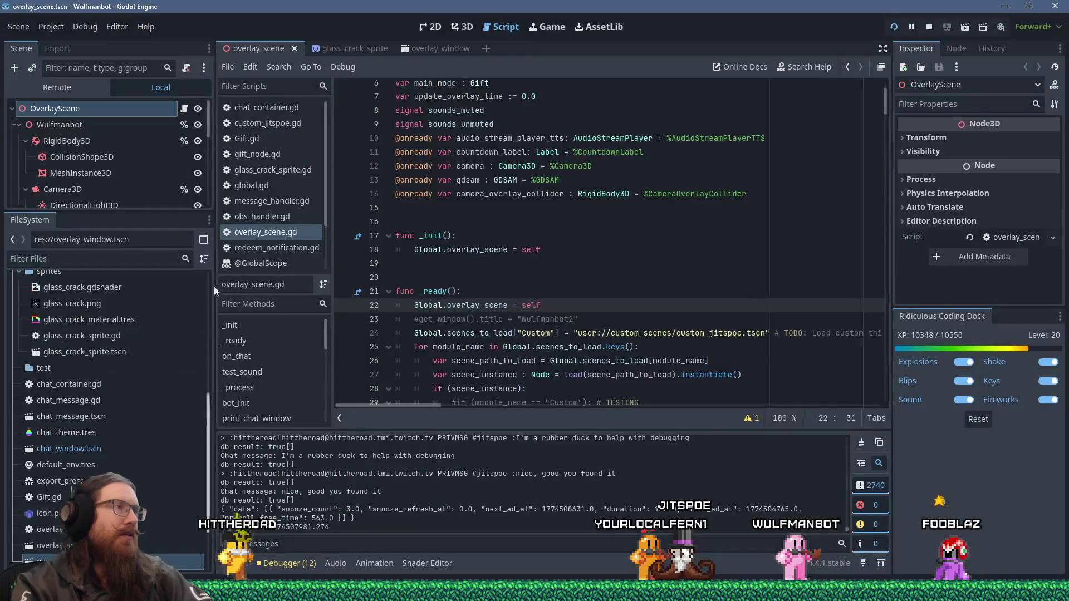
- In the angled-ceiling project, set the 3D Physics Engine to GodotPhysics3D and save and restart
key(alt+Tab)
click(50, 23)
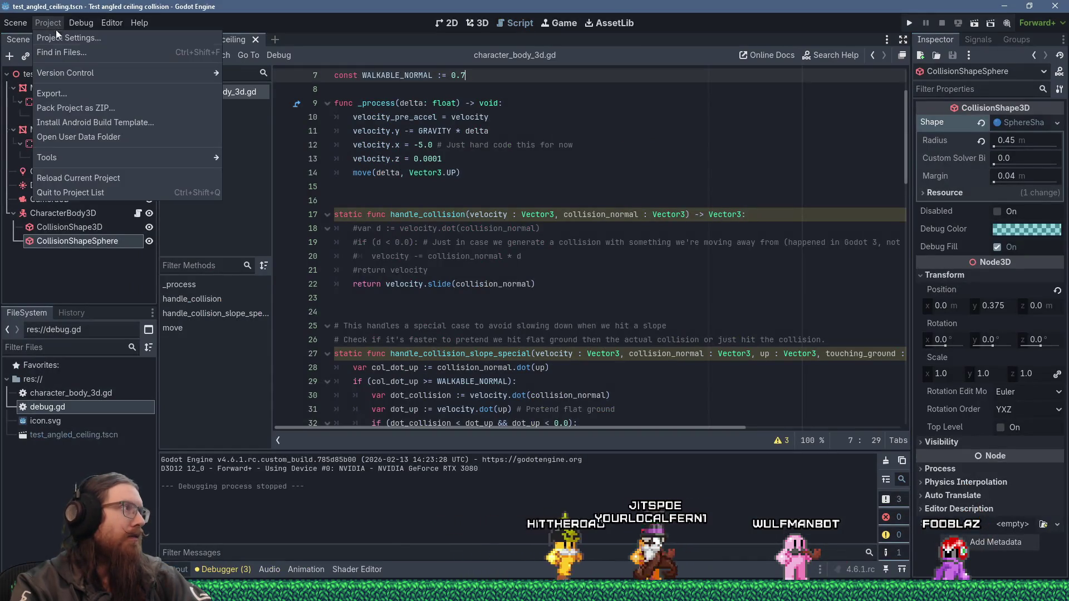
click(59, 38)
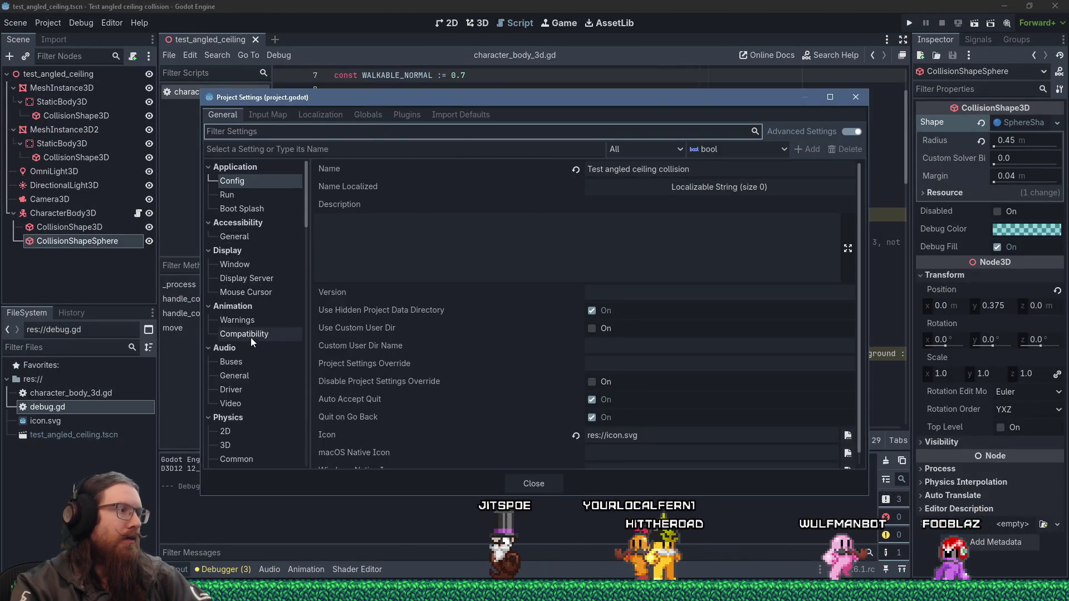
scroll(253, 342, down, 3)
click(245, 325)
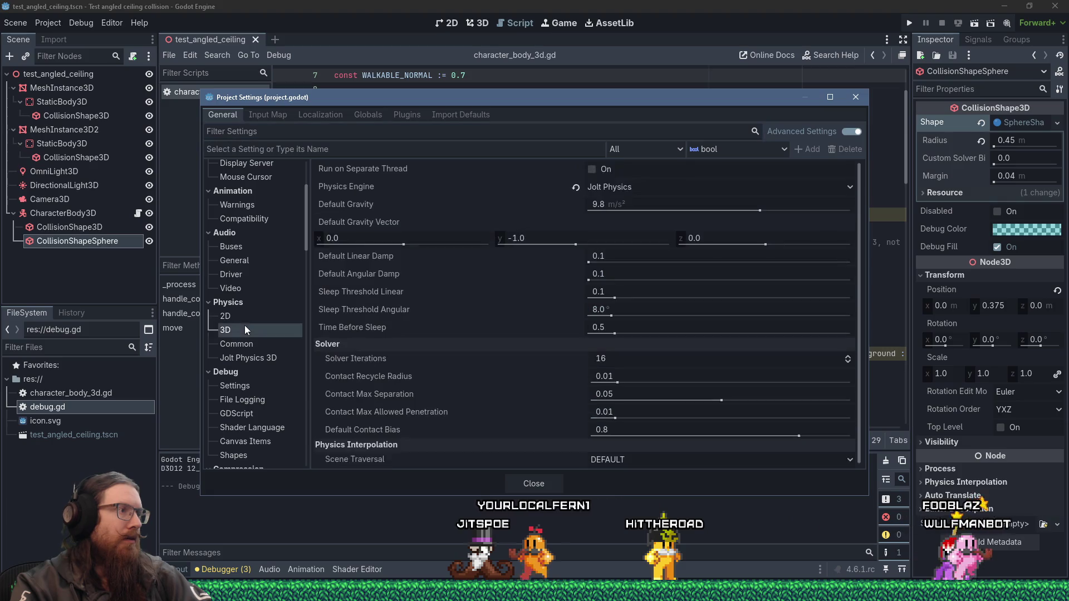
click(671, 189)
click(646, 233)
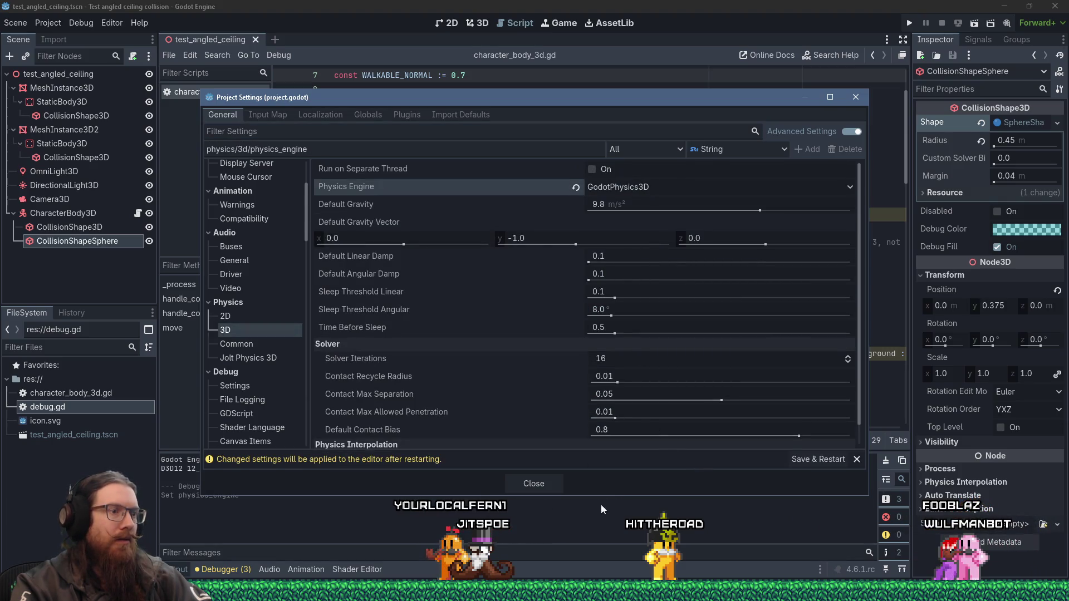
click(795, 460)
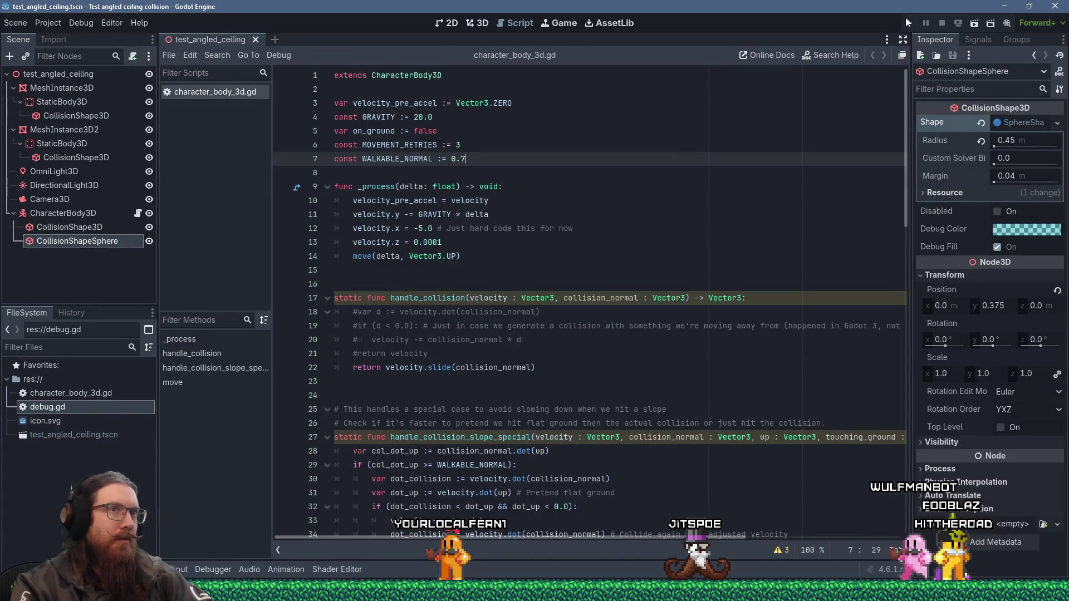
- Run the test scene under GodotPhysics3D, then stop it
click(906, 20)
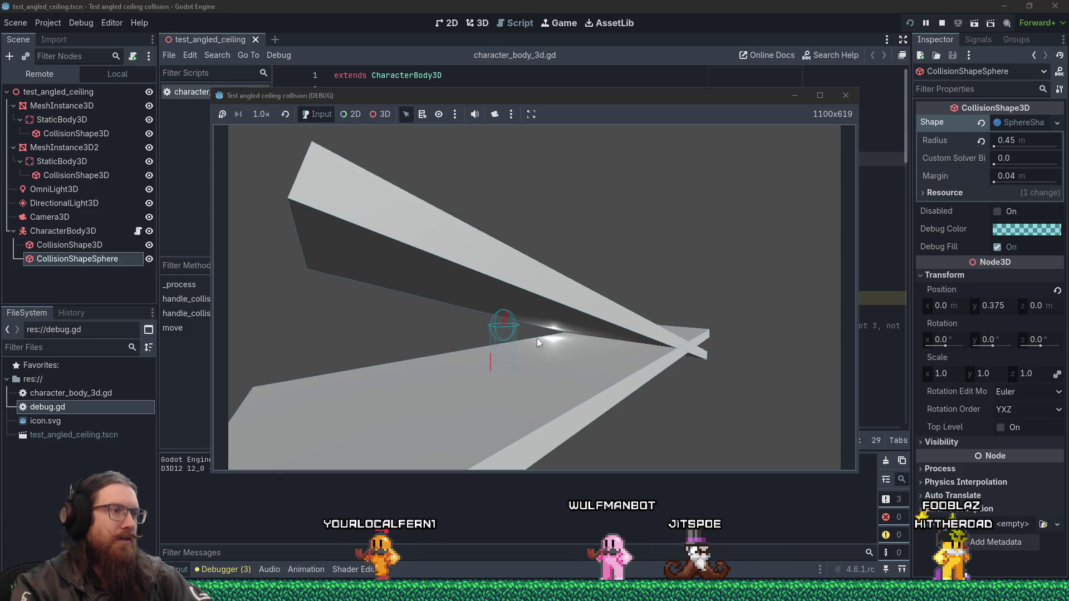
click(846, 95)
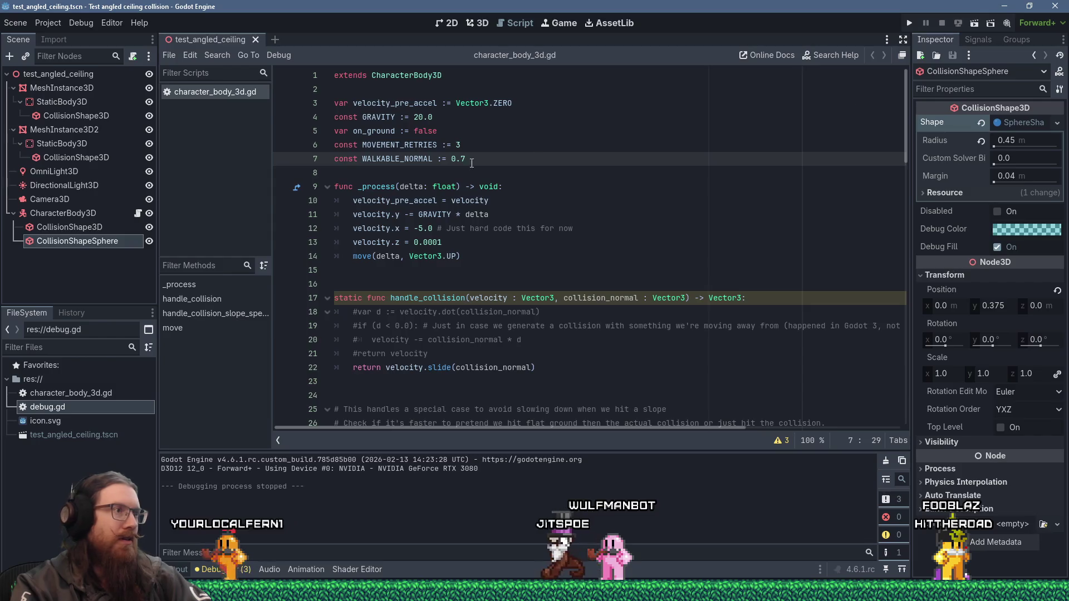
click(42, 22)
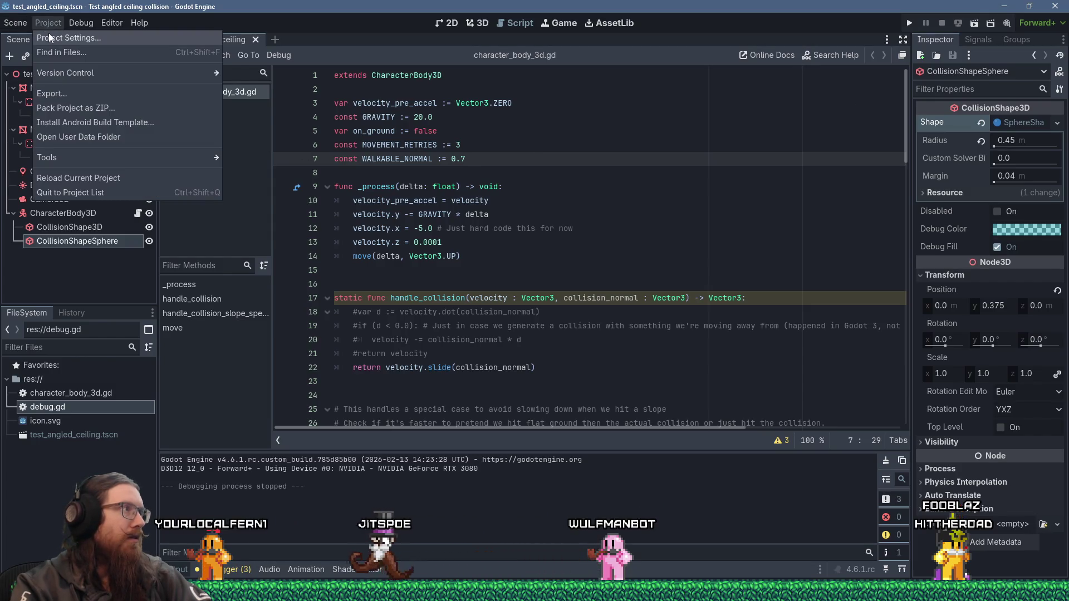
- Set the 3D Physics Engine back to Jolt Physics and save and restart the editor
click(56, 37)
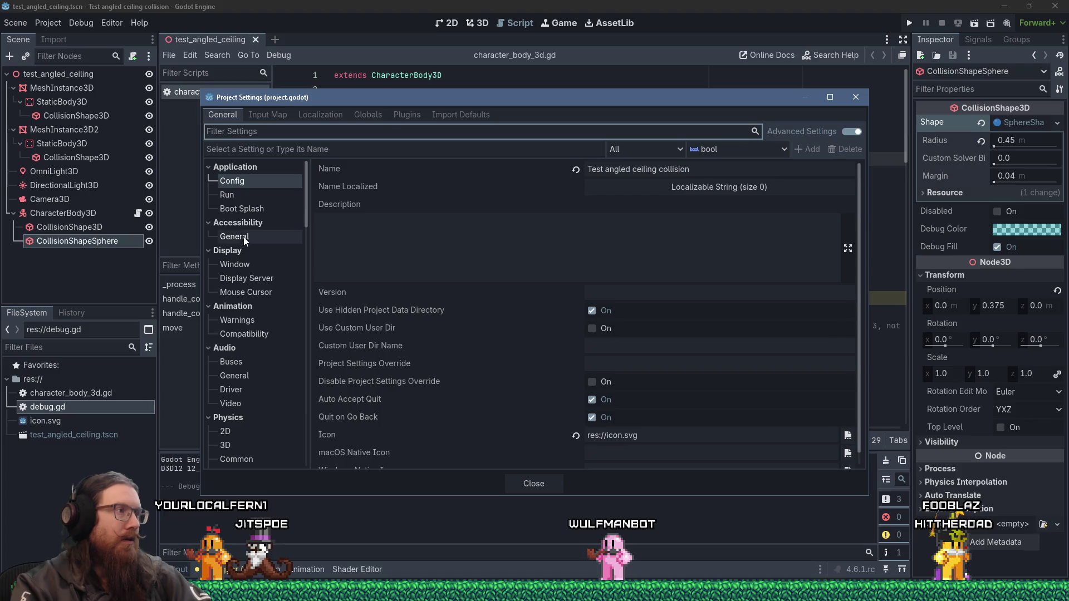
scroll(252, 271, down, 3)
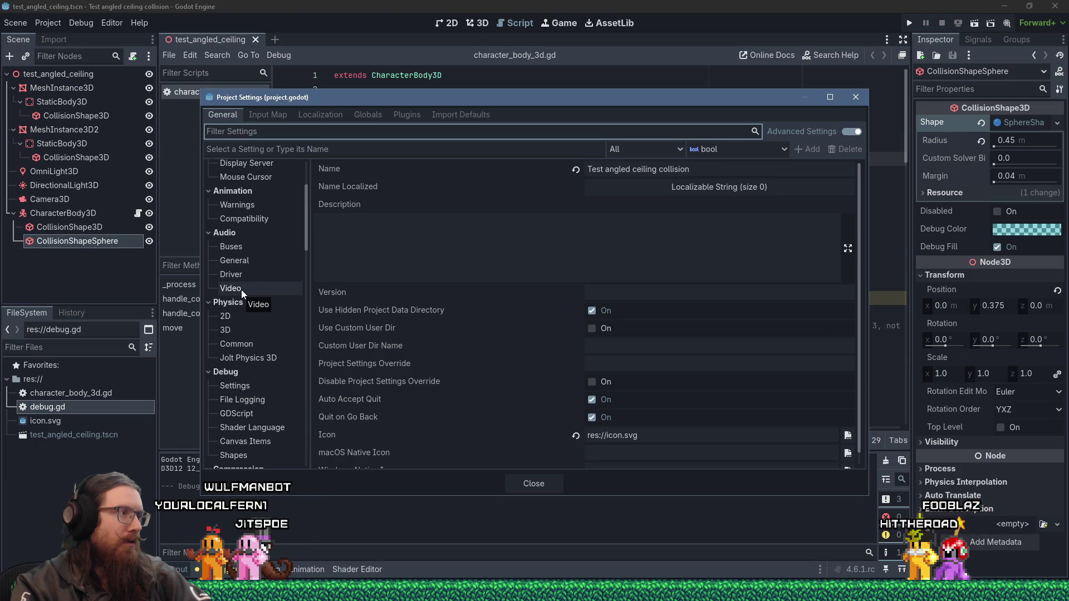
click(239, 360)
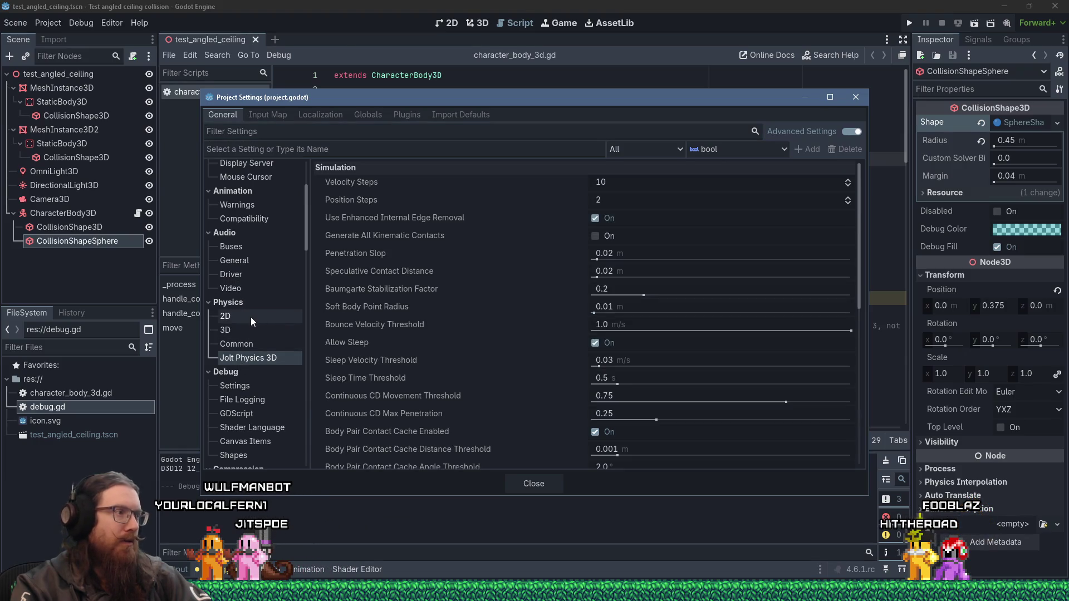
click(246, 331)
click(619, 188)
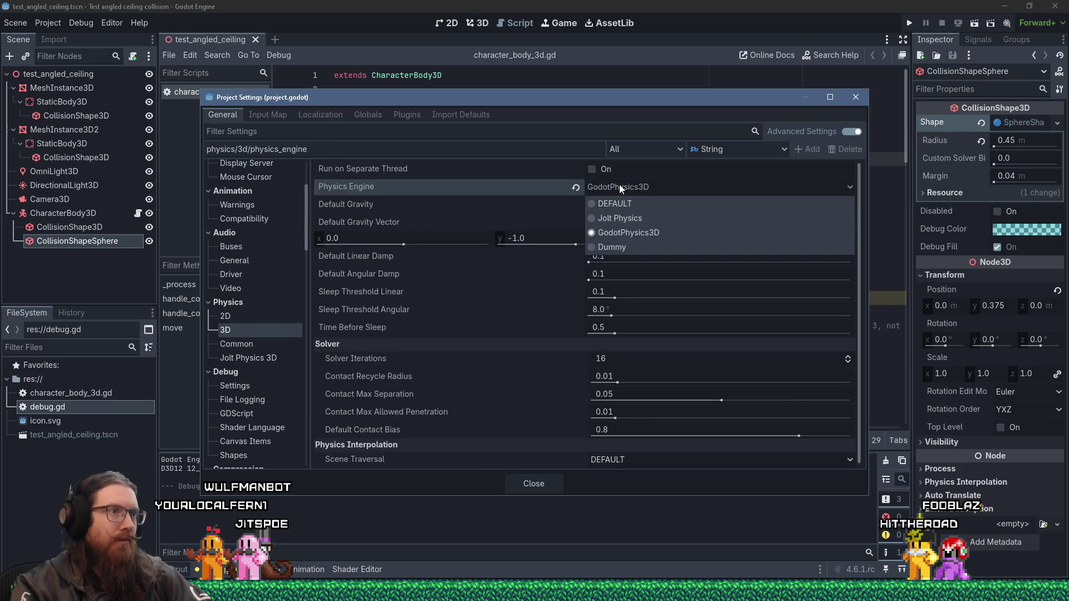
click(616, 218)
click(816, 462)
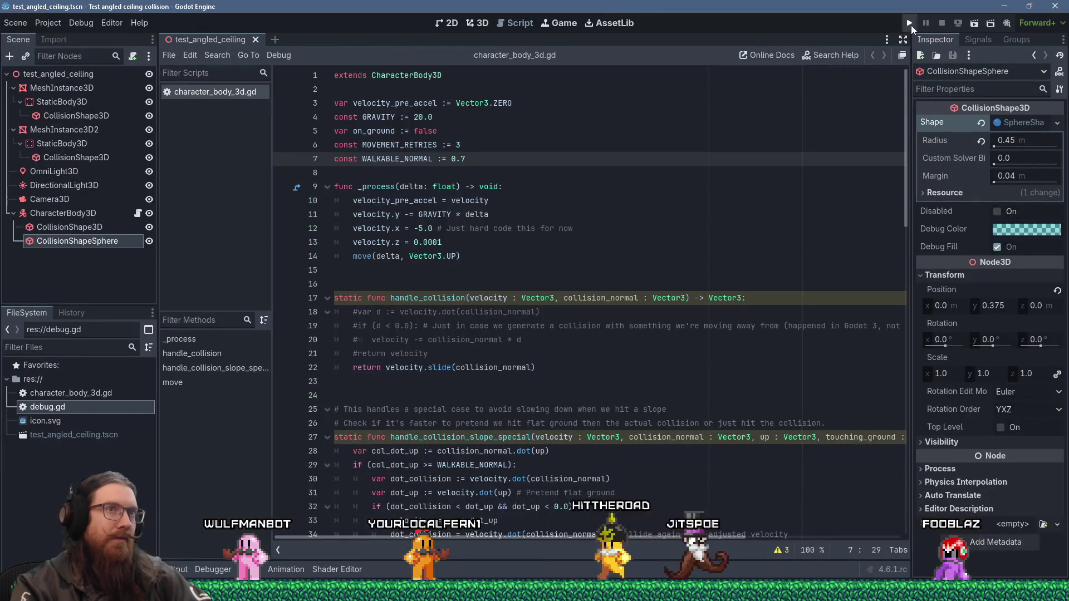
- Run the test scene under Jolt, then stop it and return to the script
click(909, 23)
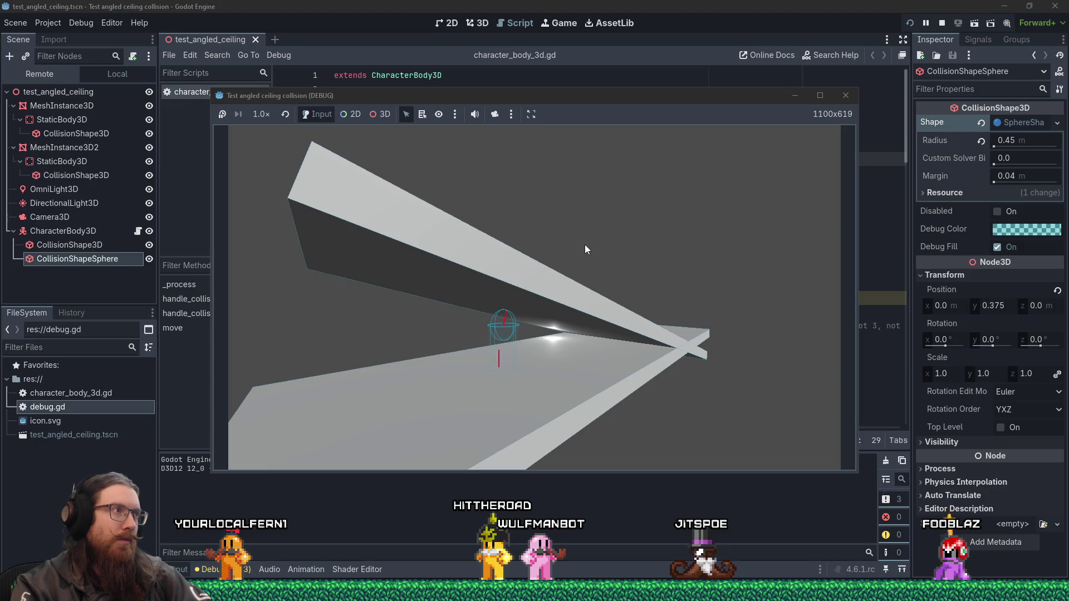
click(846, 95)
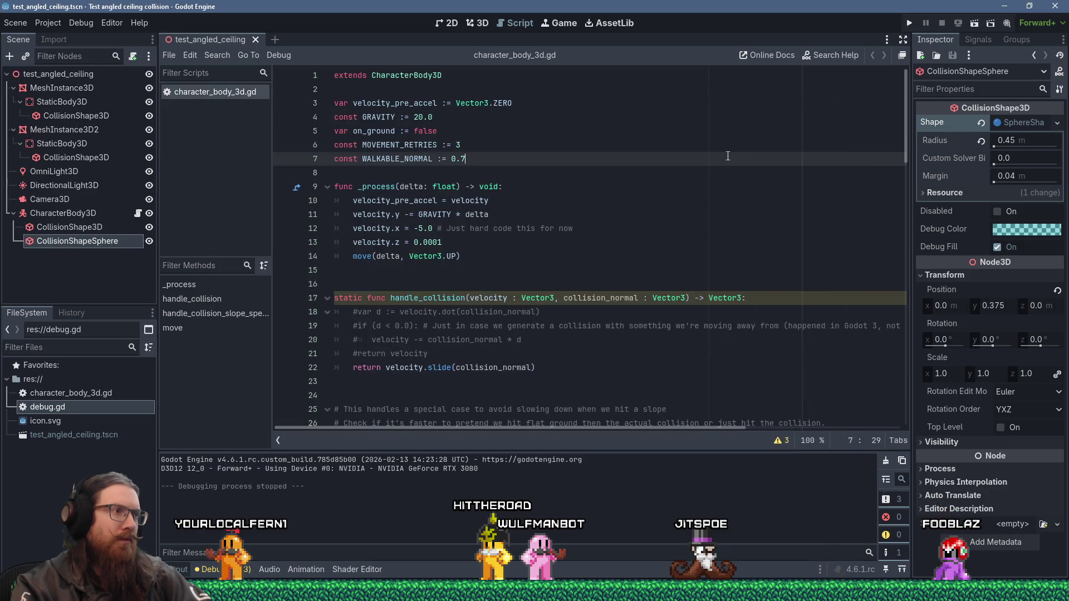
click(595, 194)
click(52, 26)
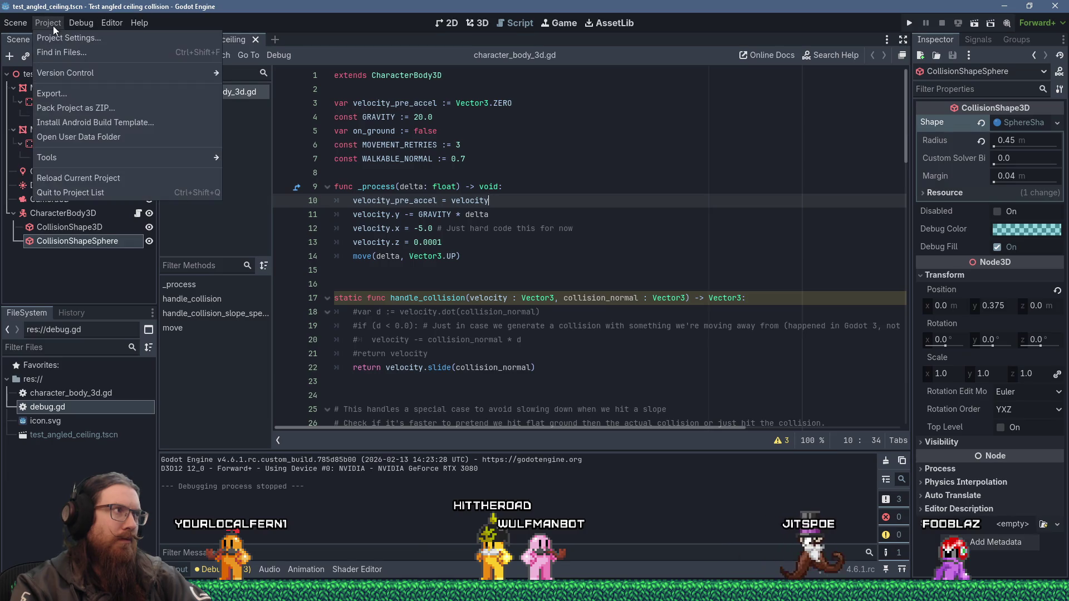
- Close Project Settings and reload the current project
click(58, 41)
scroll(248, 272, down, 5)
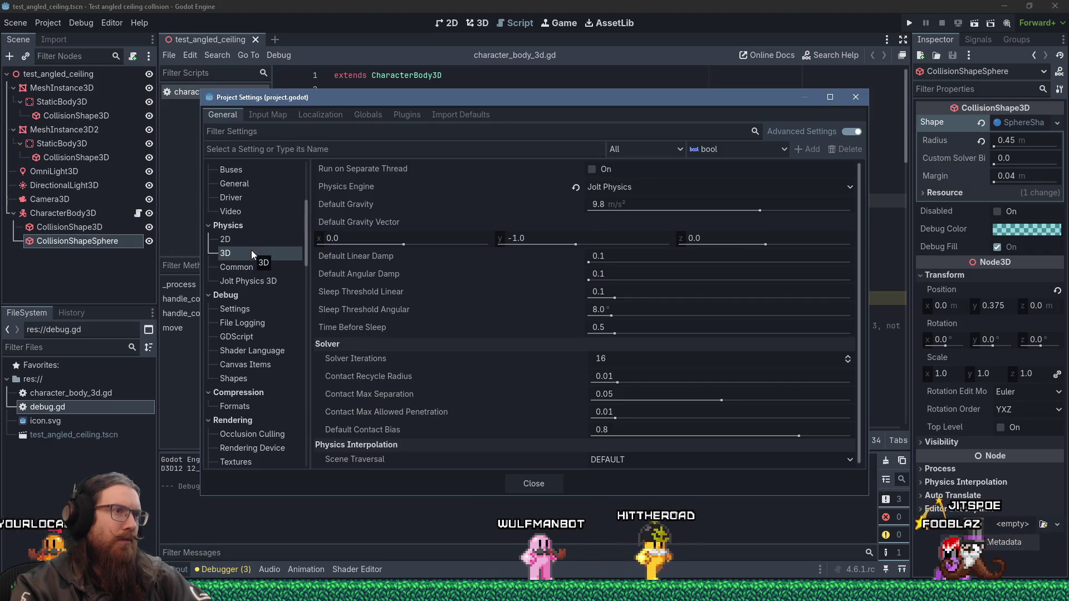
click(561, 486)
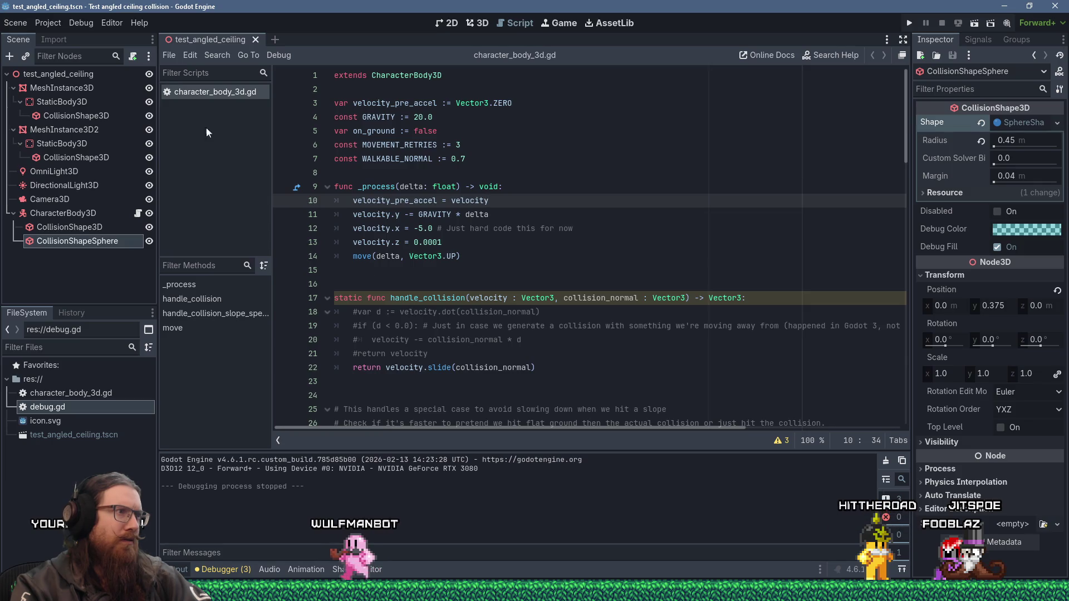
click(54, 24)
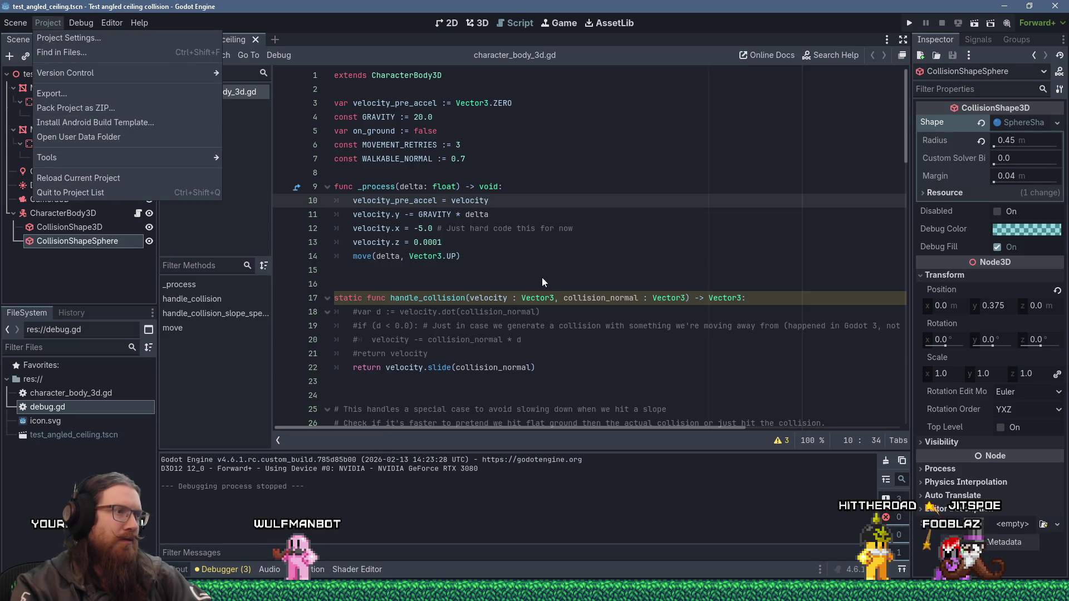
click(172, 179)
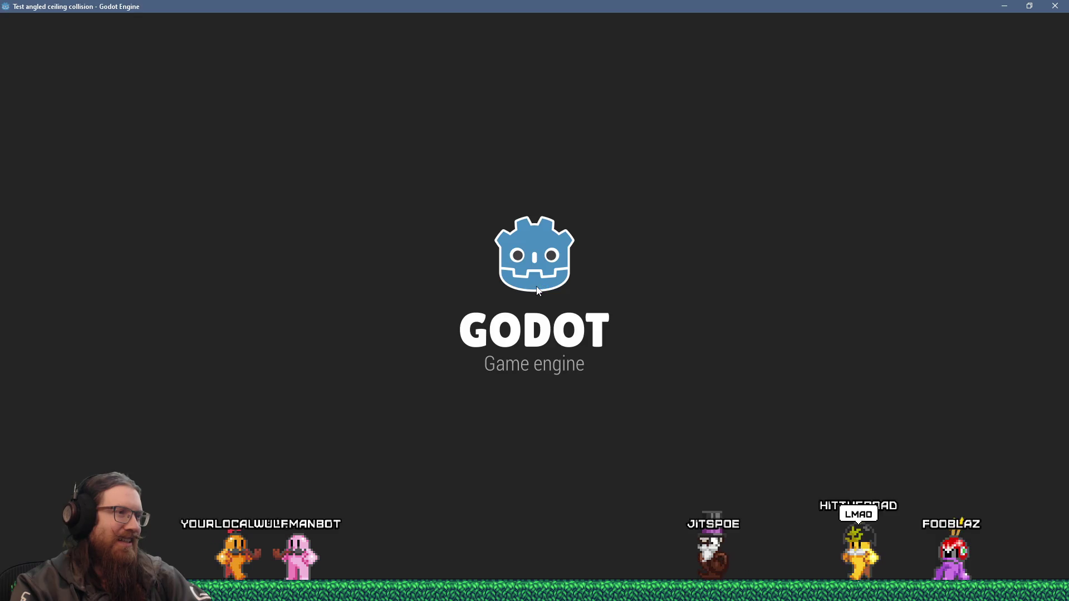
- Run the project with F5, stop it, and show the 3D scene view
key(F5)
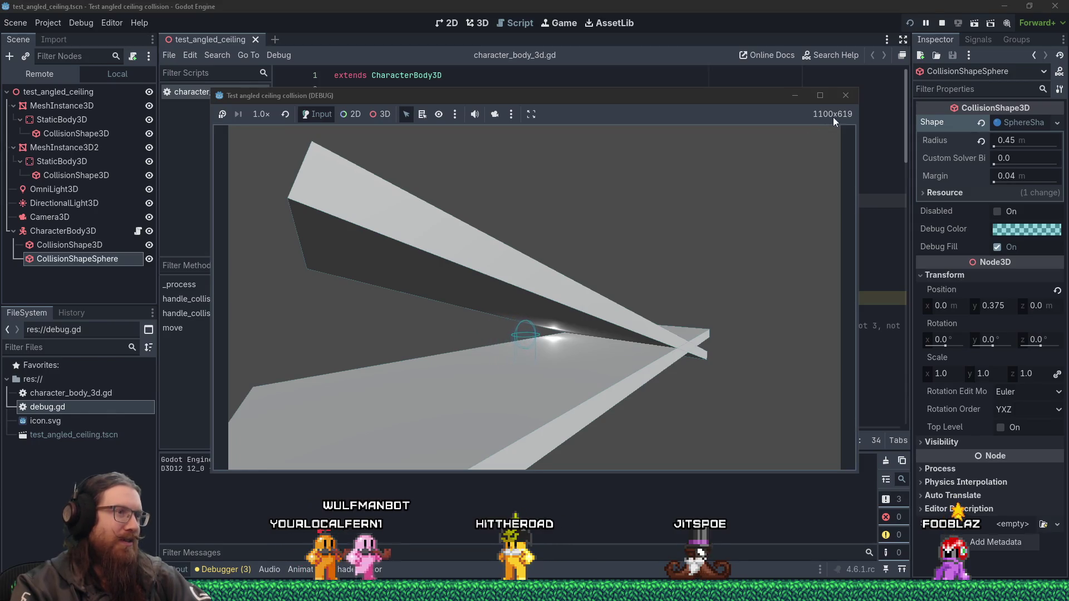
click(846, 96)
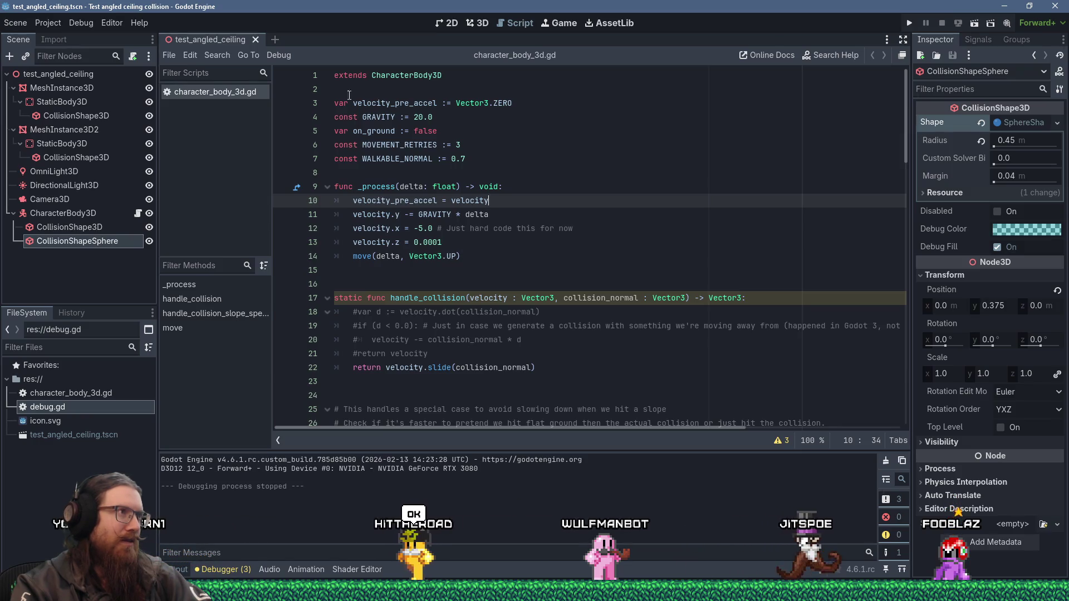
click(479, 22)
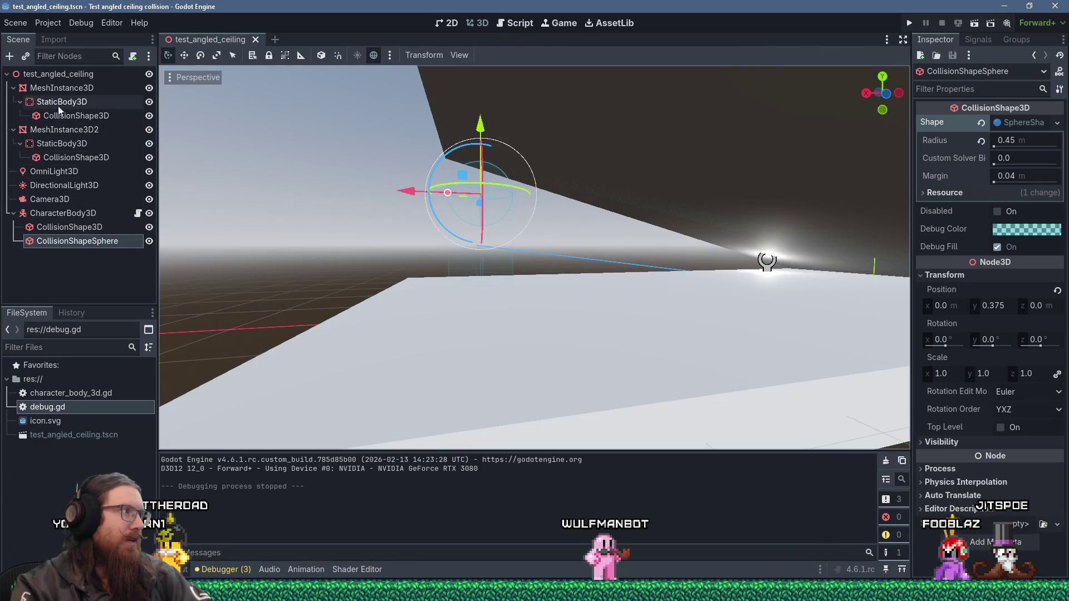
- Move Camera3D down along its vertical axis, then run and stop the scene to check it
click(65, 201)
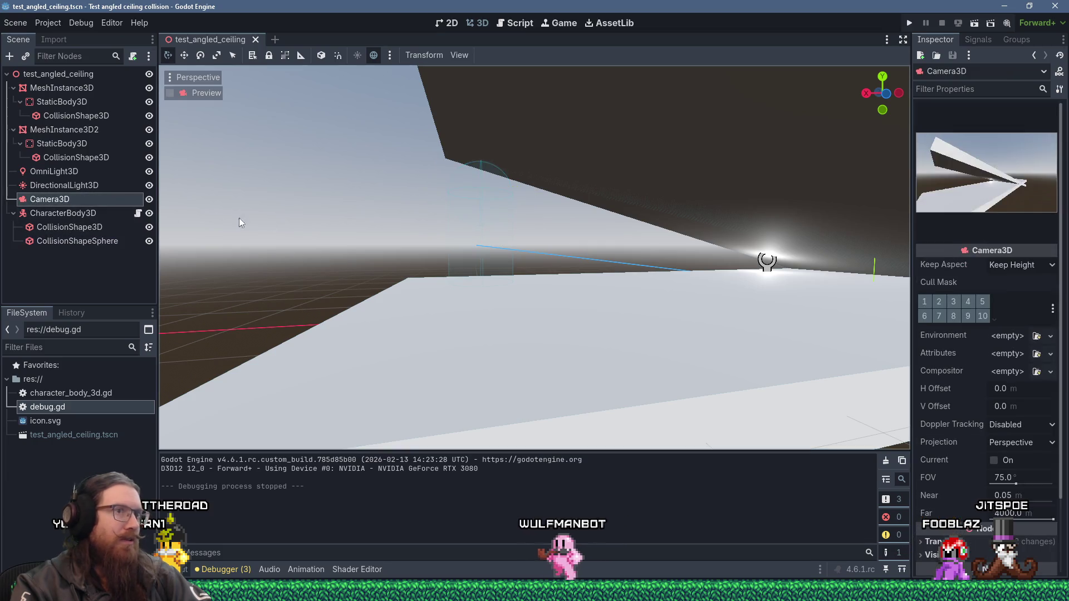
mouse_move(426, 233)
mouse_down()
mouse_move(481, 235)
mouse_move(459, 256)
mouse_move(415, 245)
mouse_move(416, 214)
mouse_up()
scroll(478, 228, down, 5)
mouse_move(375, 172)
mouse_down()
mouse_move(373, 207)
mouse_move(395, 277)
mouse_move(390, 372)
mouse_move(508, 368)
mouse_move(578, 305)
mouse_up()
scroll(576, 249, up, 3)
mouse_move(577, 249)
mouse_down()
mouse_move(527, 199)
mouse_move(507, 219)
mouse_up()
click(909, 25)
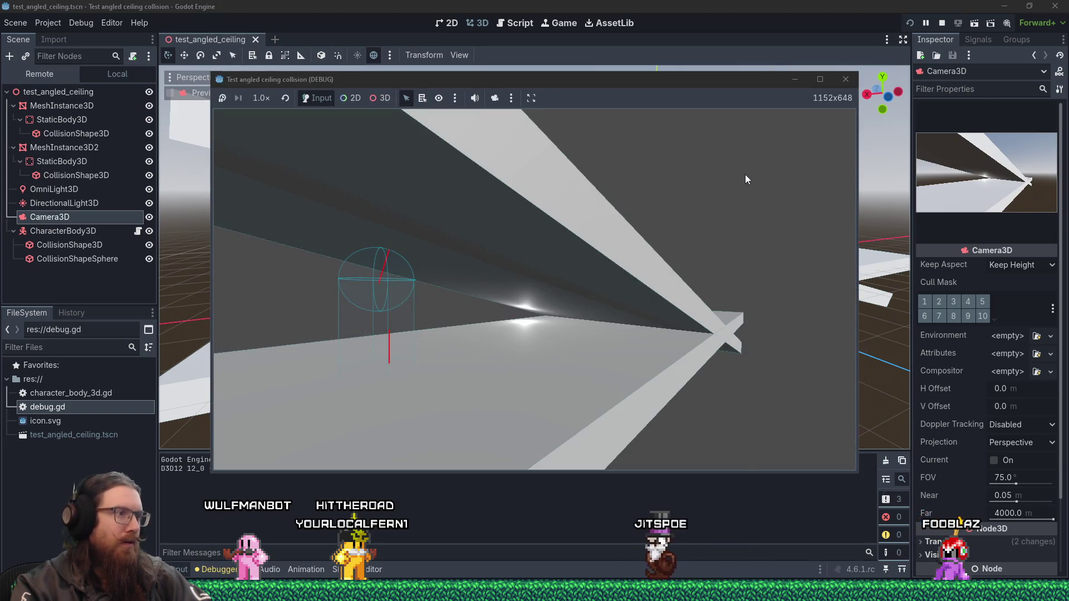
click(845, 79)
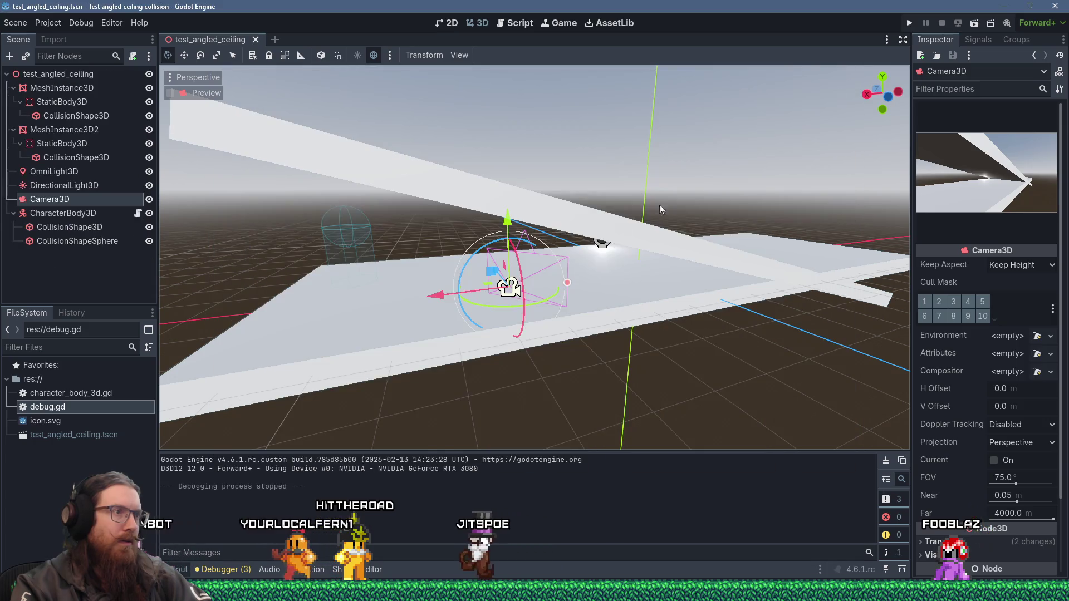
- Rotate Camera3D about 22 degrees around vertical and rerun the scene to check the framing
drag(535, 304, 579, 292)
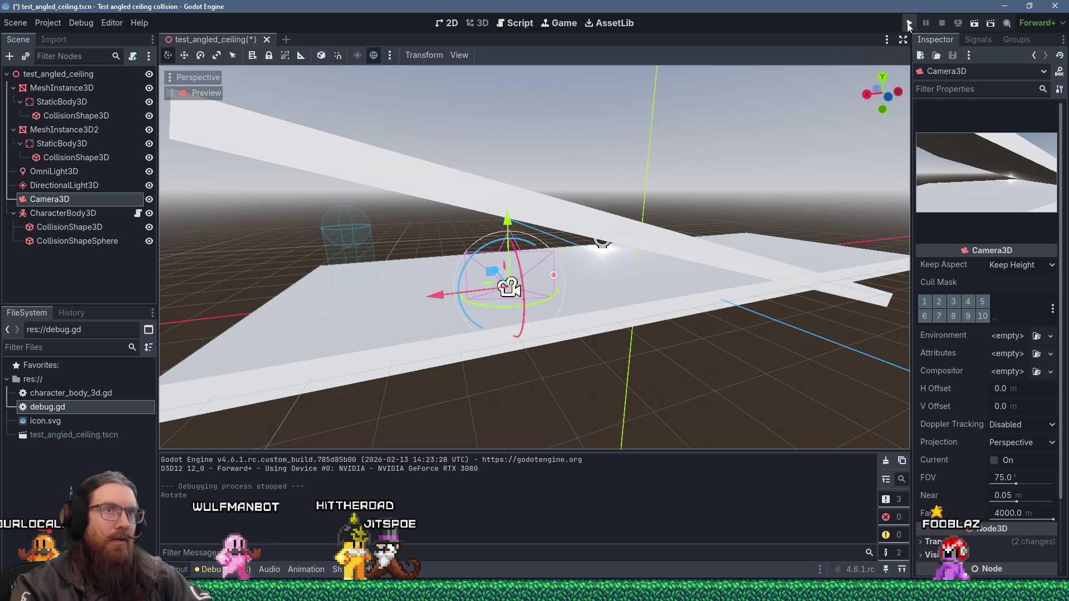
click(909, 25)
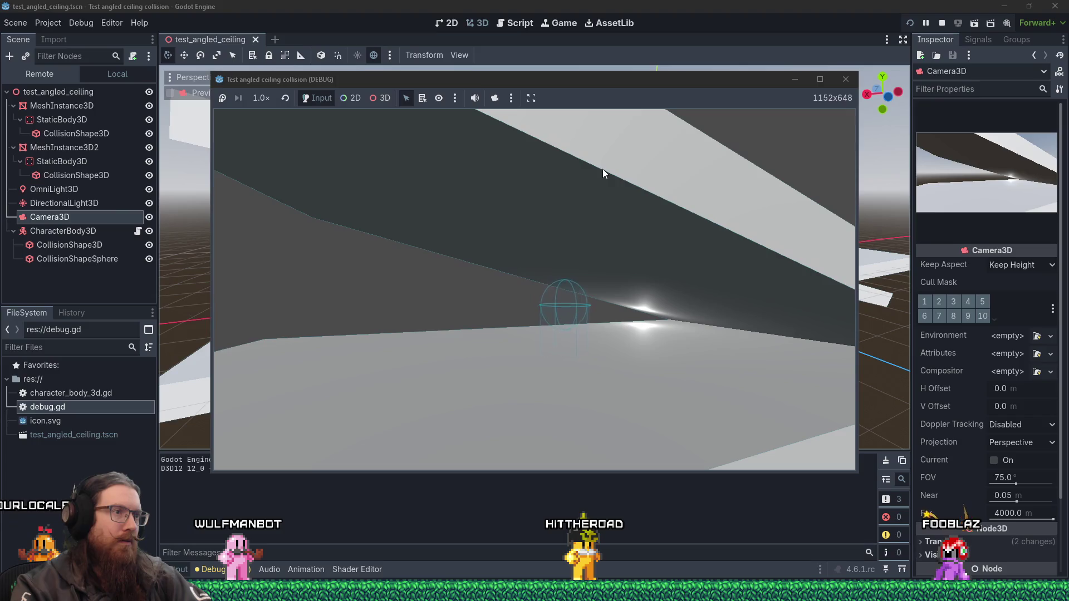
click(850, 81)
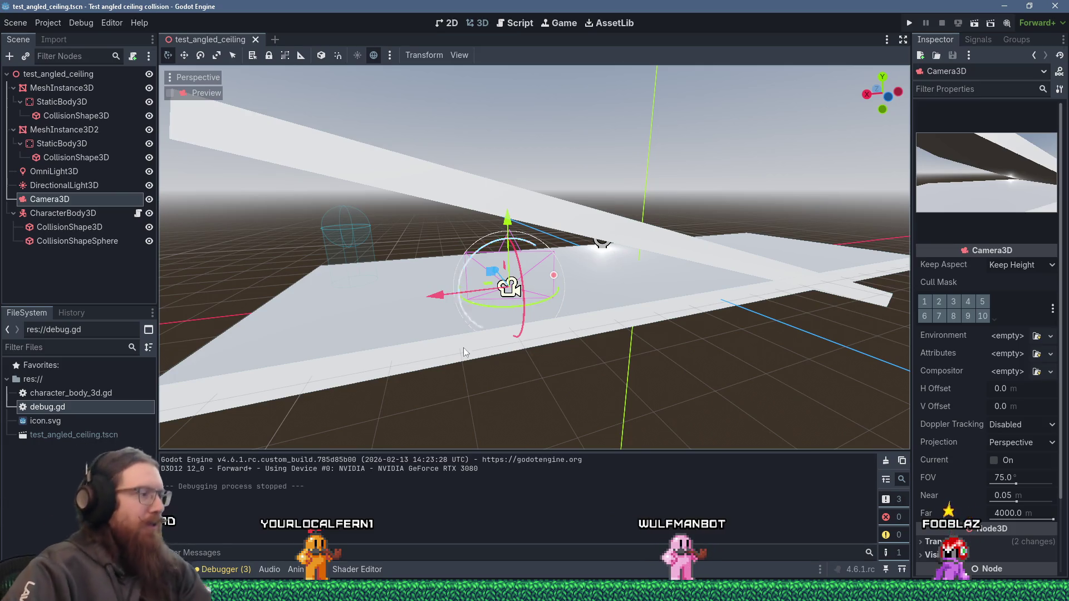
key(alt+Tab)
key(alt+Tab)
key(alt+Tab)
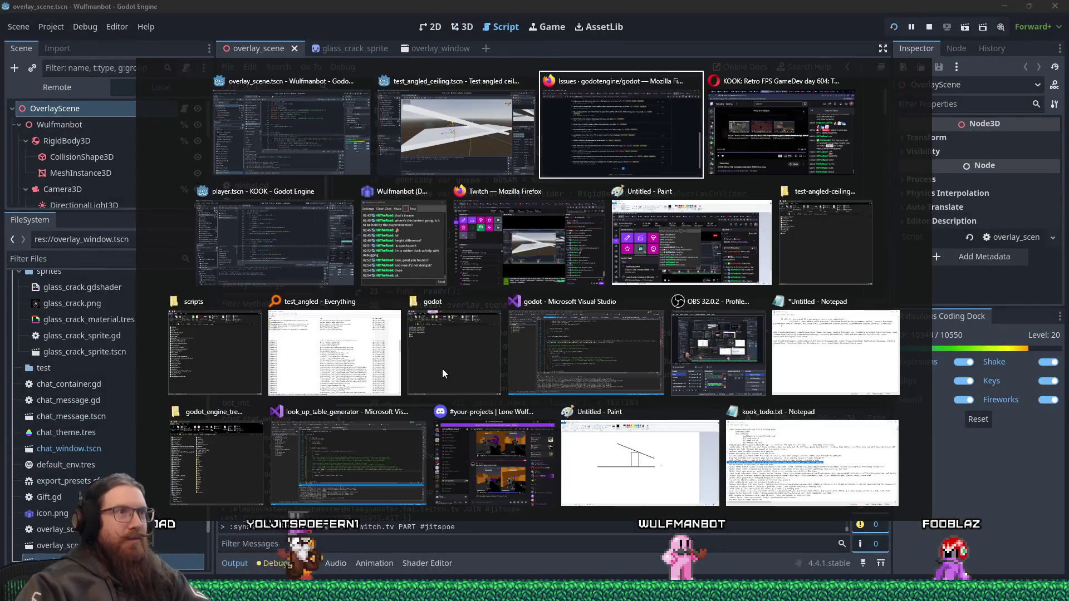
- Scroll the Godot issues list, start a New issue, and choose the Bug report template
scroll(777, 329, up, 10)
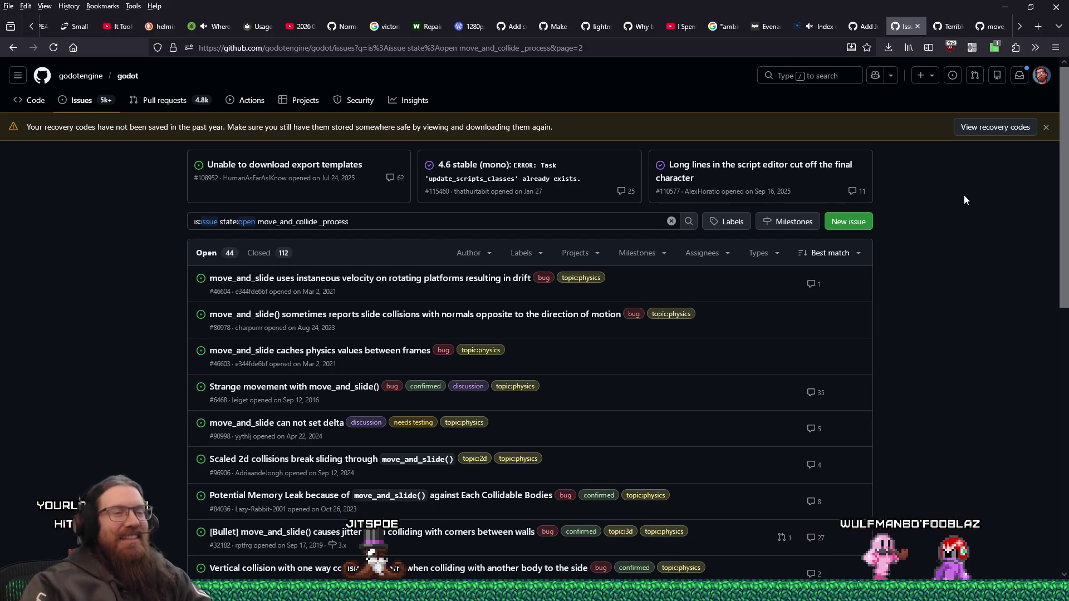
scroll(634, 369, down, 10)
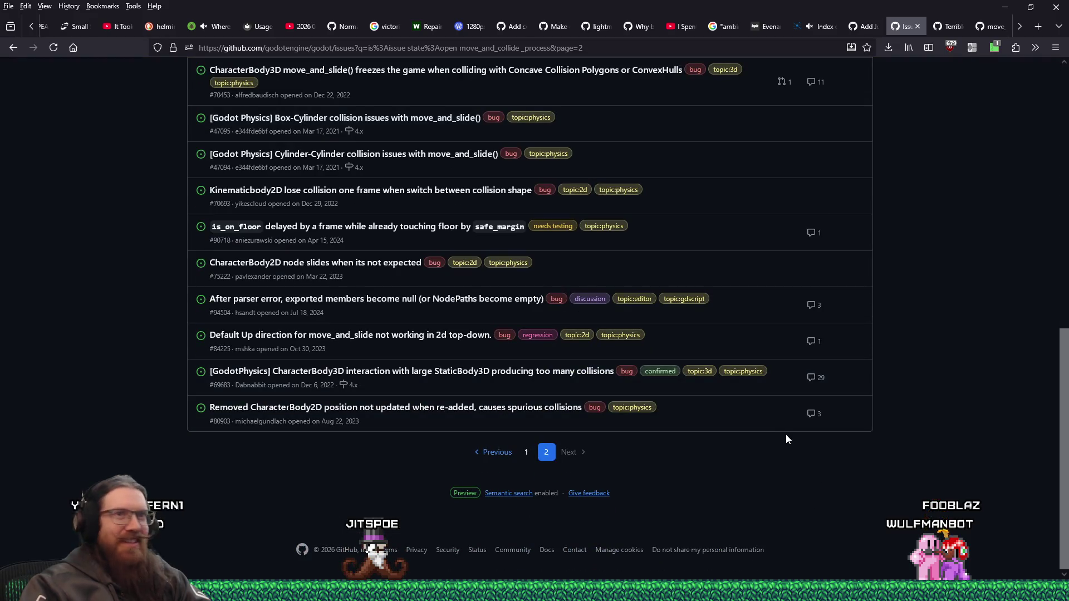
scroll(797, 495, up, 5)
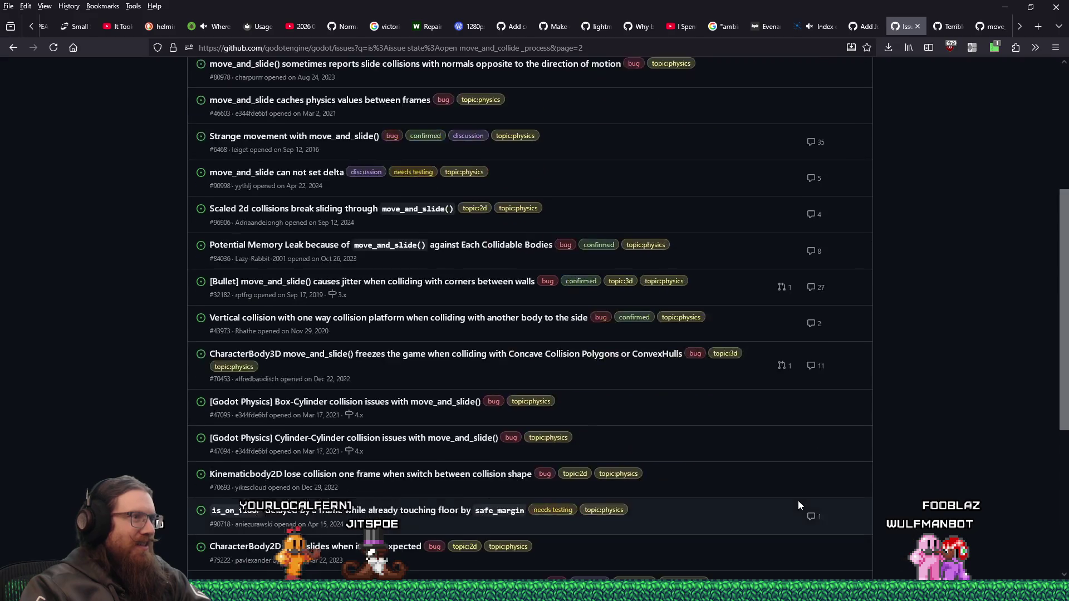
scroll(797, 504, up, 3)
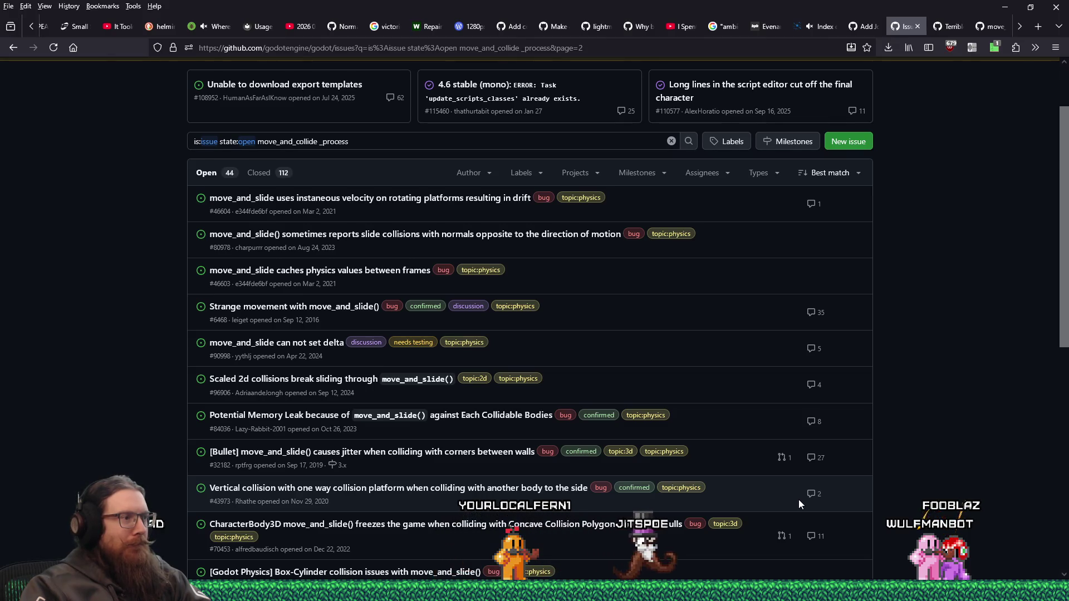
scroll(780, 479, up, 2)
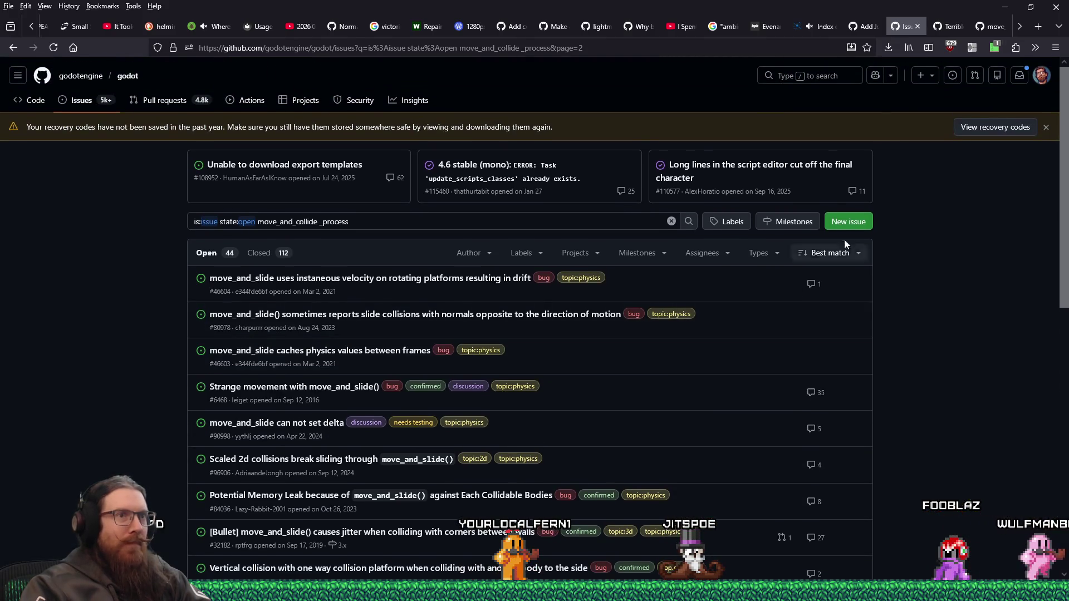
click(849, 222)
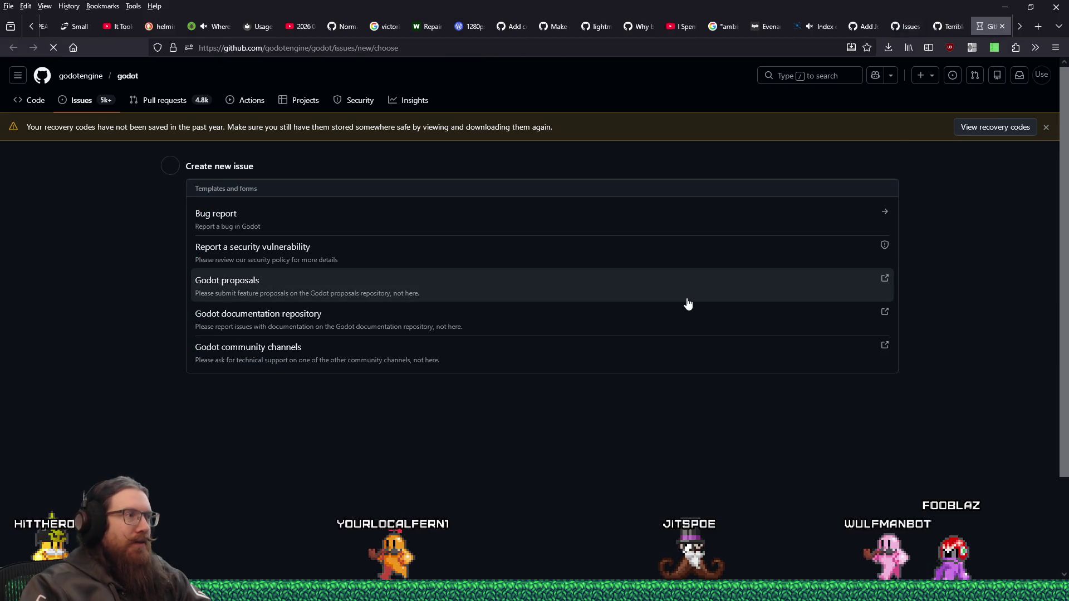
click(360, 226)
text(Using move_and_collide() with)
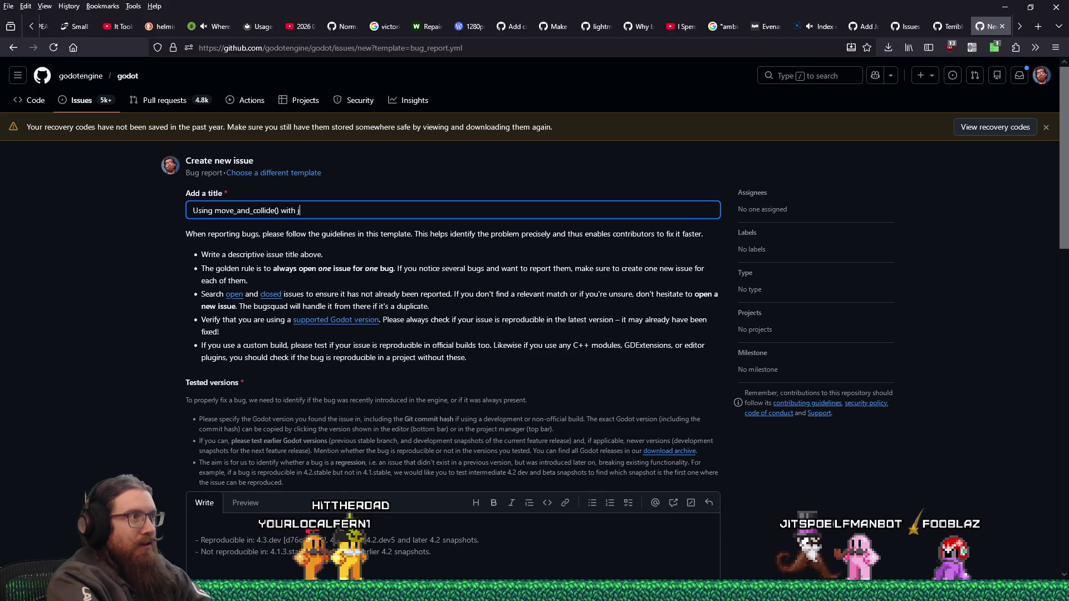
- Extend the title about move_and_collide() from _process() with Jolt physics and collision responses
text(jolt physics in)
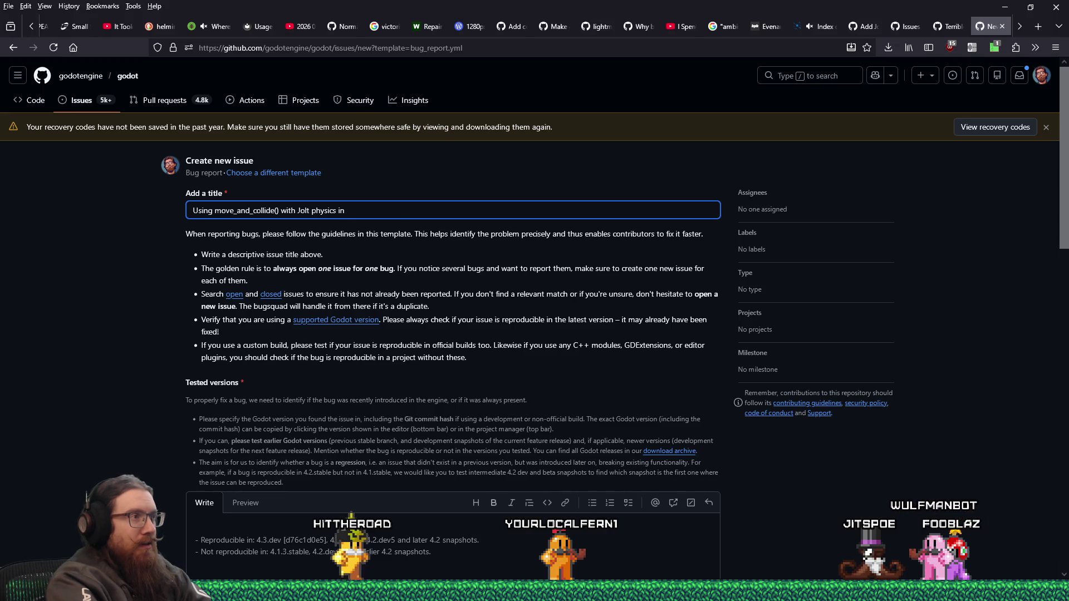
key(BackSpace)
key(BackSpace)
key(BackSpace)
key(BackSpace)
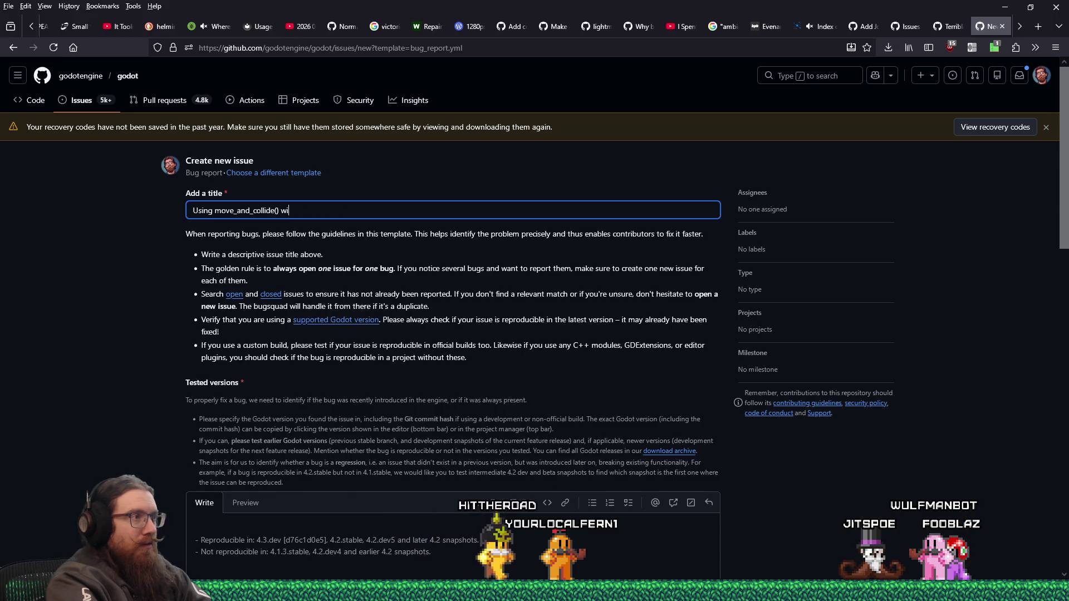
text(from _)
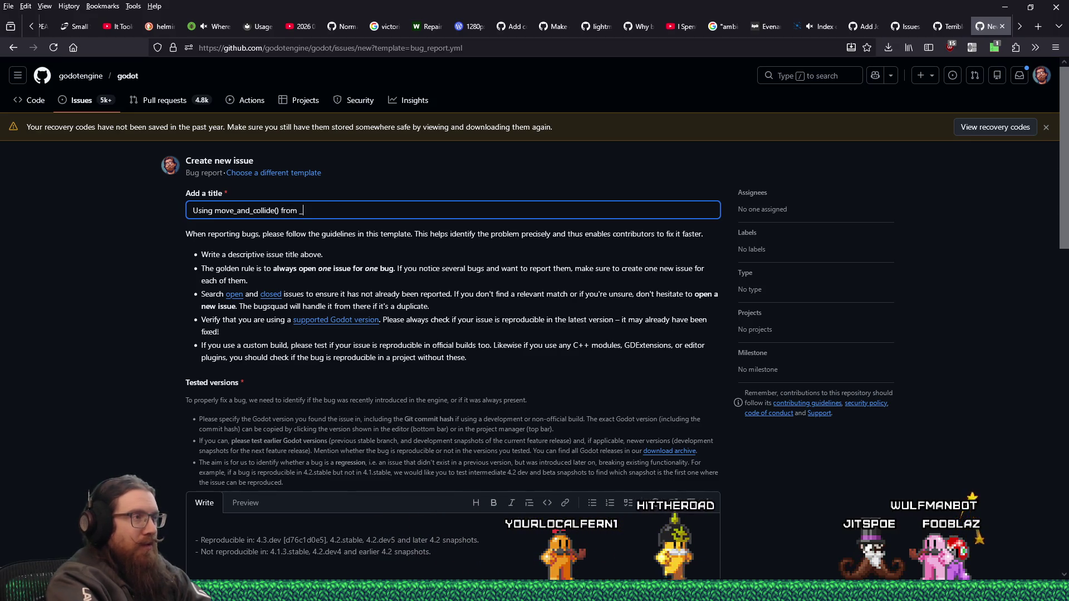
text(process())
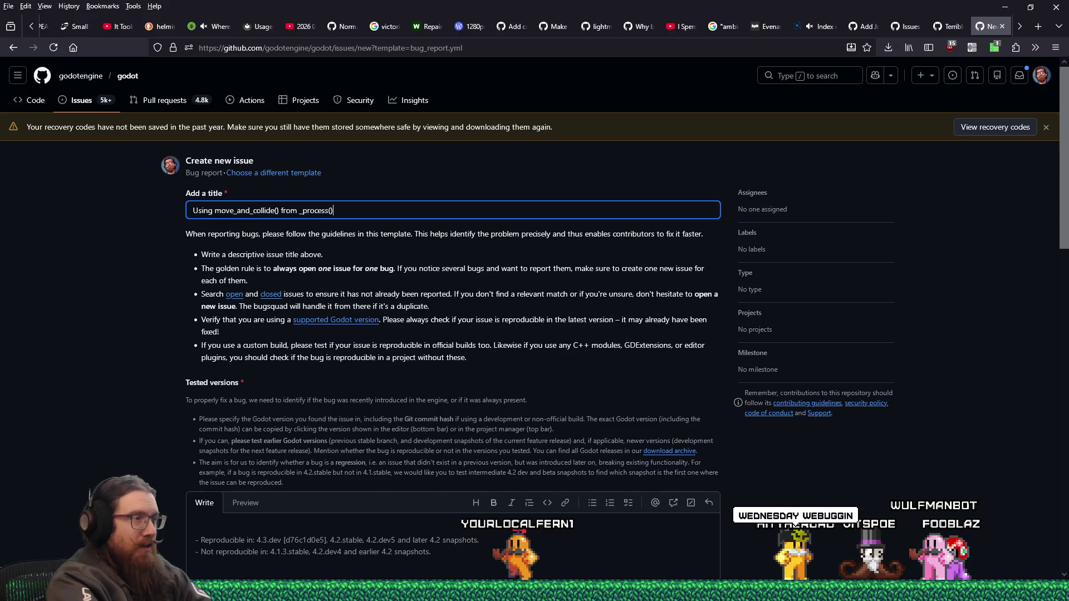
text( with )
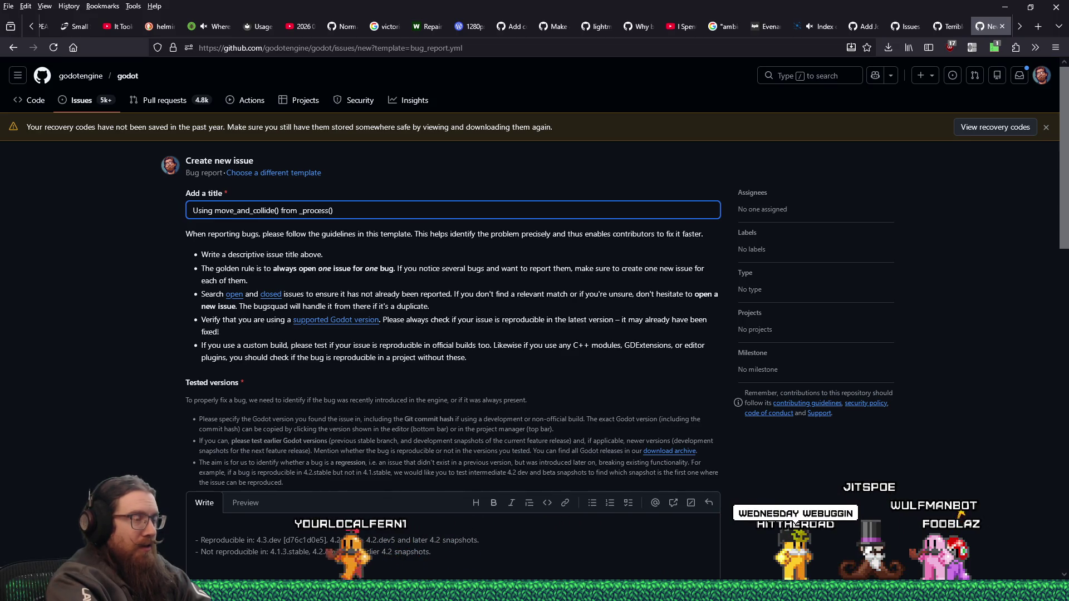
text(Jolt physcis)
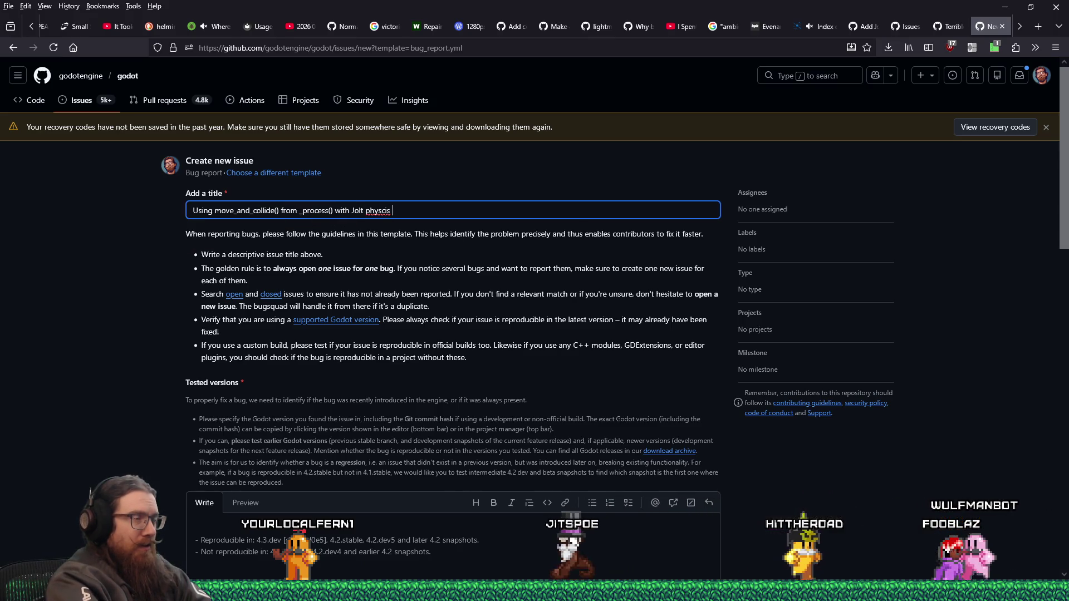
text( som)
key(BackSpace)
key(BackSpace)
key(BackSpace)
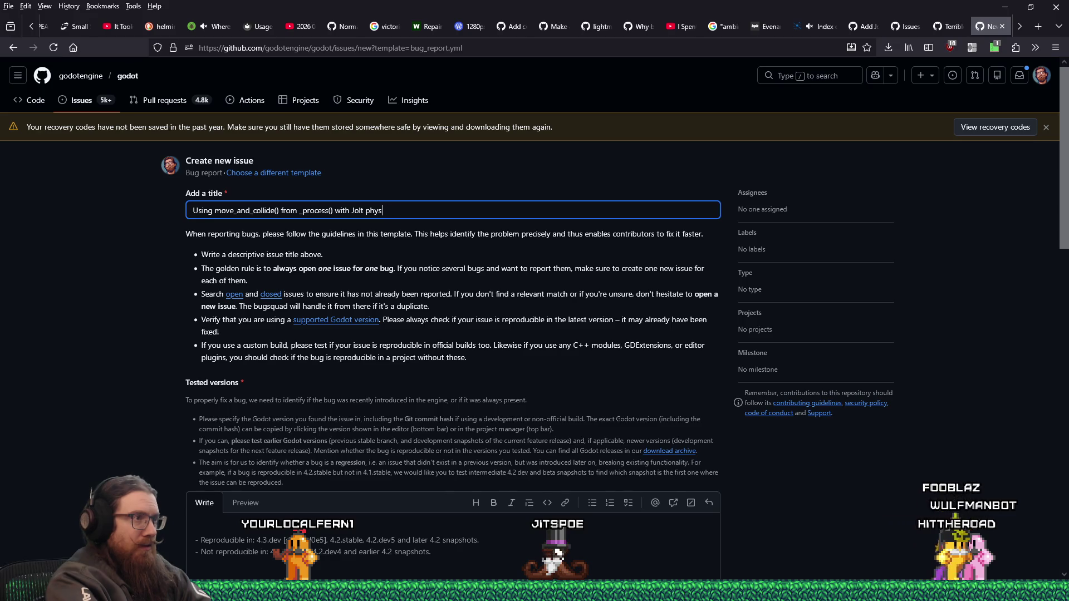
text(ics sometimes fails to genera)
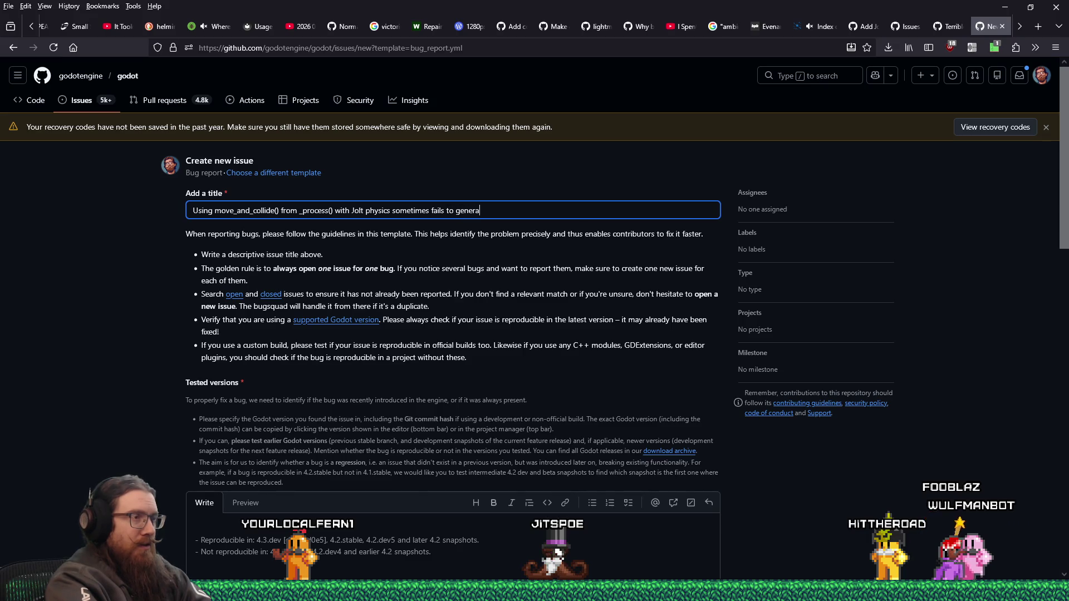
text(collision)
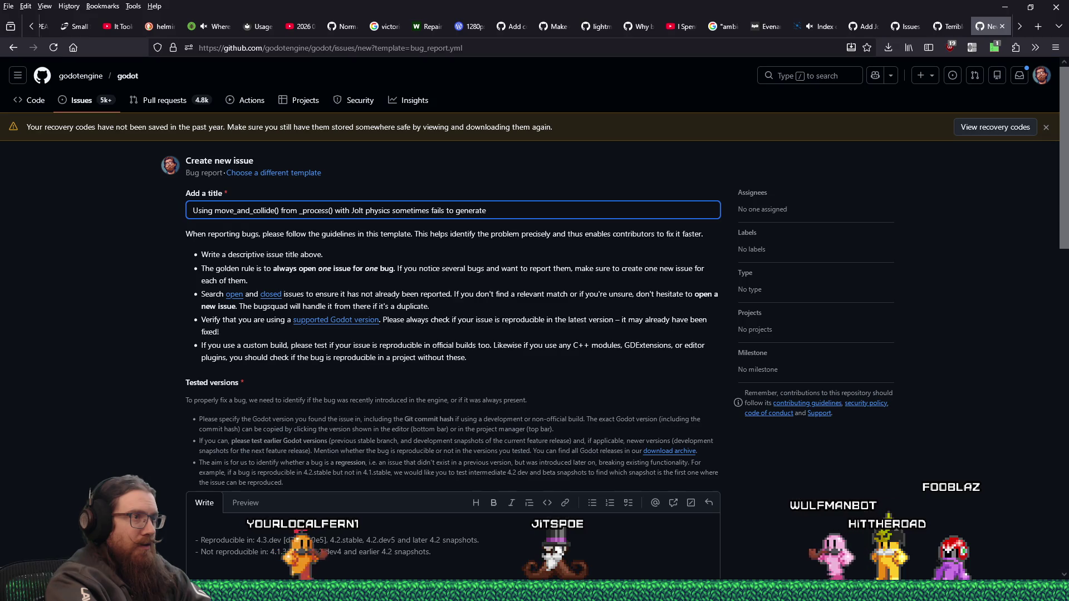
text(s re)
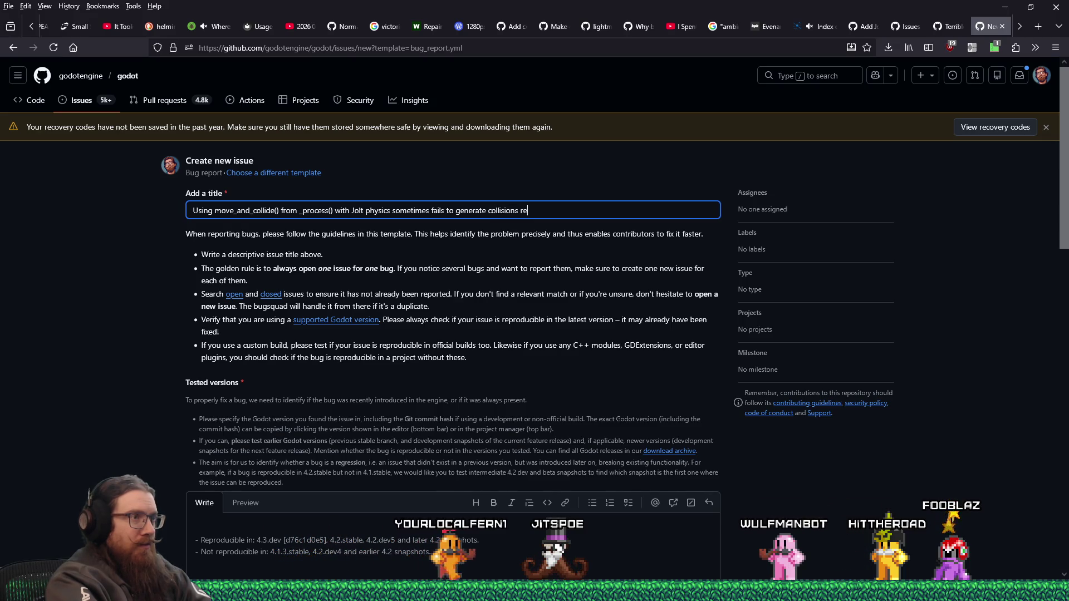
key(BackSpace)
key(BackSpace)
key(BackSpace)
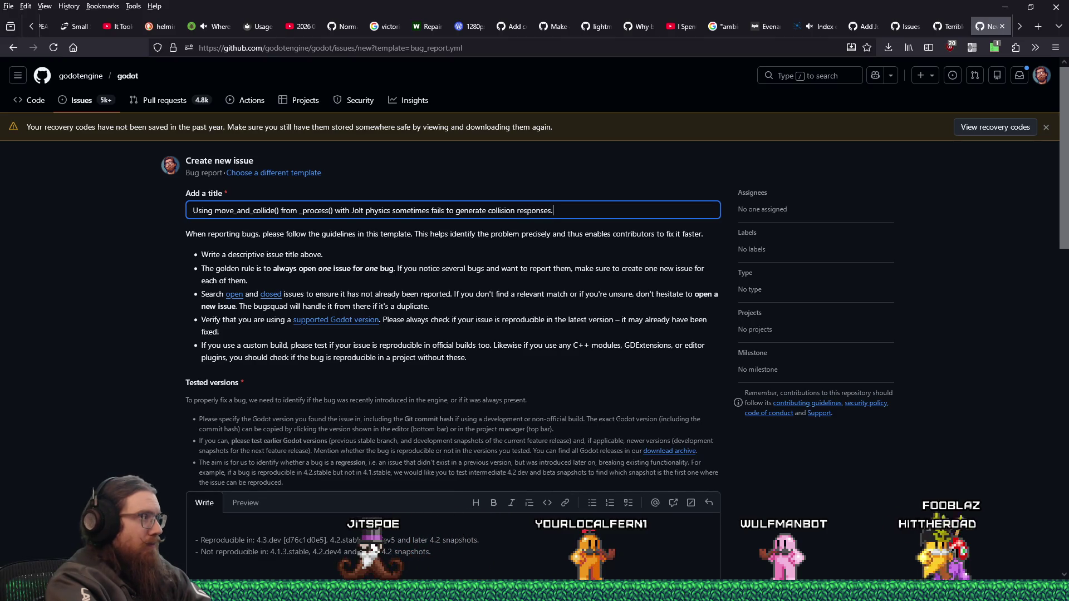
key(alt+Tab)
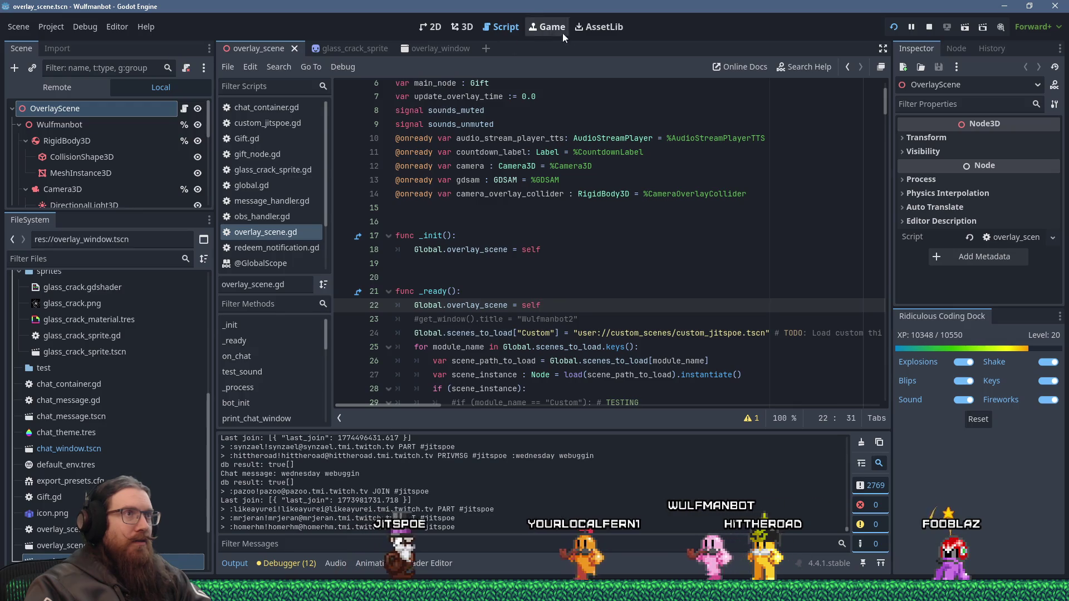
- In the test_angled_ceiling project, delete the CollisionShapeSphere node and run the scene
click(751, 592)
click(810, 540)
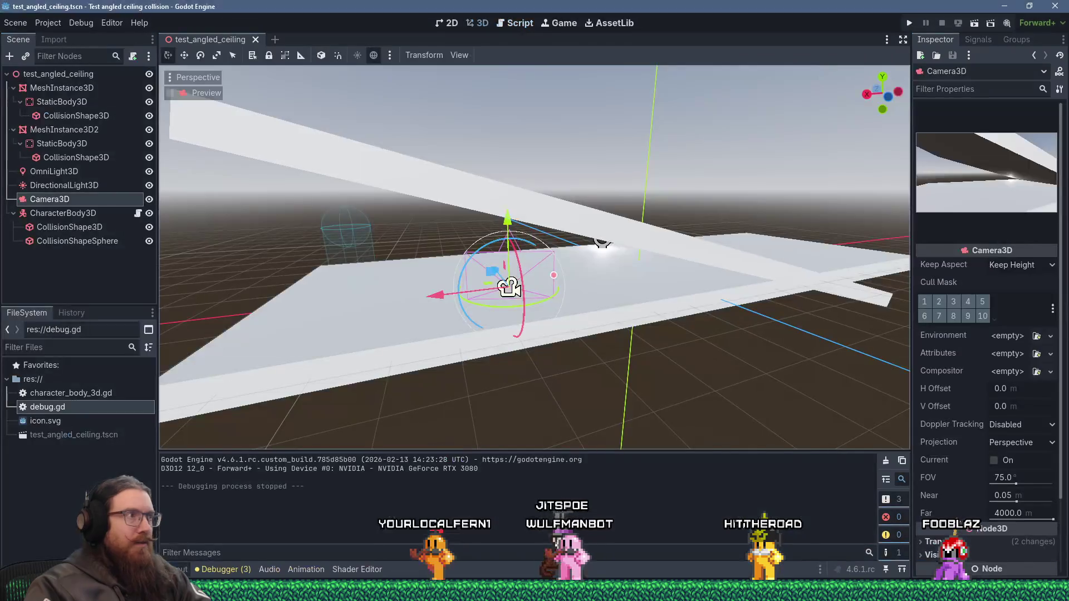
click(102, 226)
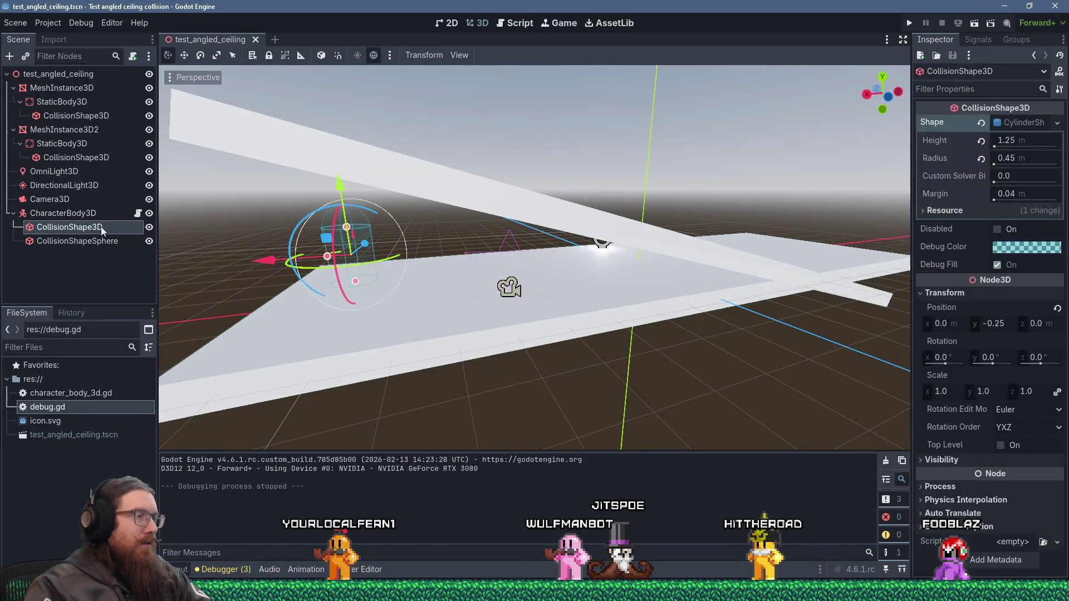
click(84, 241)
right_click(84, 240)
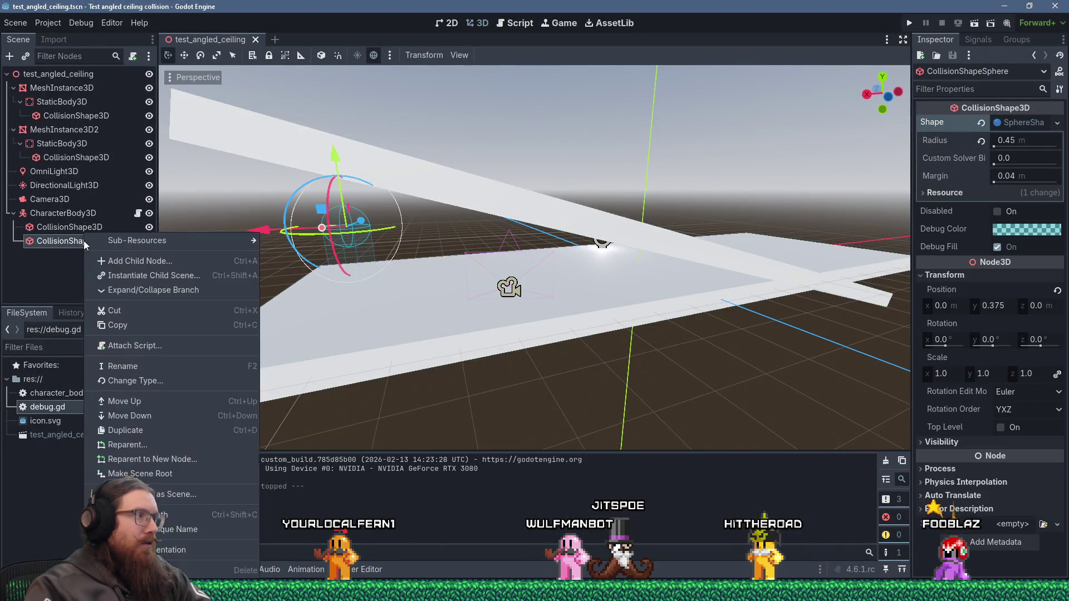
click(245, 570)
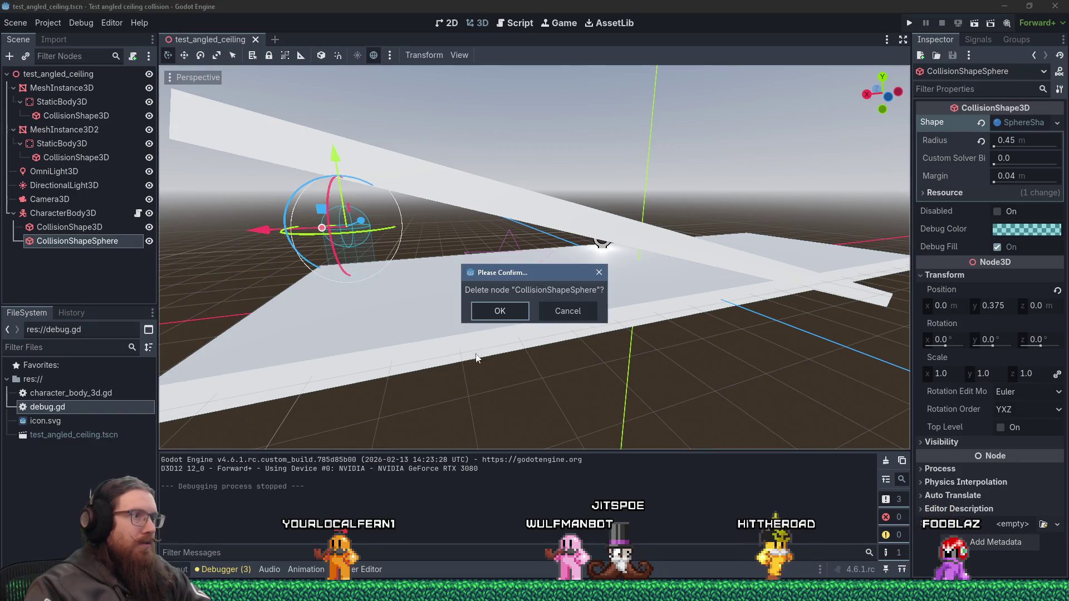
click(496, 317)
click(909, 22)
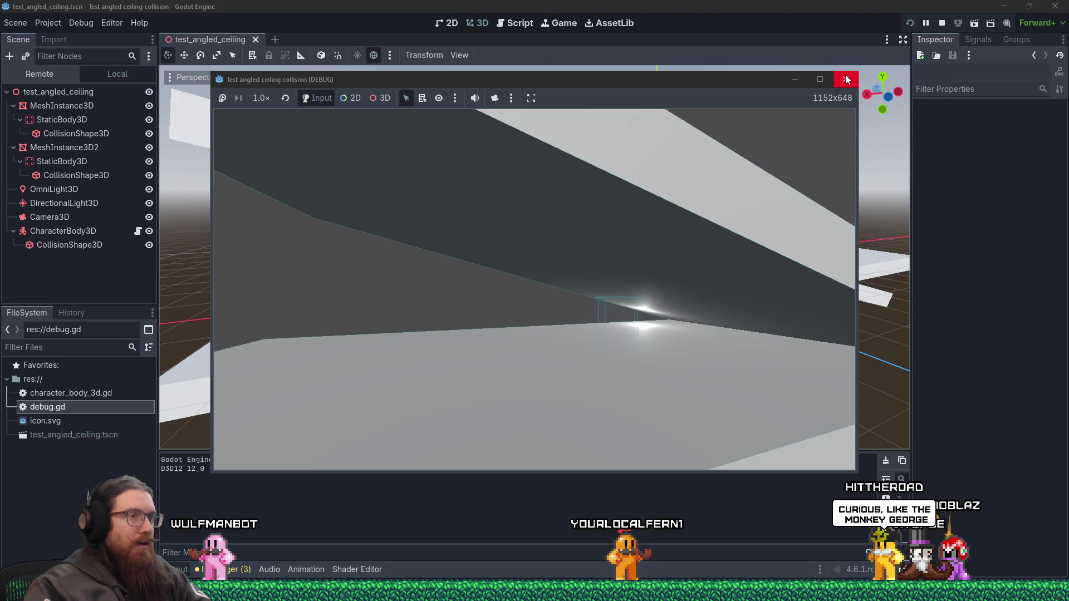
- Replace the character's cylinder collision shape with a new CapsuleShape3D and rerun the scene
click(845, 76)
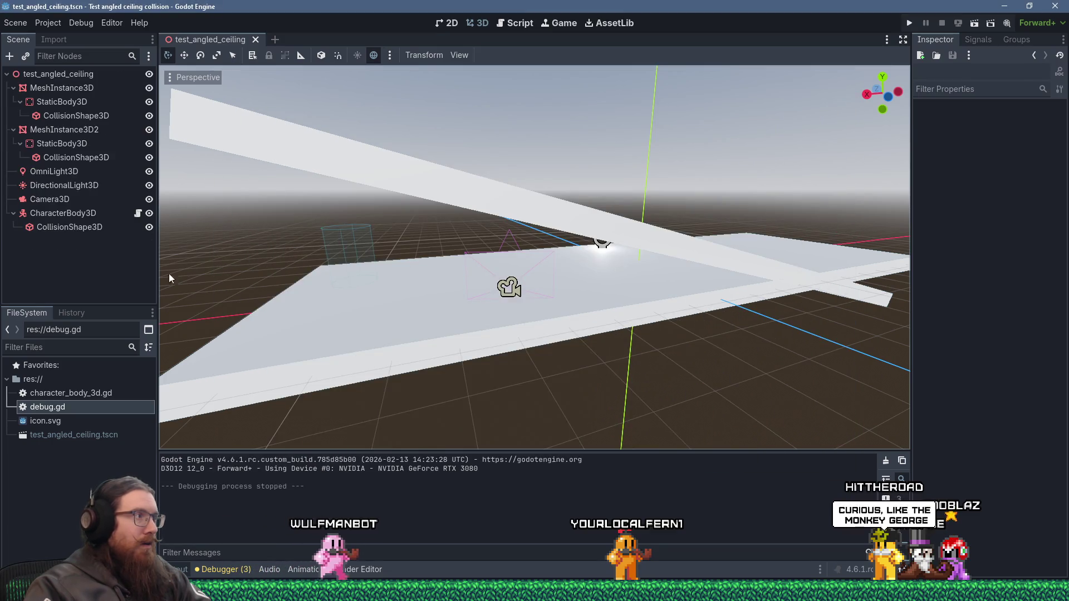
click(102, 231)
click(1025, 122)
click(1026, 127)
right_click(1027, 123)
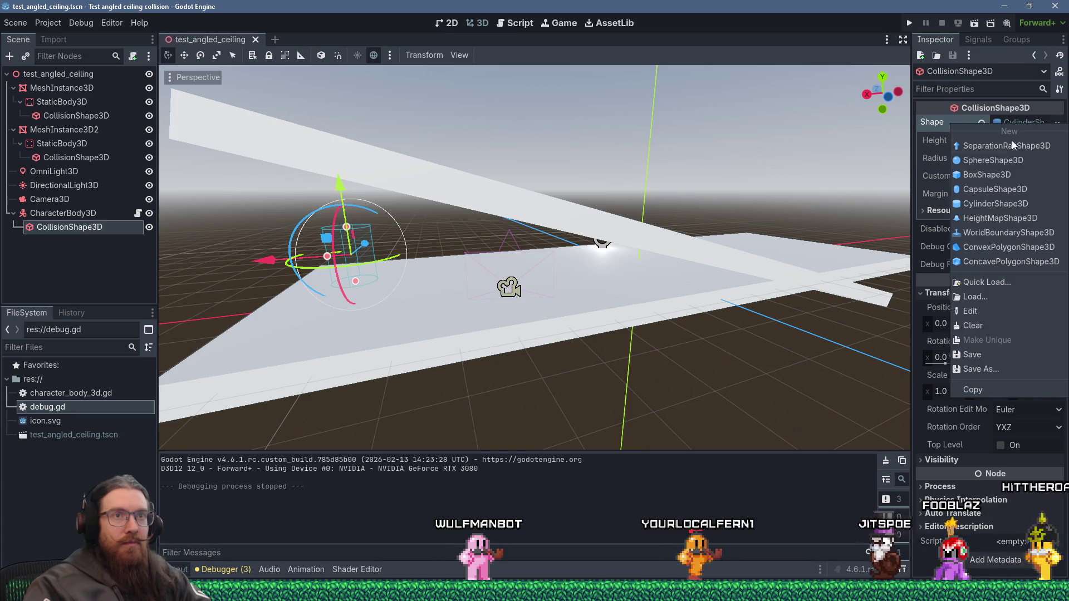
click(1002, 190)
drag(754, 136, 596, 130)
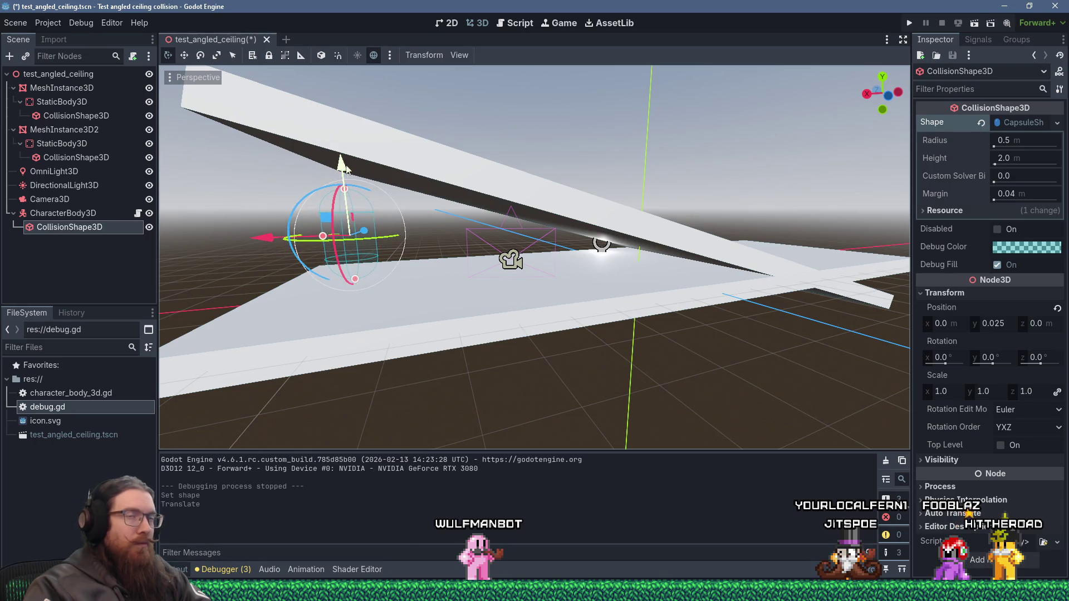
click(911, 24)
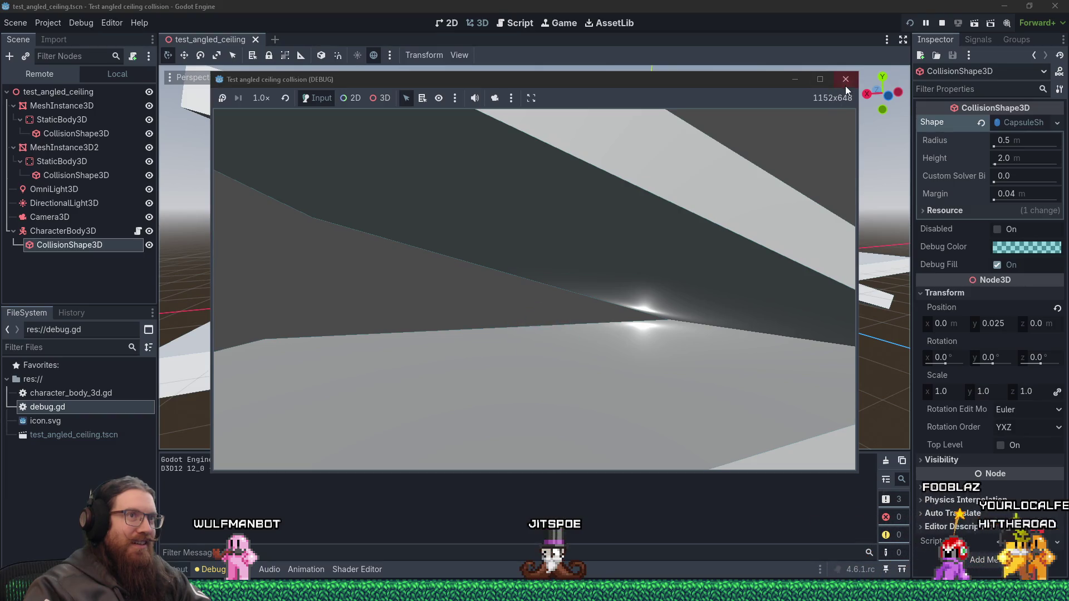
- Restart the test game twice, shifting the game window slightly right each time
click(845, 80)
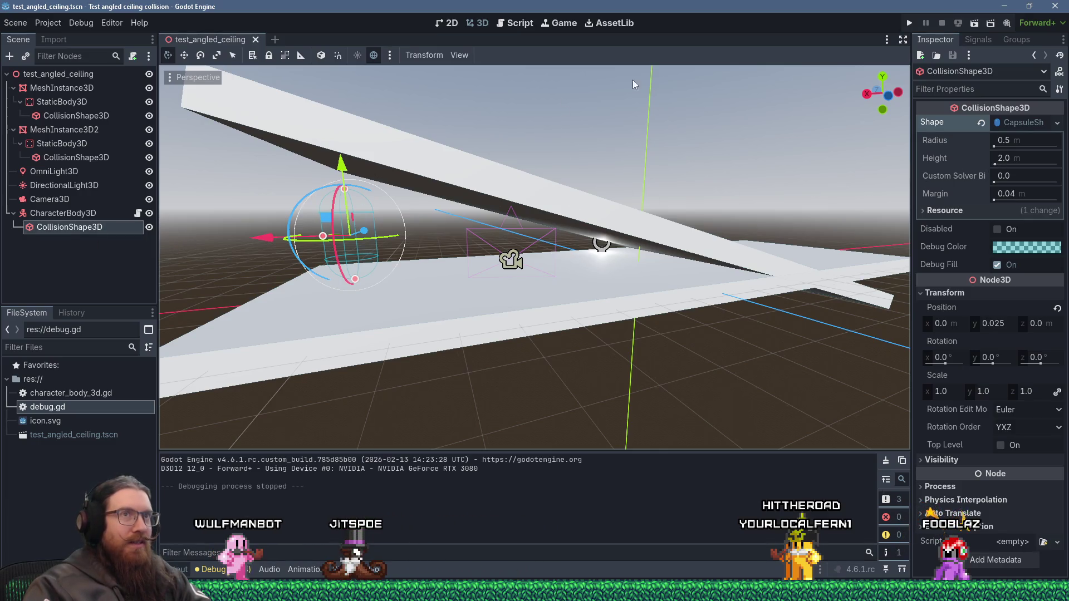
click(910, 23)
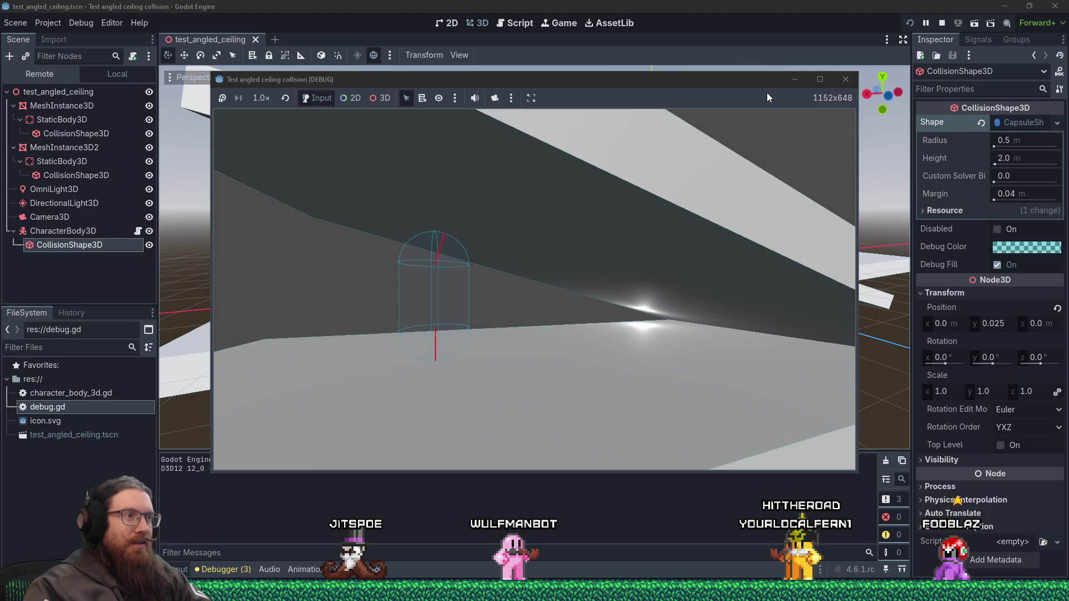
mouse_move(649, 80)
mouse_down()
mouse_move(669, 82)
mouse_move(626, 75)
mouse_move(689, 69)
mouse_up()
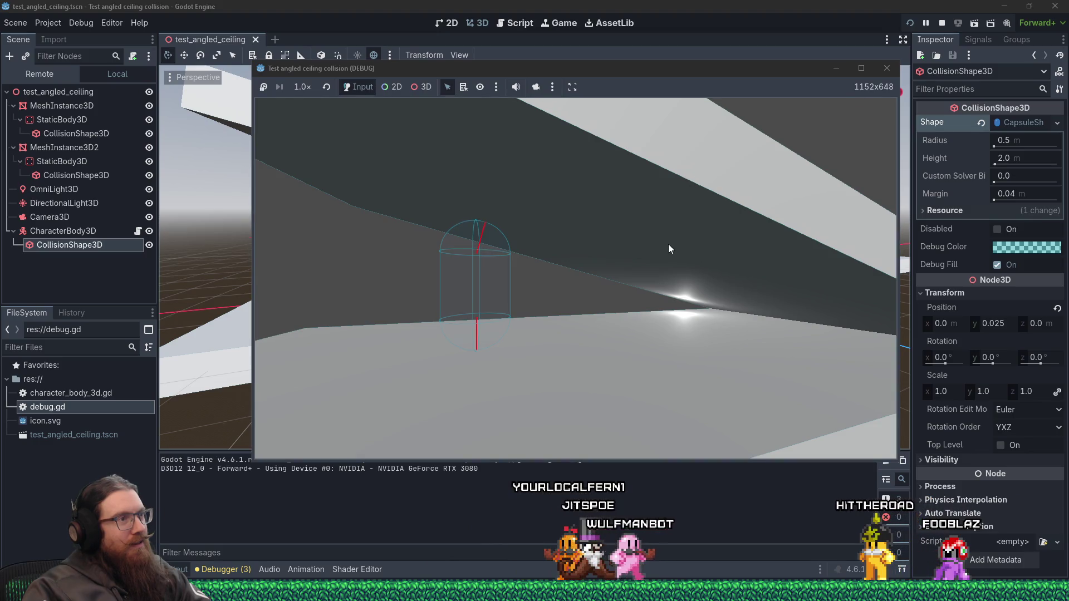
click(880, 76)
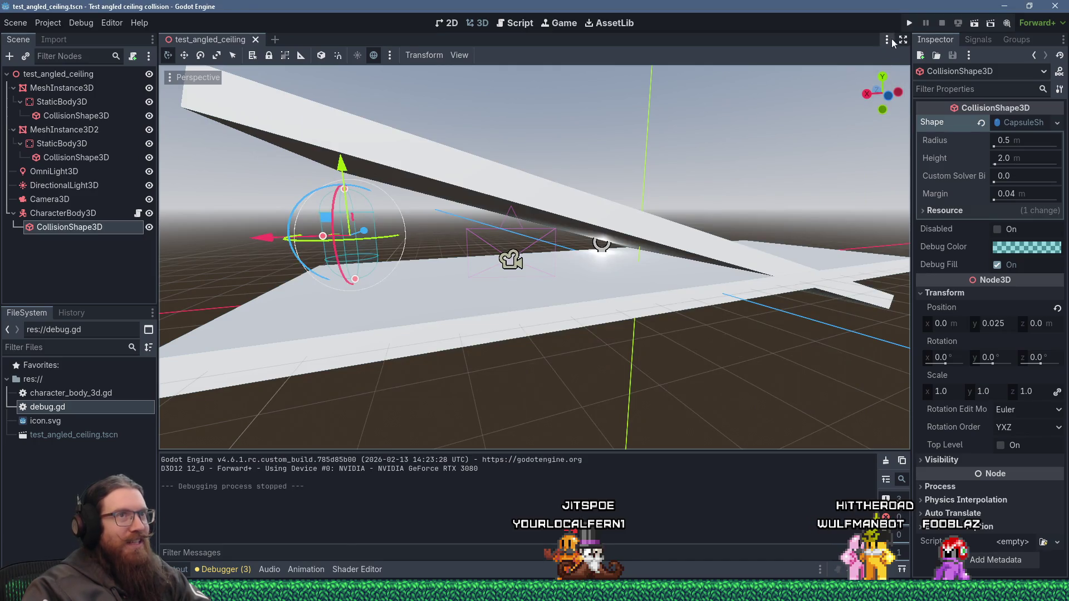
click(910, 24)
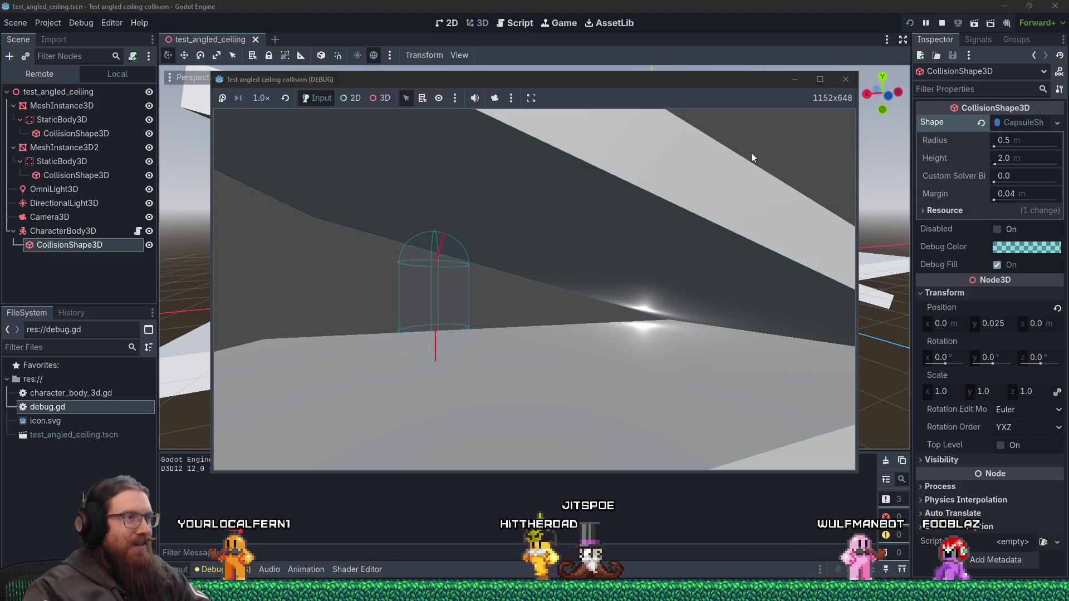
drag(651, 81, 680, 78)
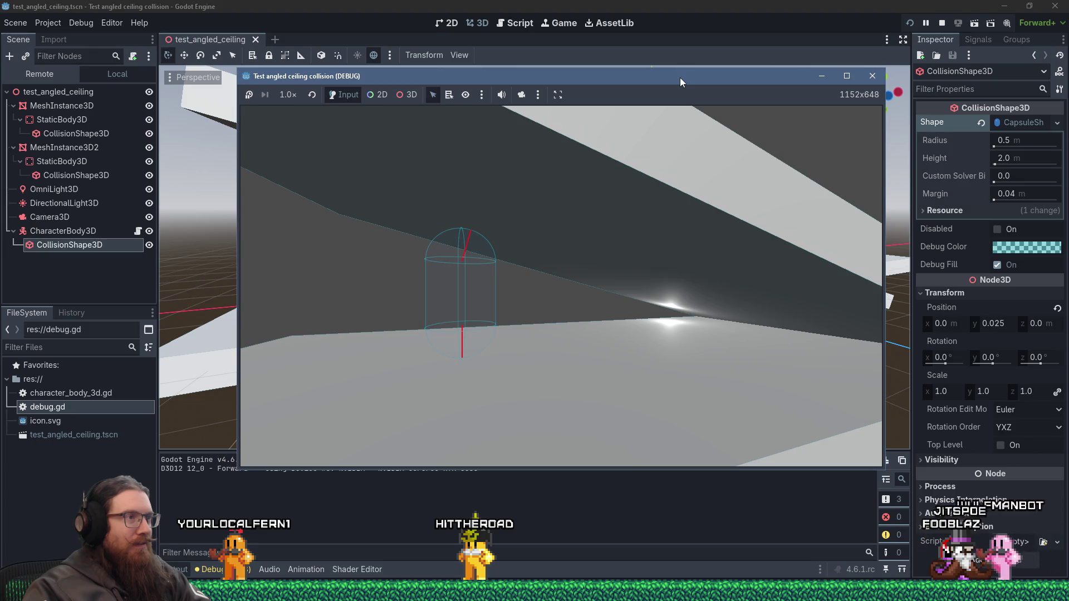
- Drive the capsule with the arrow keys under and against the angled ceiling, then stop the game
click(526, 280)
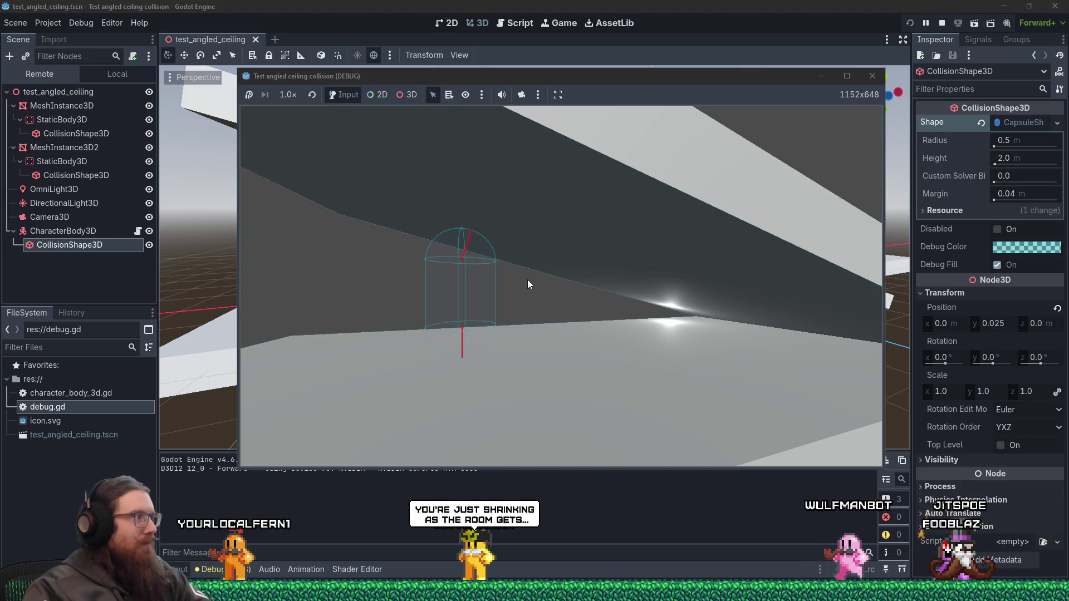
key(Up)
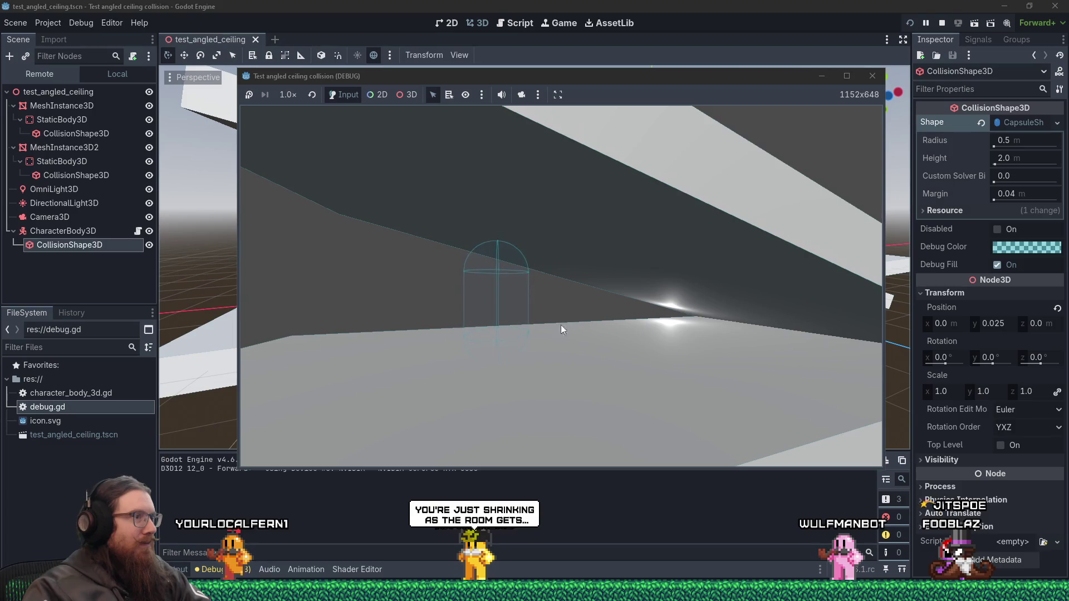
key(Up)
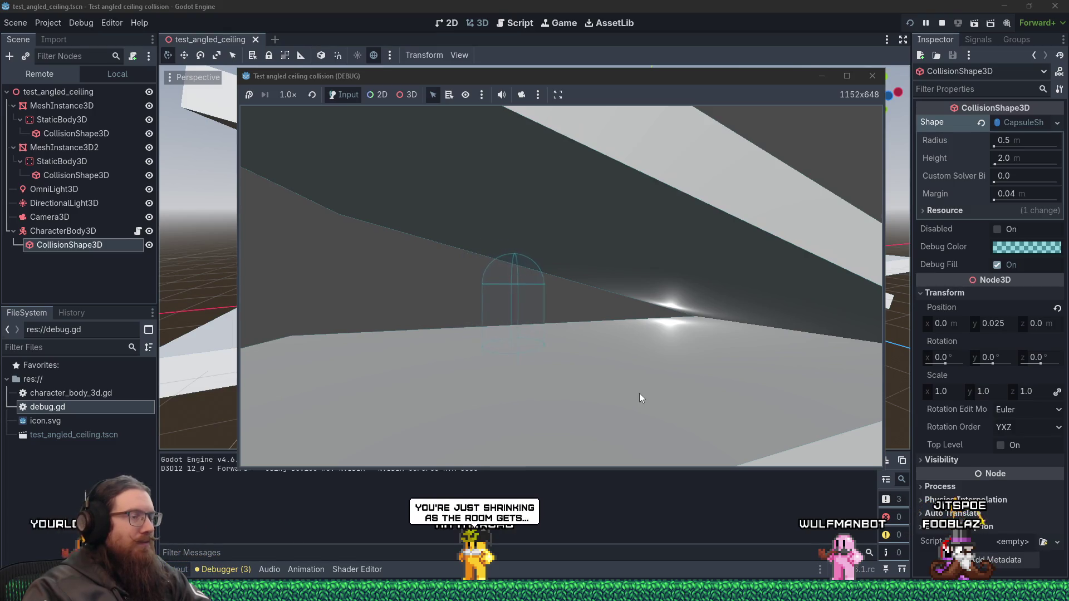
key(Down)
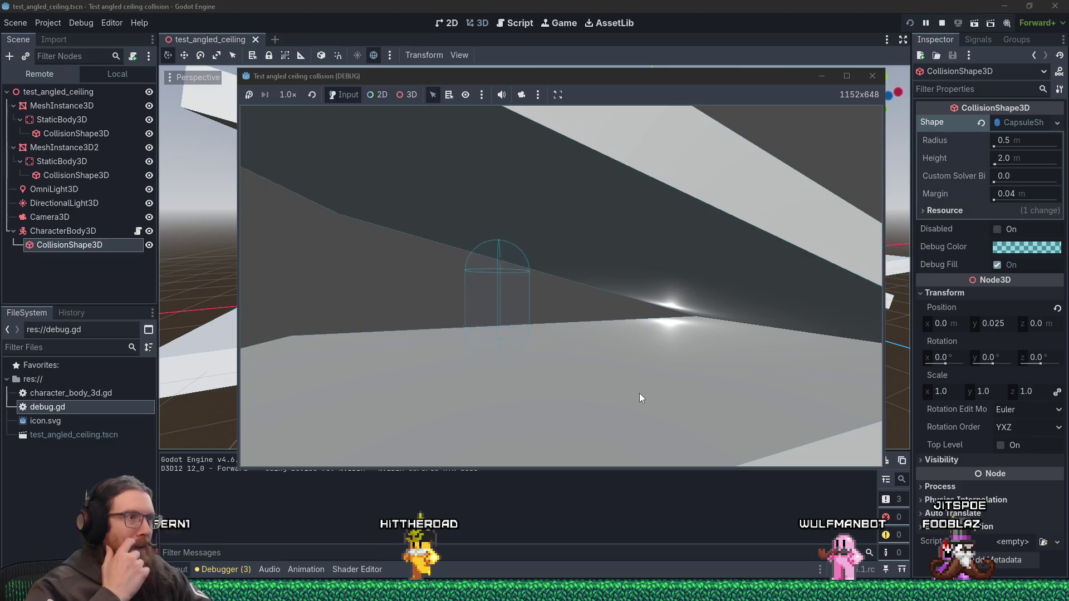
key(Right)
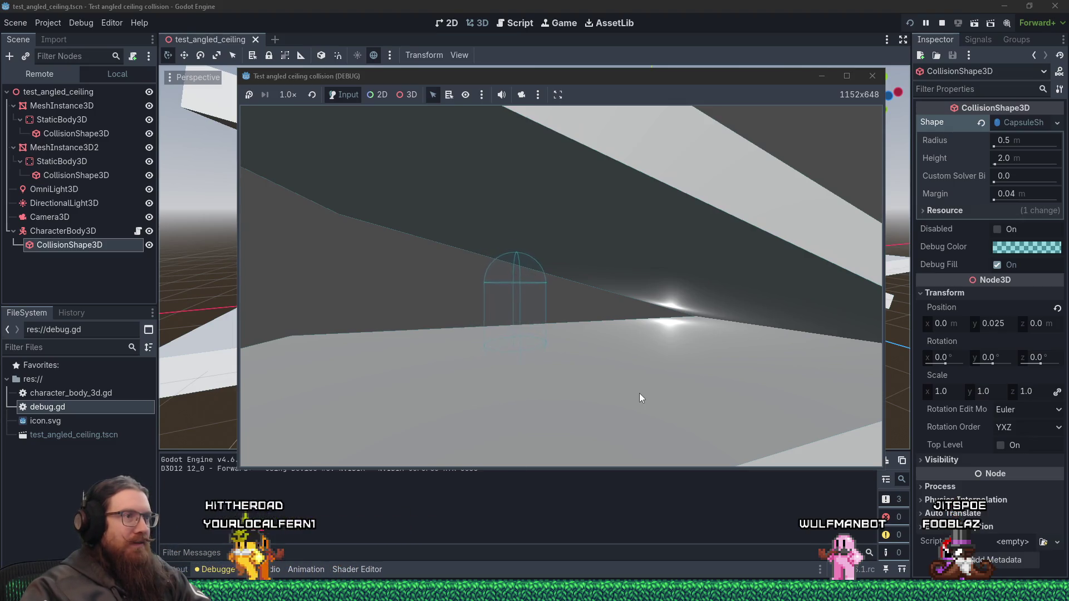
key(Up)
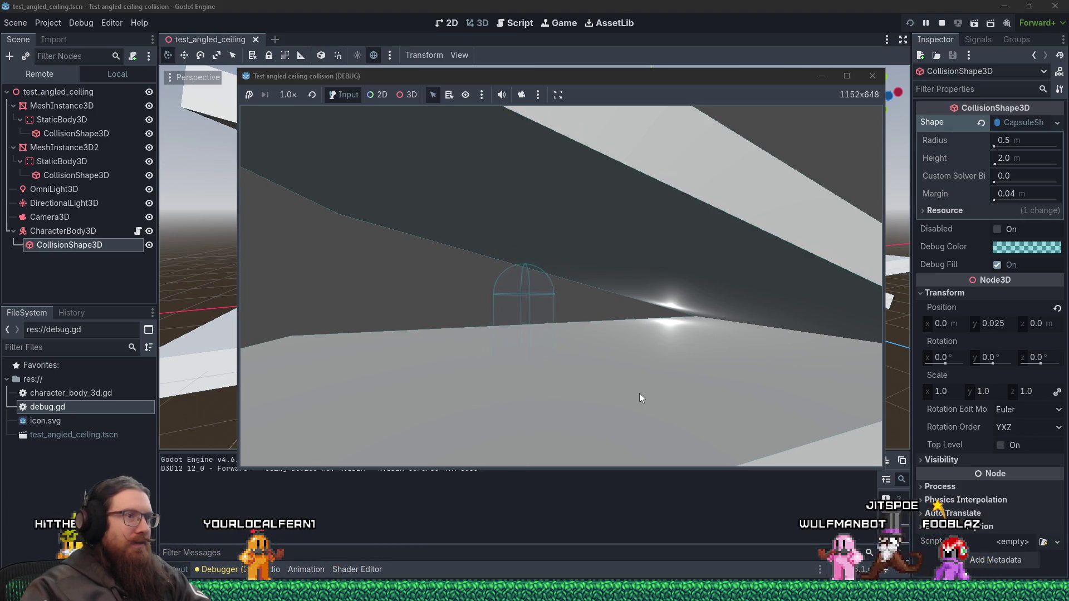
key(Down)
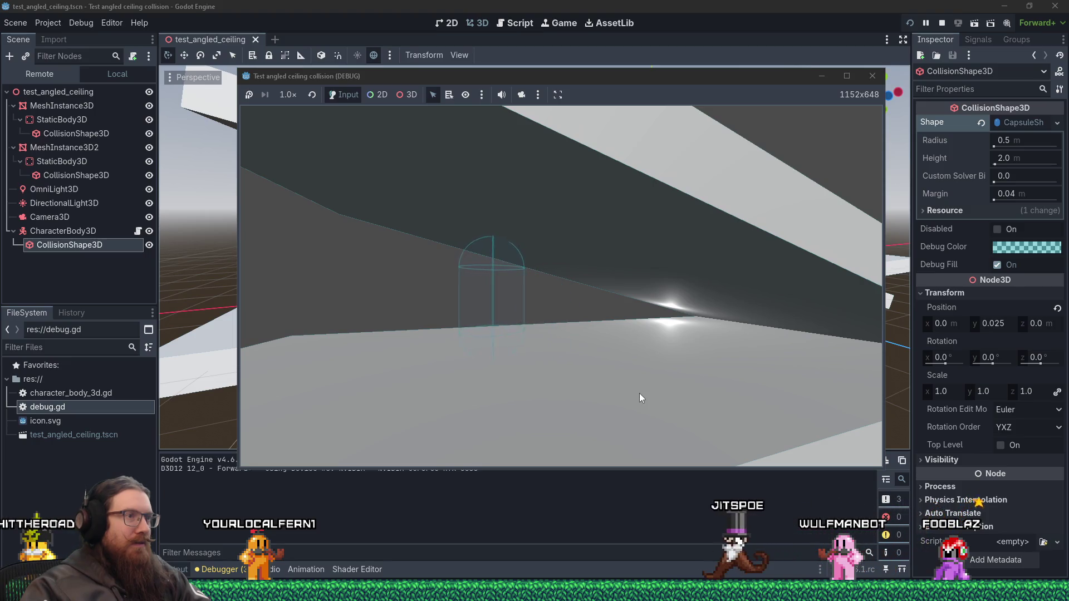
key(Right)
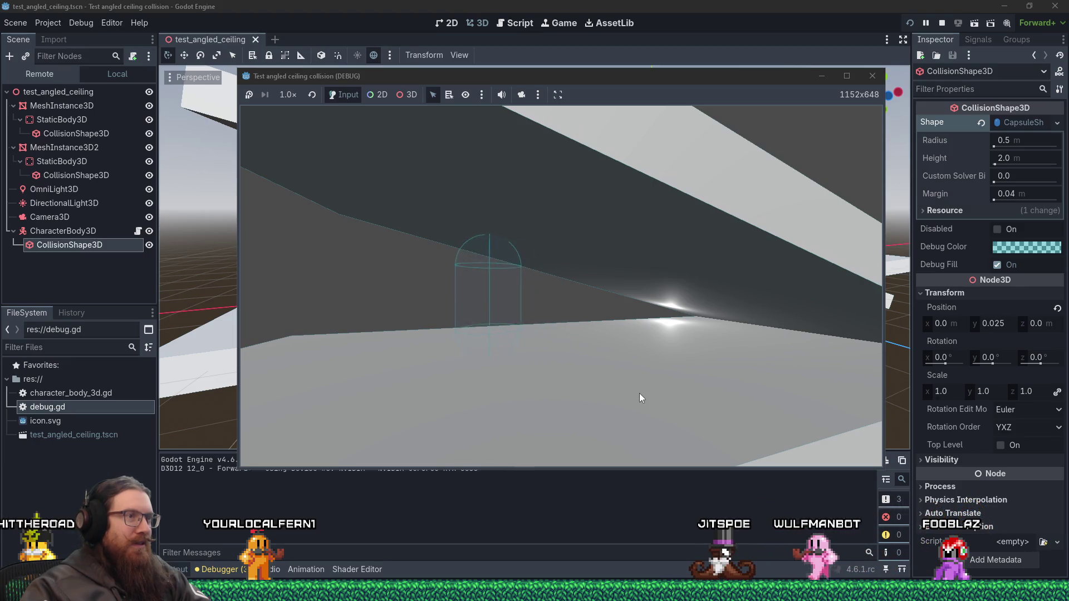
key(Right)
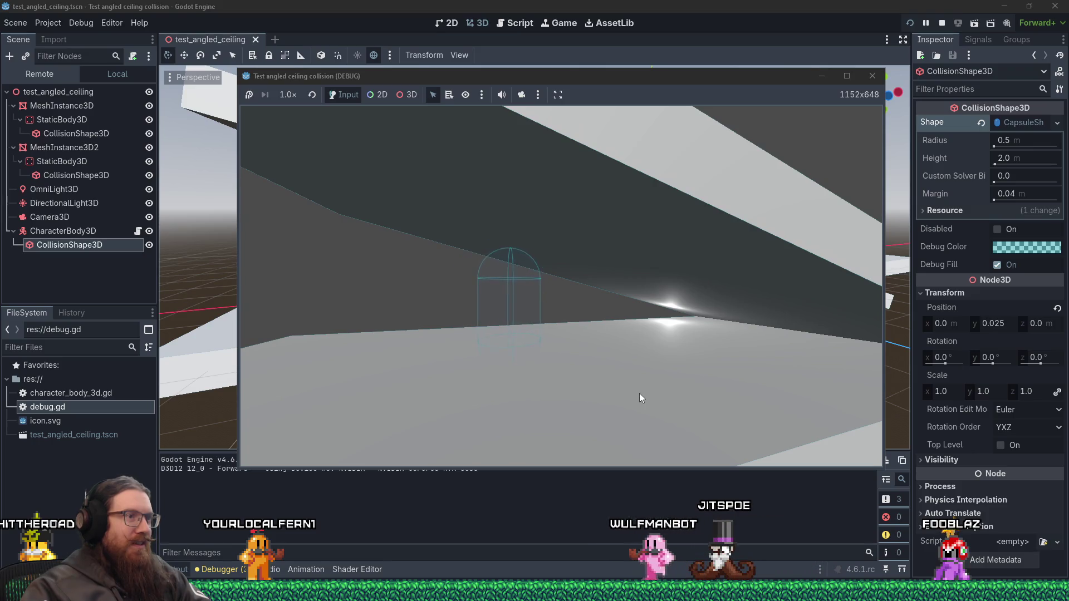
key(Right)
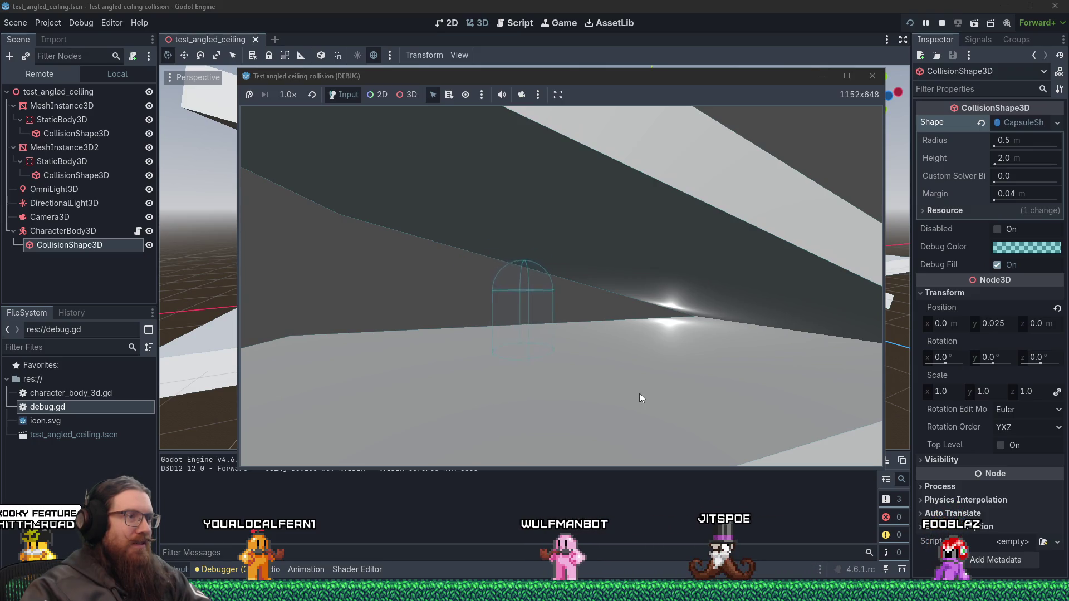
key(Left)
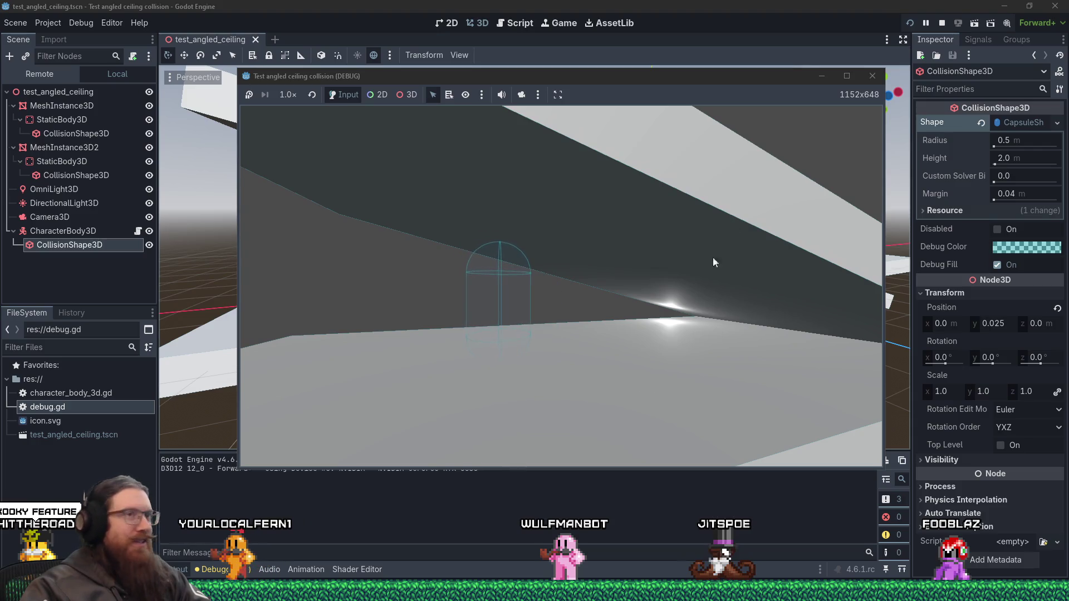
click(872, 77)
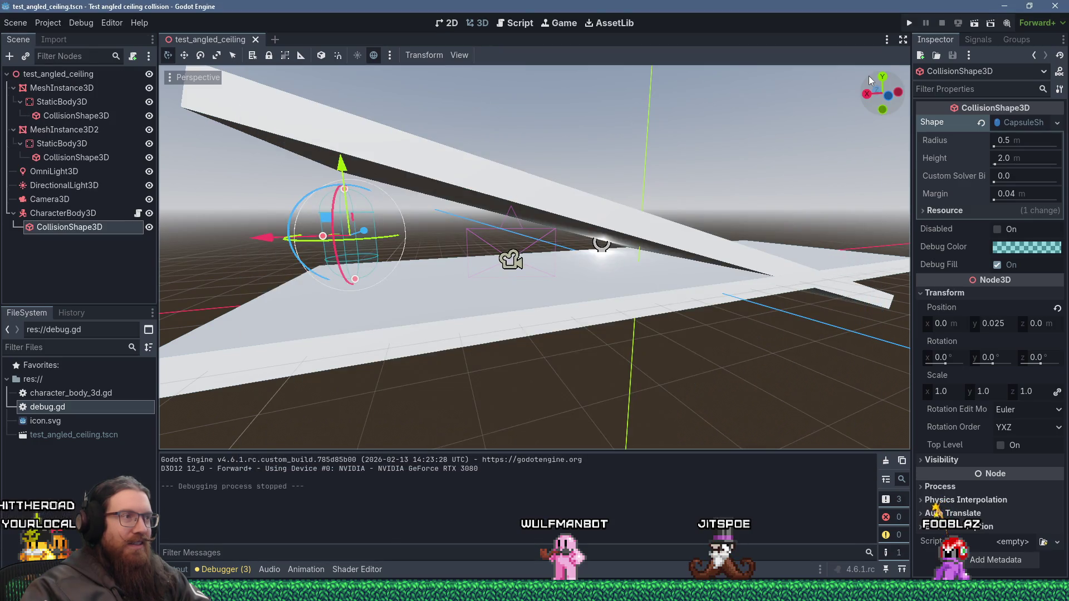